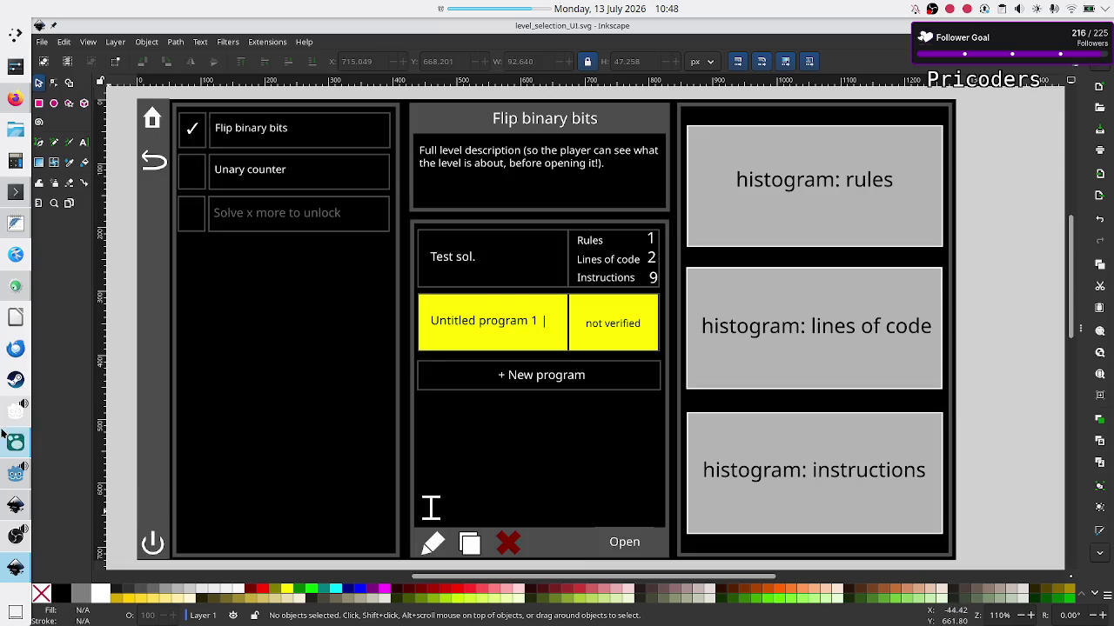
Bring up the FeatherPad notes and shrink the window to float over the Inkscape mockup.
{"action": "mouse_move", "coordinate": [6, 445]}
{"action": "mouse_move", "coordinate": [13, 480]}
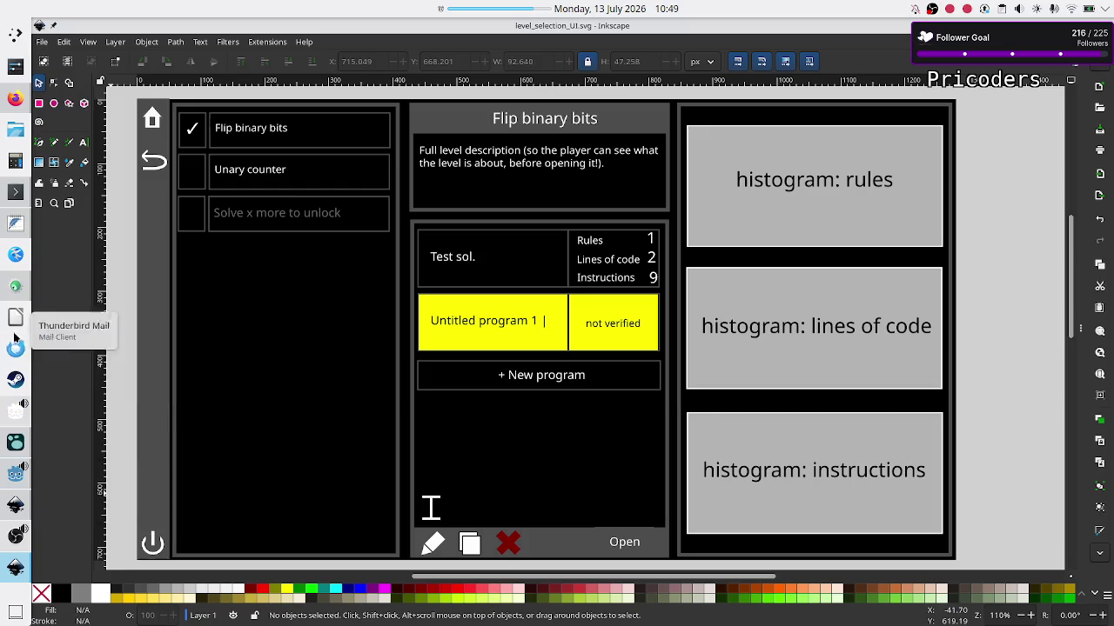
{"action": "left_click", "coordinate": [13, 226]}
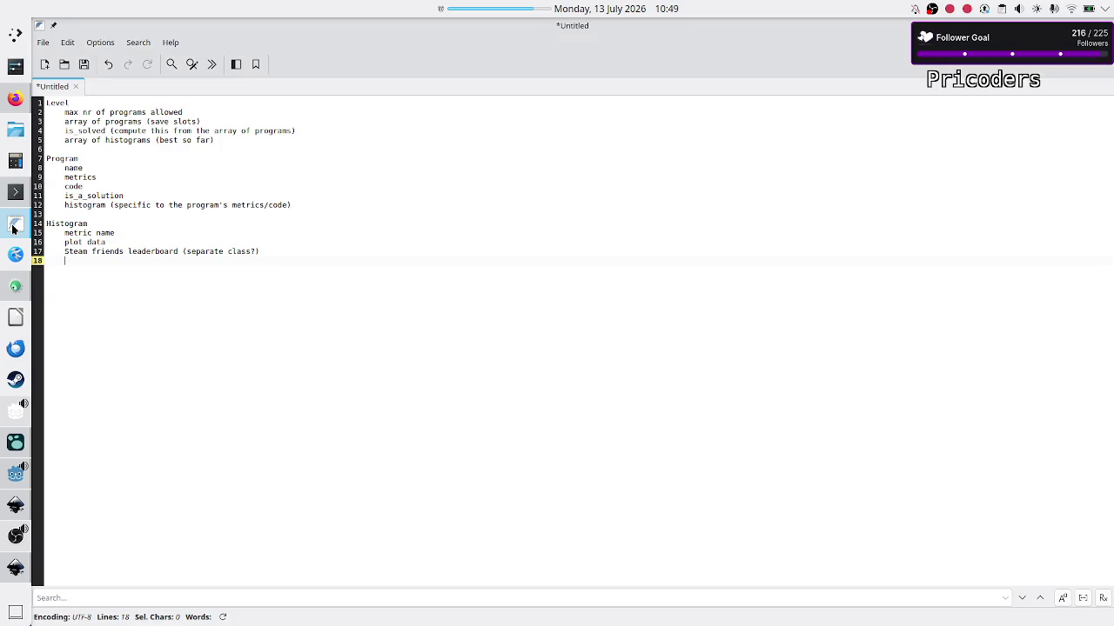
{"action": "mouse_move", "coordinate": [421, 30]}
{"action": "left_mouse_down"}
{"action": "mouse_move", "coordinate": [435, 113]}
{"action": "mouse_move", "coordinate": [578, 232]}
{"action": "mouse_move", "coordinate": [609, 294]}
{"action": "mouse_move", "coordinate": [755, 405]}
{"action": "mouse_move", "coordinate": [795, 397]}
{"action": "mouse_move", "coordinate": [914, 416]}
{"action": "mouse_move", "coordinate": [901, 401]}
{"action": "mouse_move", "coordinate": [938, 392]}
{"action": "left_mouse_up"}
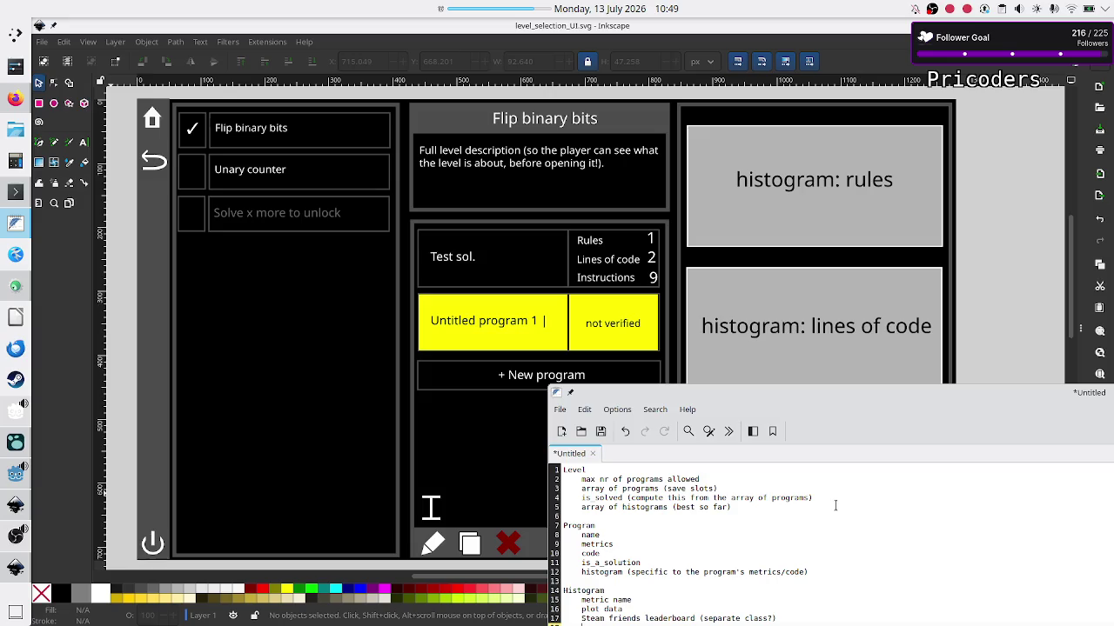
Move through the Level, Program and Histogram sections of the notes.
{"action": "left_click", "coordinate": [712, 467]}
{"action": "key", "text": "Down"}
{"action": "key", "text": "Down"}
{"action": "key", "text": "Down"}
{"action": "key", "text": "Down"}
{"action": "key", "text": "Down"}
{"action": "key", "text": "Down"}
{"action": "key", "text": "Down"}
{"action": "key", "text": "Down"}
{"action": "key", "text": "Down"}
{"action": "left_click", "coordinate": [653, 514]}
{"action": "key", "text": "Down"}
{"action": "key", "text": "Down"}
{"action": "key", "text": "Down"}
{"action": "key", "text": "Down"}
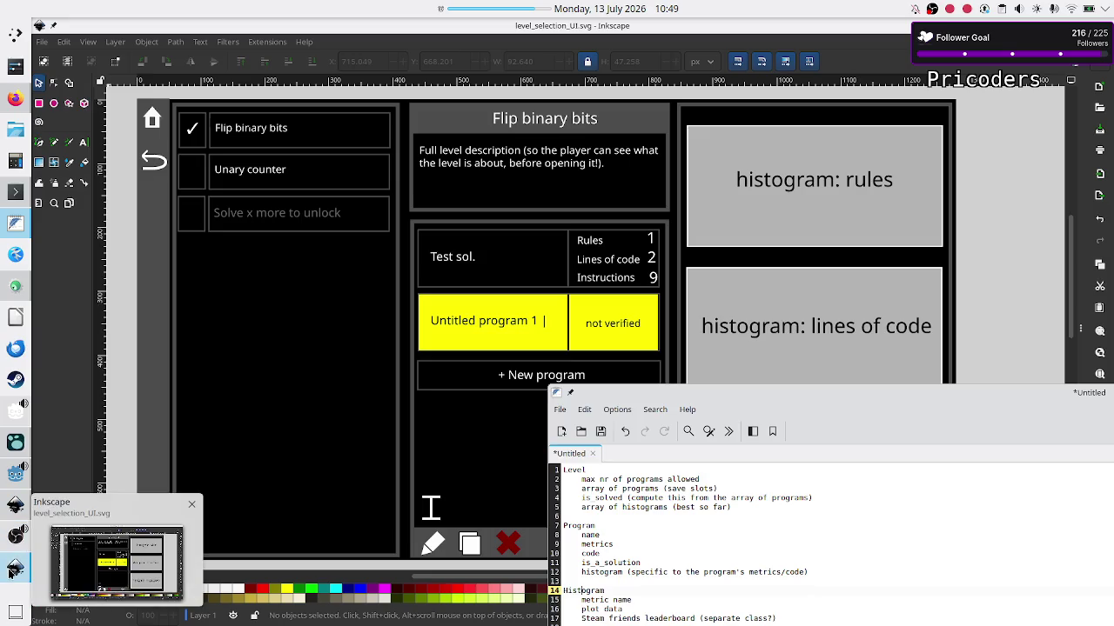
Start a new script from the Data_logic folder in Godot's FileSystem dock.
{"action": "left_click", "coordinate": [12, 484]}
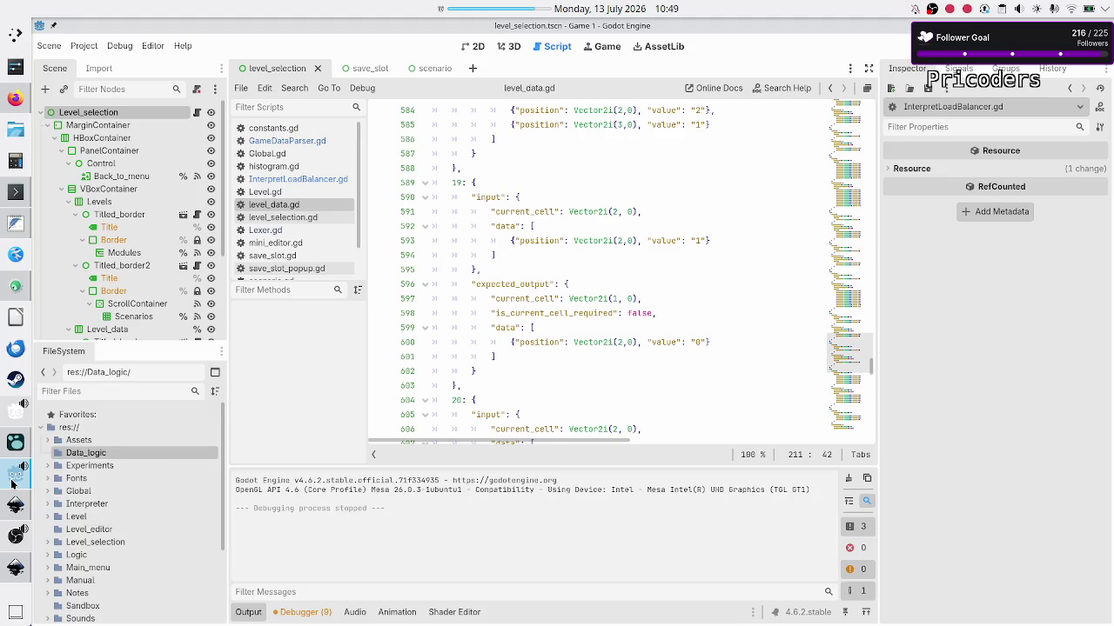
{"action": "right_click", "coordinate": [118, 451]}
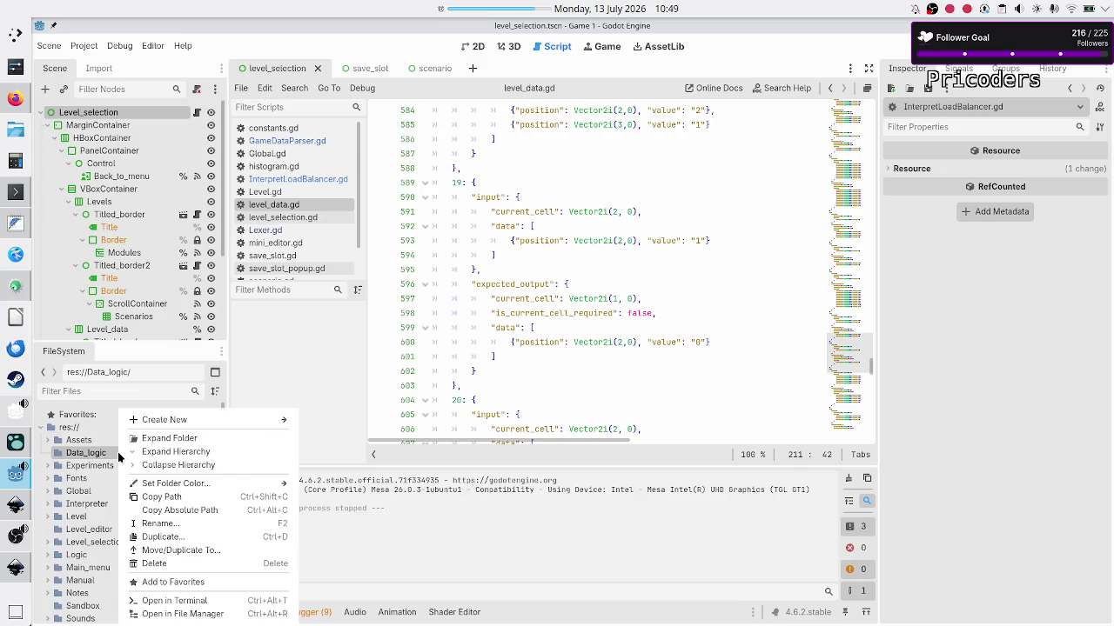
{"action": "mouse_move", "coordinate": [281, 420]}
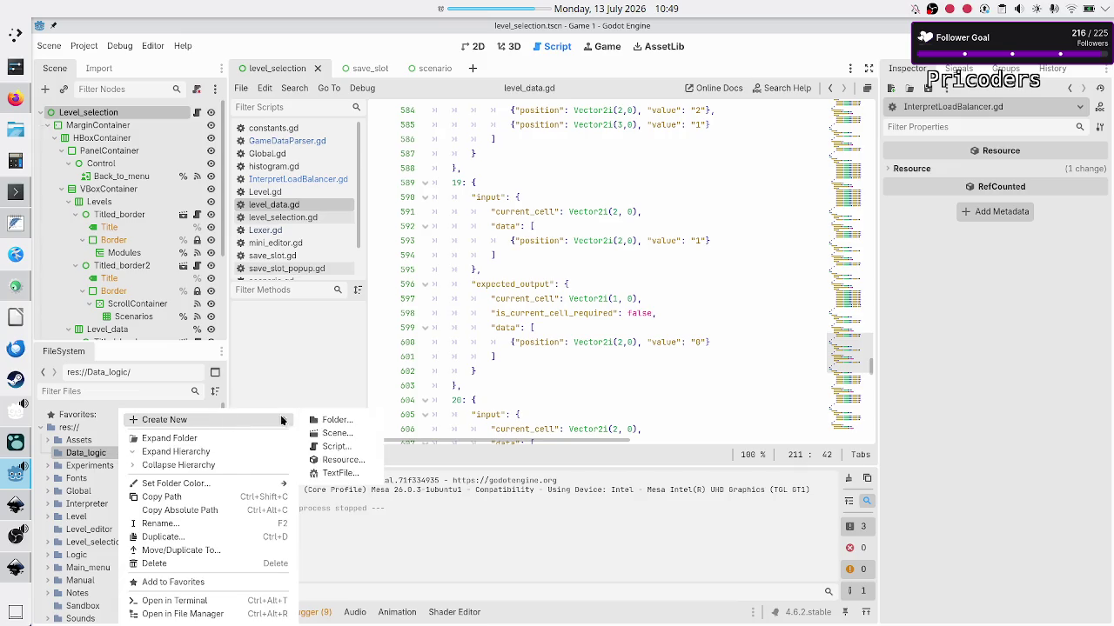
{"action": "left_click", "coordinate": [345, 447]}
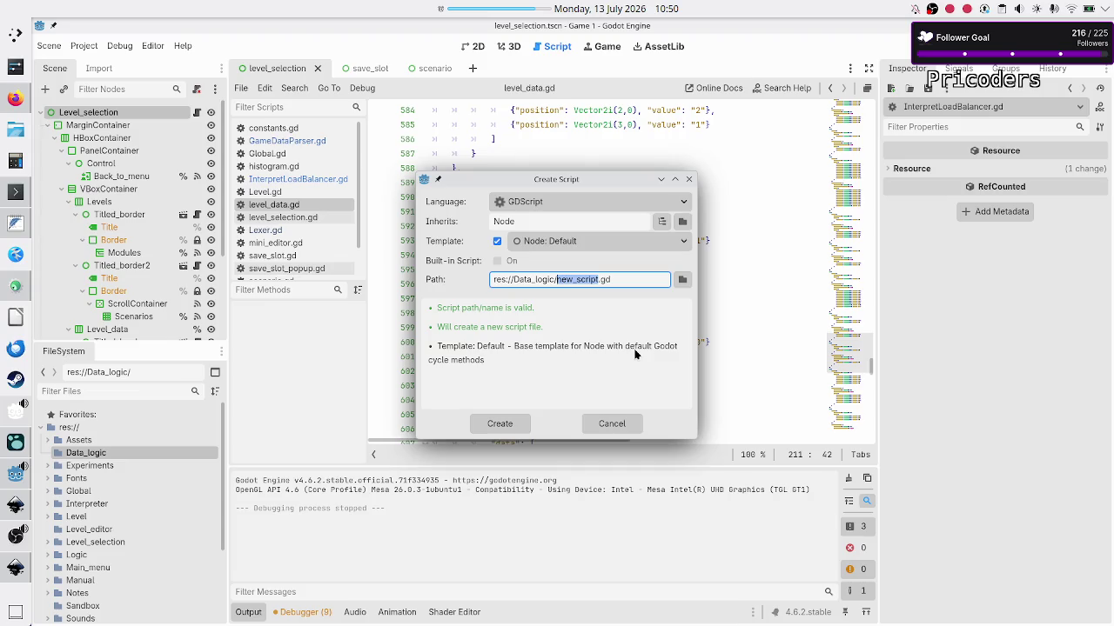
Set the new script path to res://Data_logic/level.gd.
{"action": "key", "text": "BackSpace"}
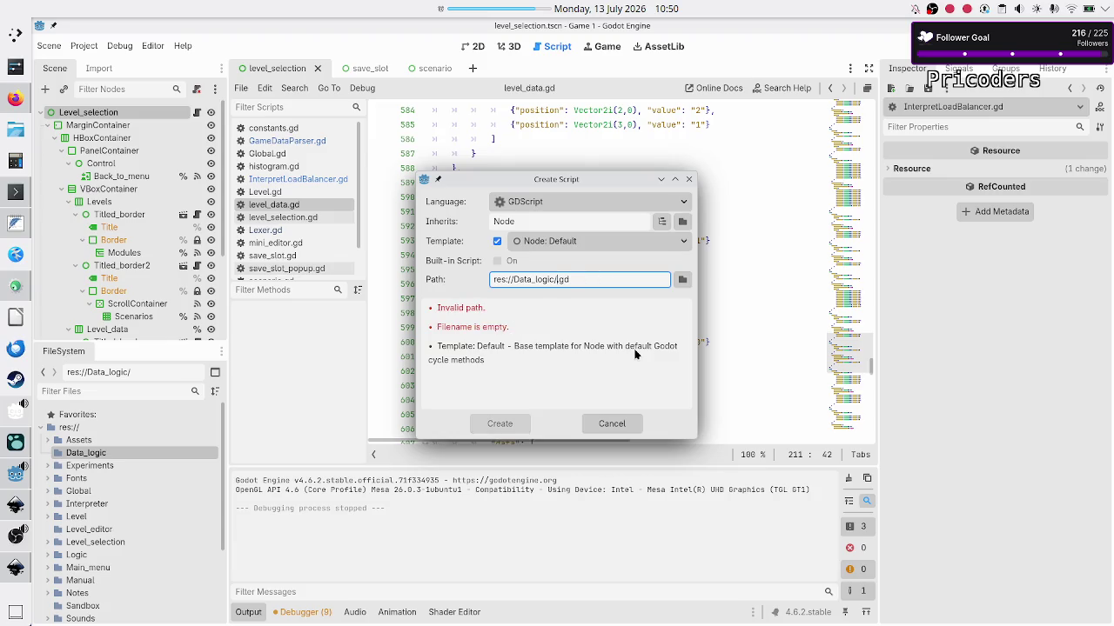
{"action": "type", "text": "level"}
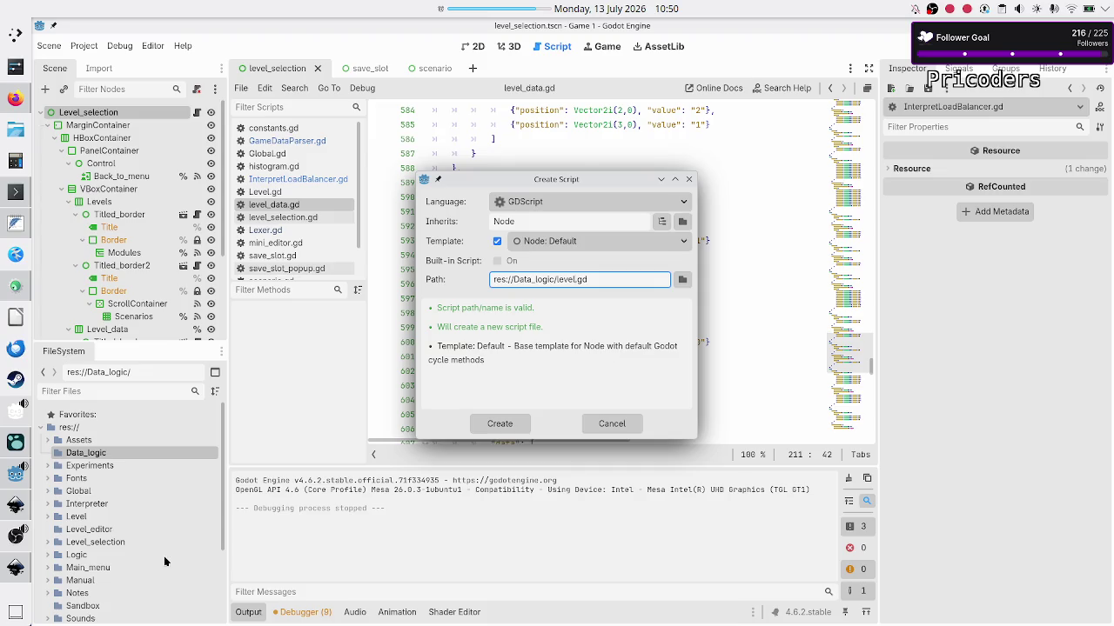
{"action": "mouse_move", "coordinate": [14, 567]}
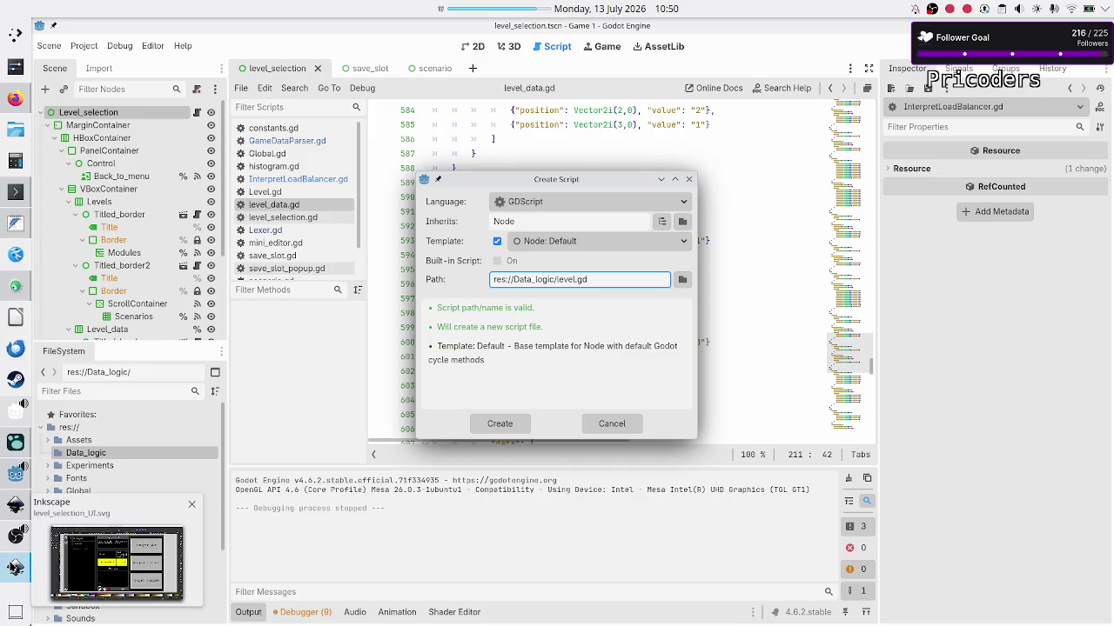
{"action": "mouse_move", "coordinate": [12, 510]}
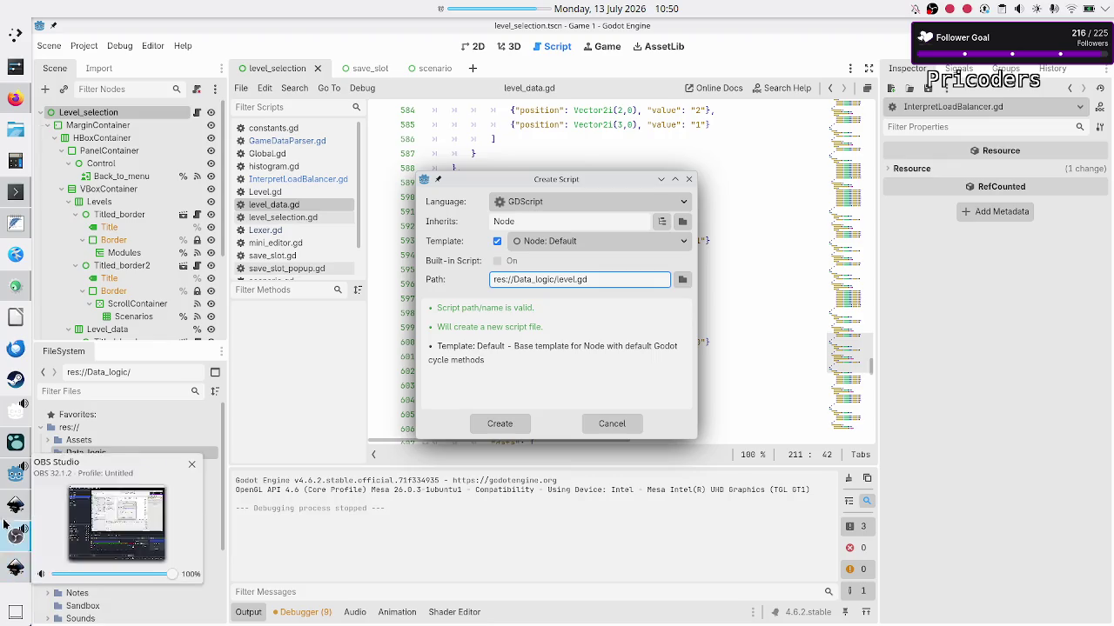
{"action": "left_click", "coordinate": [13, 511]}
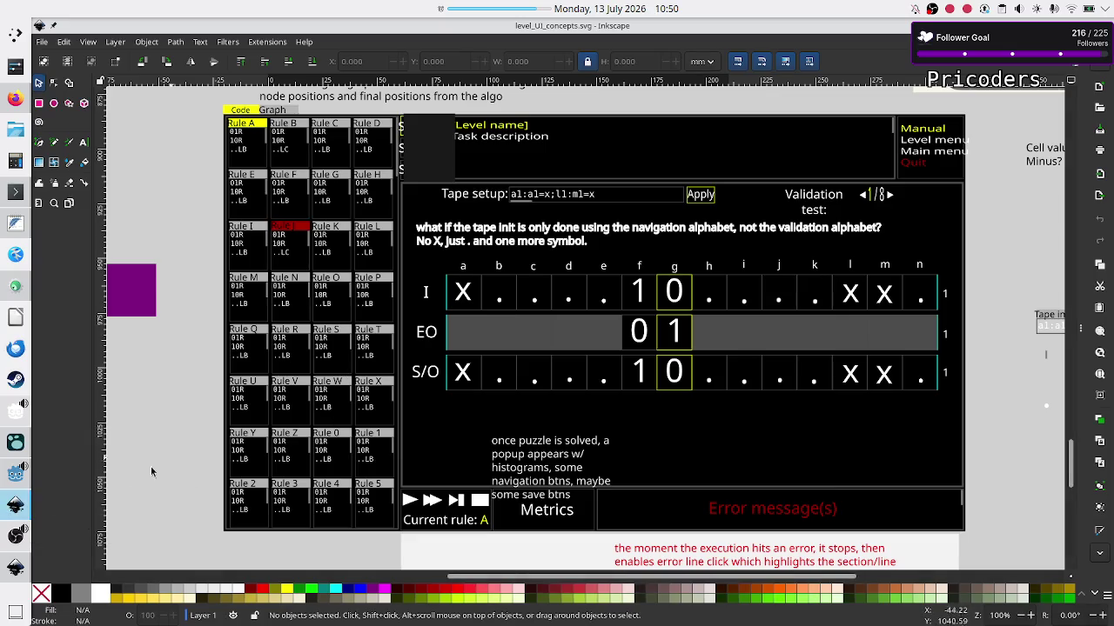
{"action": "left_click", "coordinate": [14, 567]}
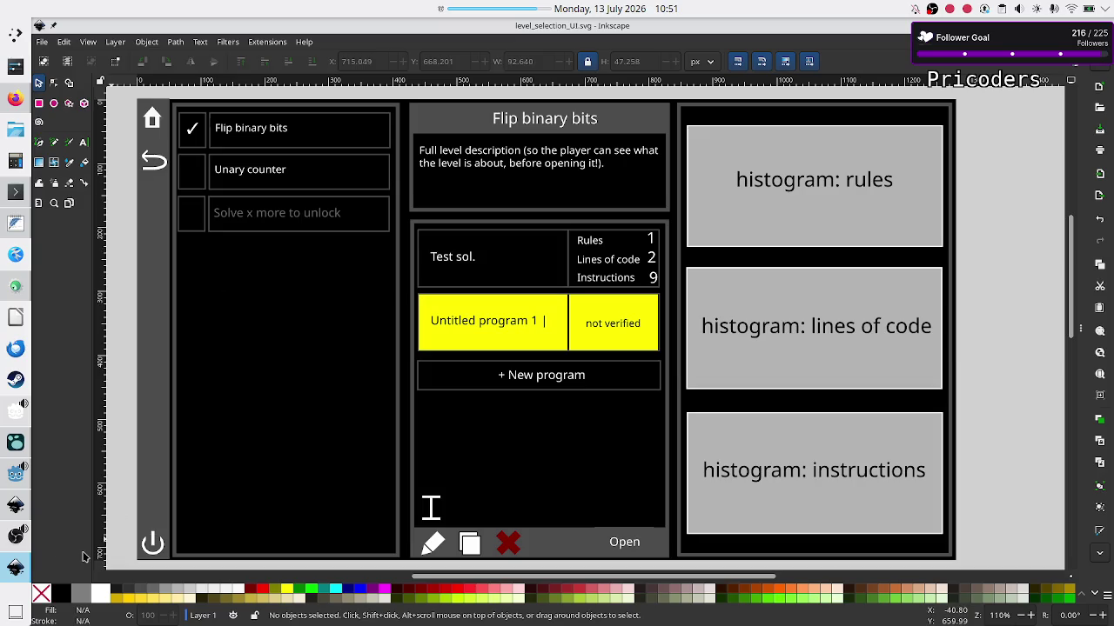
{"action": "left_click", "coordinate": [16, 507]}
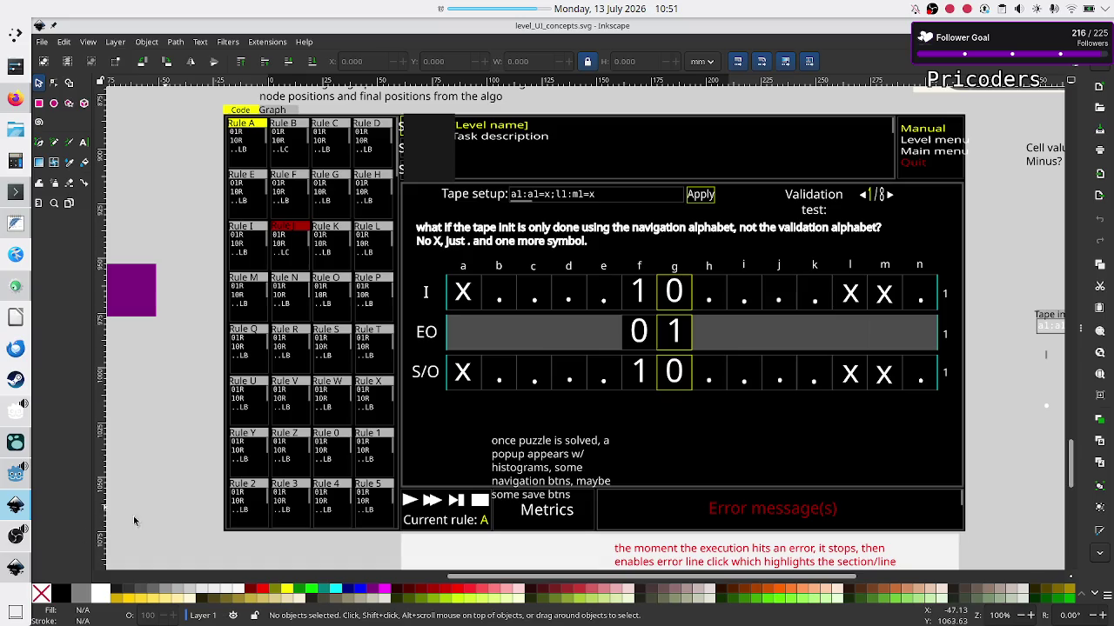
{"action": "left_click", "coordinate": [14, 567]}
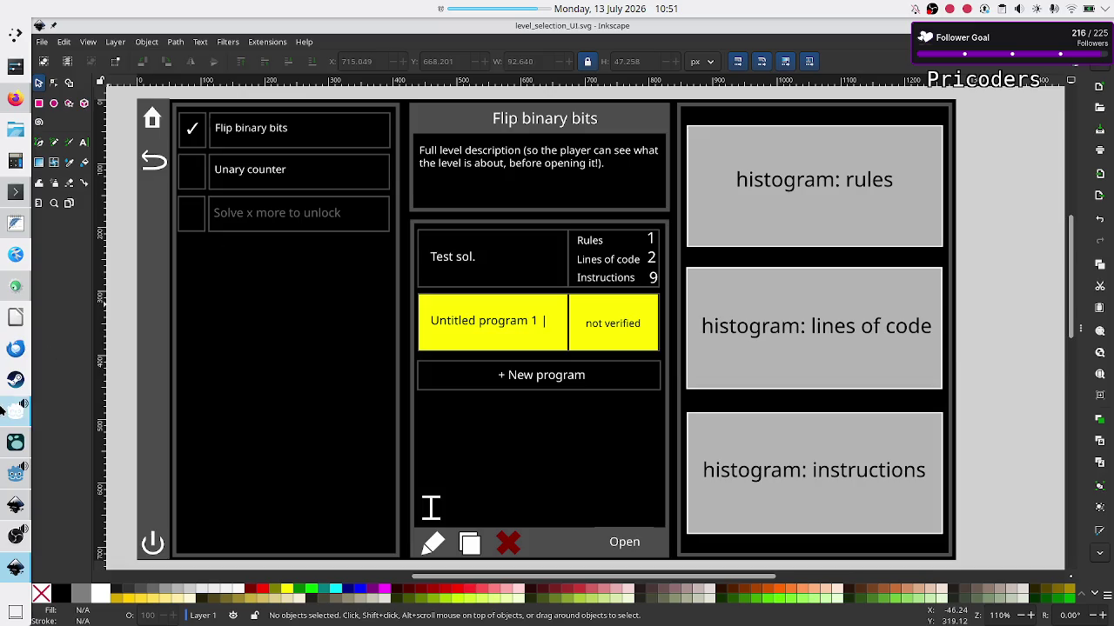
{"action": "mouse_move", "coordinate": [16, 490]}
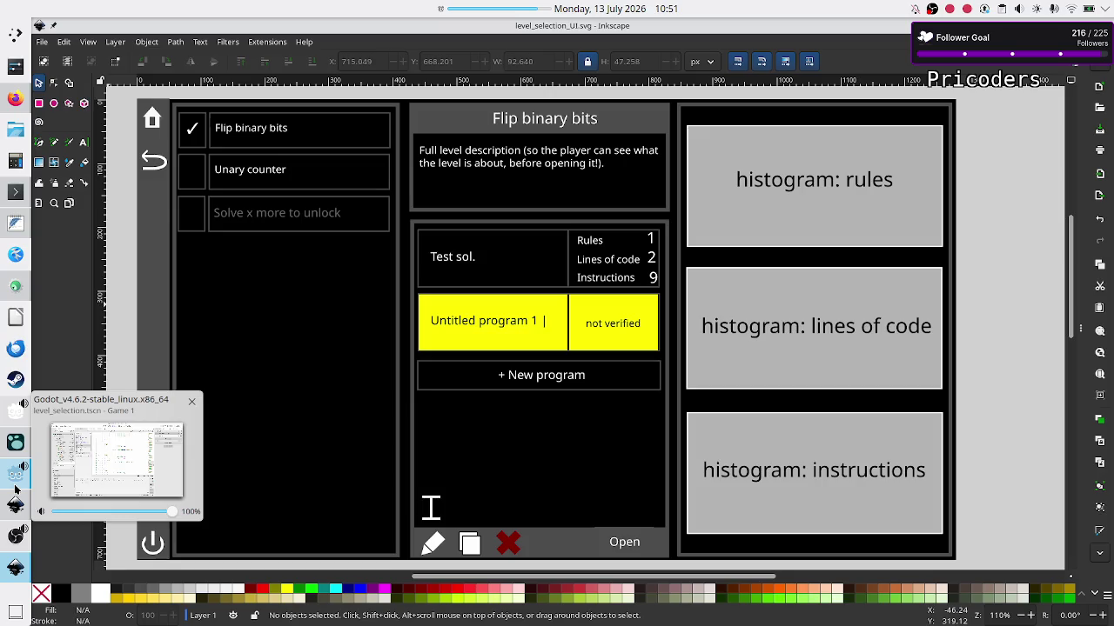
{"action": "left_click", "coordinate": [16, 490]}
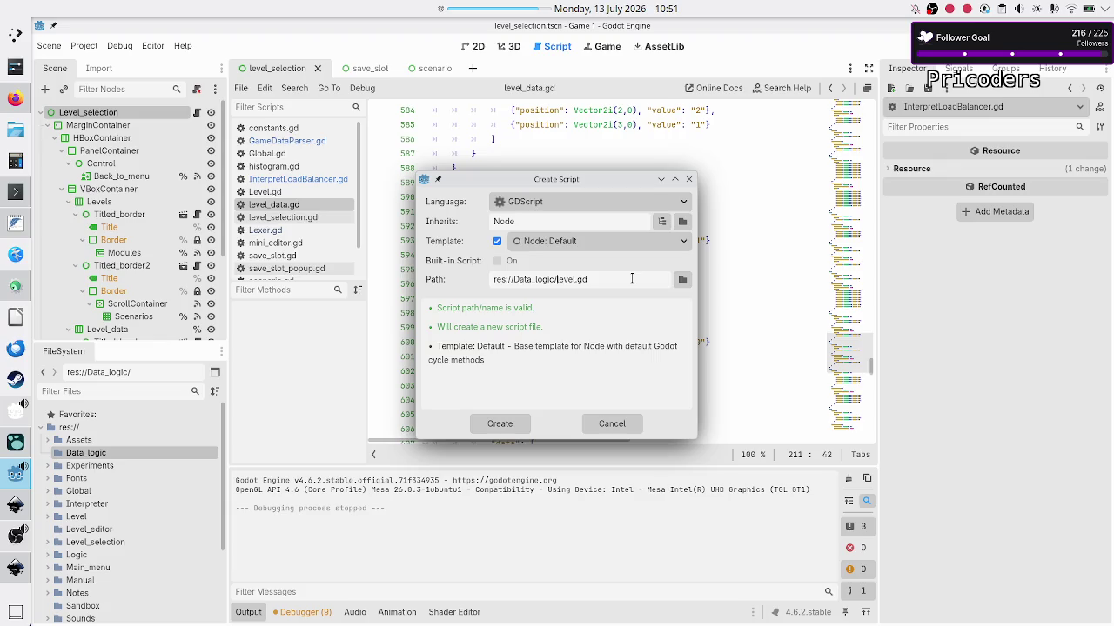
Try out prefixes on the level file name in the script Path field.
{"action": "type", "text": "UI"}
{"action": "key", "text": "BackSpace"}
{"action": "key", "text": "BackSpace"}
{"action": "type", "text": "D"}
{"action": "key", "text": "BackSpace"}
{"action": "key", "text": "ctrl+shift+Right"}
{"action": "key", "text": "Right"}
Rename the script path to res://Data_logic/UI_level.gd and bring the Inkscape mockup back.
{"action": "type", "text": "UI"}
{"action": "key", "text": "BackSpace"}
{"action": "key", "text": "BackSpace"}
{"action": "type", "text": "Data_"}
{"action": "key", "text": "BackSpace"}
{"action": "key", "text": "BackSpace"}
{"action": "key", "text": "BackSpace"}
{"action": "type", "text": "_data"}
{"action": "key", "text": "BackSpace"}
{"action": "key", "text": "BackSpace"}
{"action": "key", "text": "BackSpace"}
{"action": "key", "text": "BackSpace"}
{"action": "key", "text": "BackSpace"}
{"action": "type", "text": "UI_"}
{"action": "left_click", "coordinate": [16, 567]}
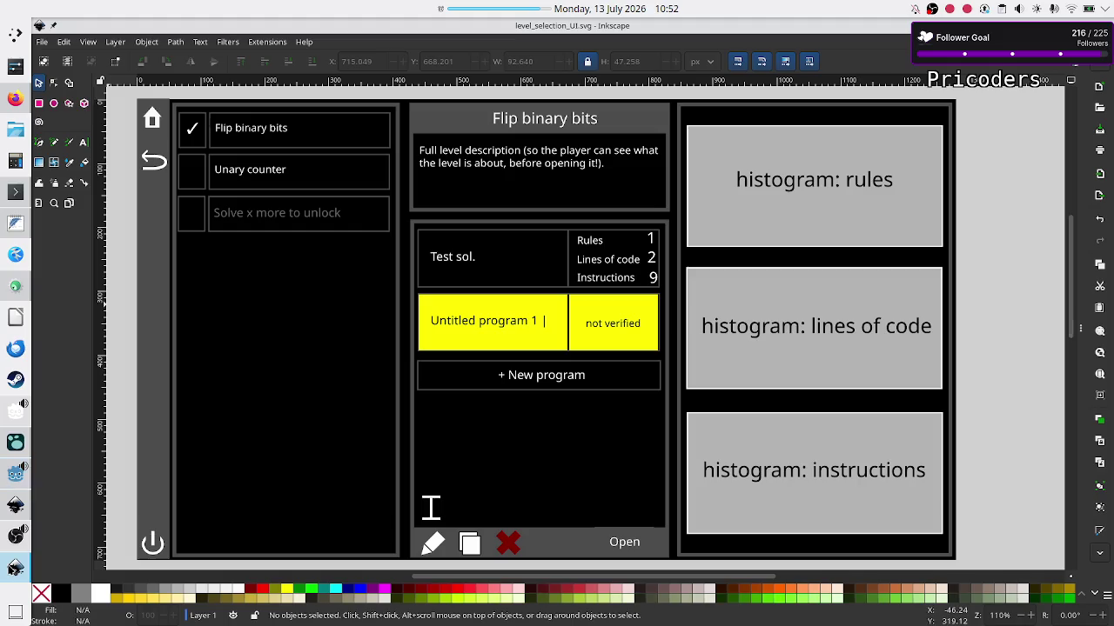
{"action": "left_click", "coordinate": [16, 503]}
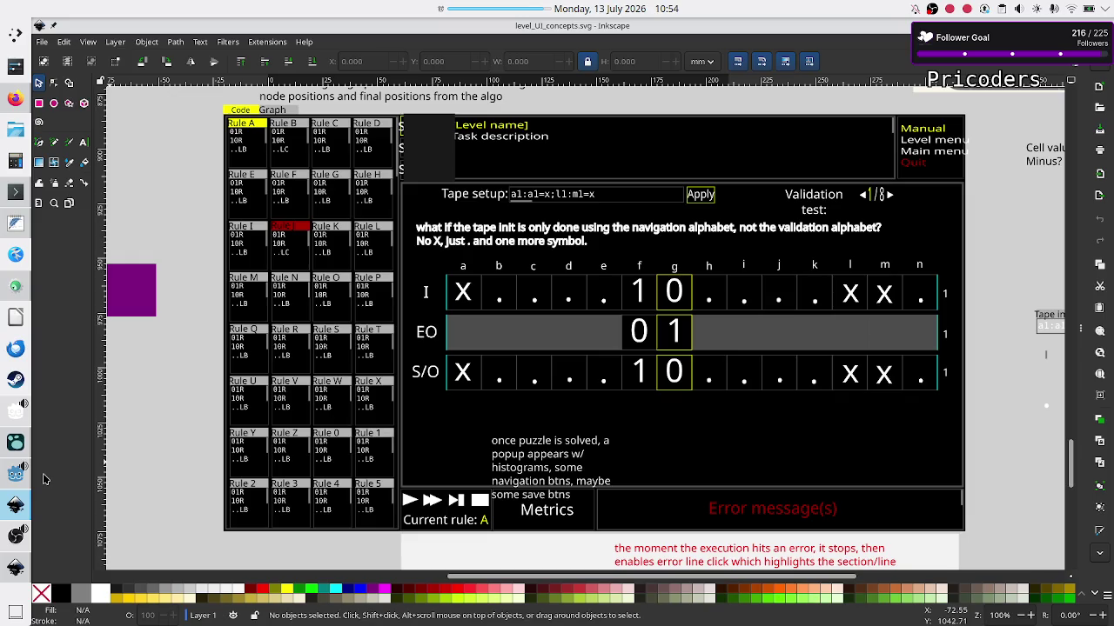
{"action": "mouse_move", "coordinate": [18, 477]}
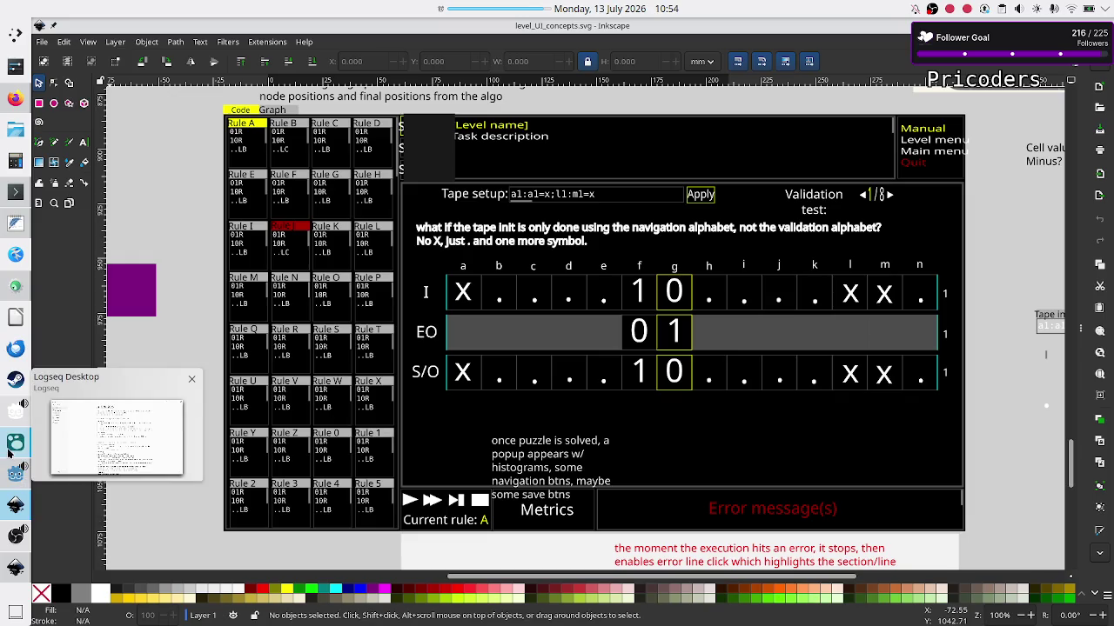
Change the new script's file name from UI_level.gd to Level.gd in res://Data_logic.
{"action": "left_click", "coordinate": [15, 442]}
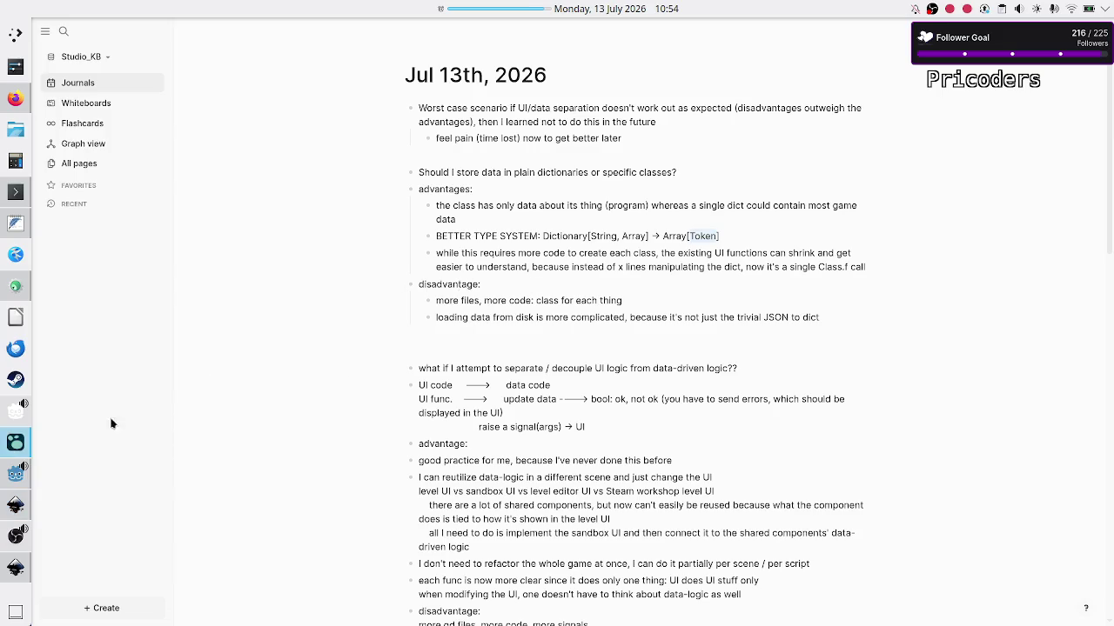
{"action": "key", "text": "Up"}
{"action": "left_click", "coordinate": [17, 474]}
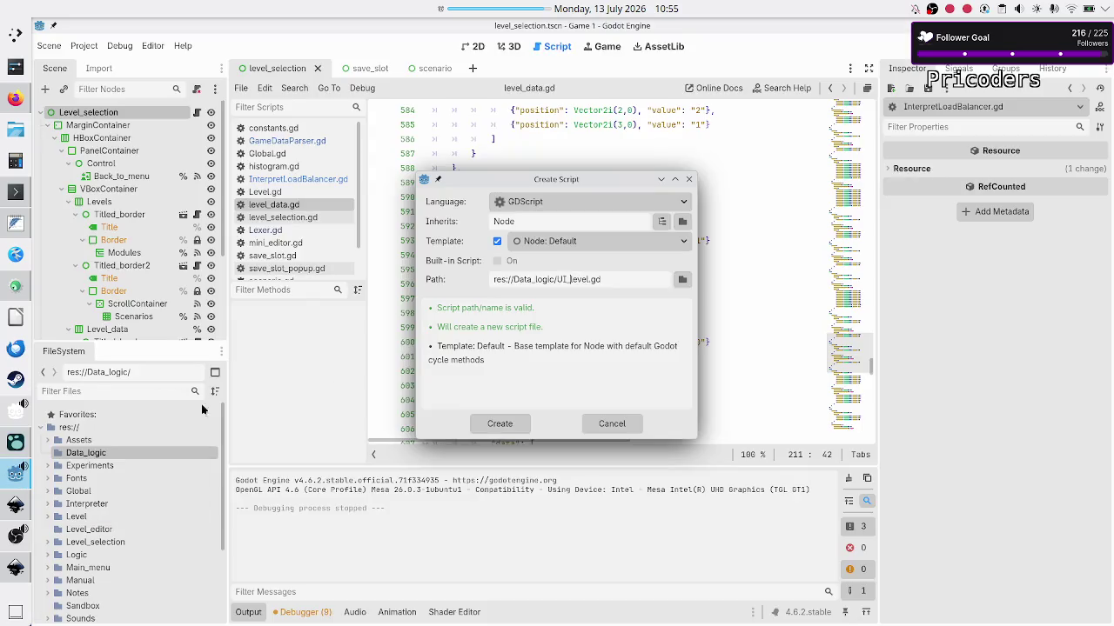
{"action": "triple_click", "coordinate": [616, 280]}
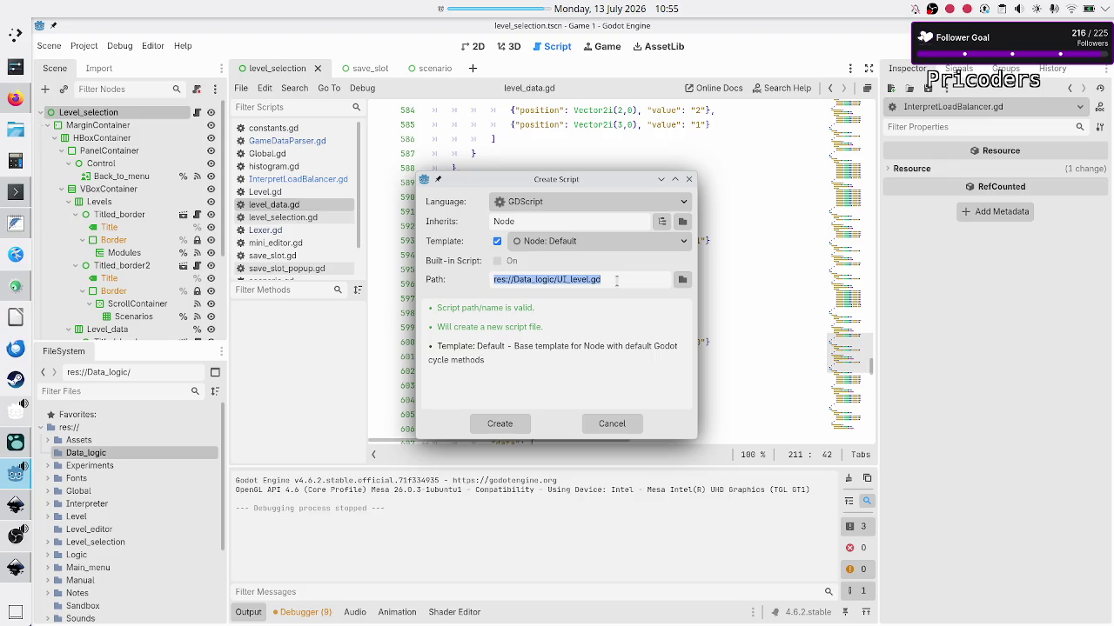
{"action": "left_click", "coordinate": [615, 280]}
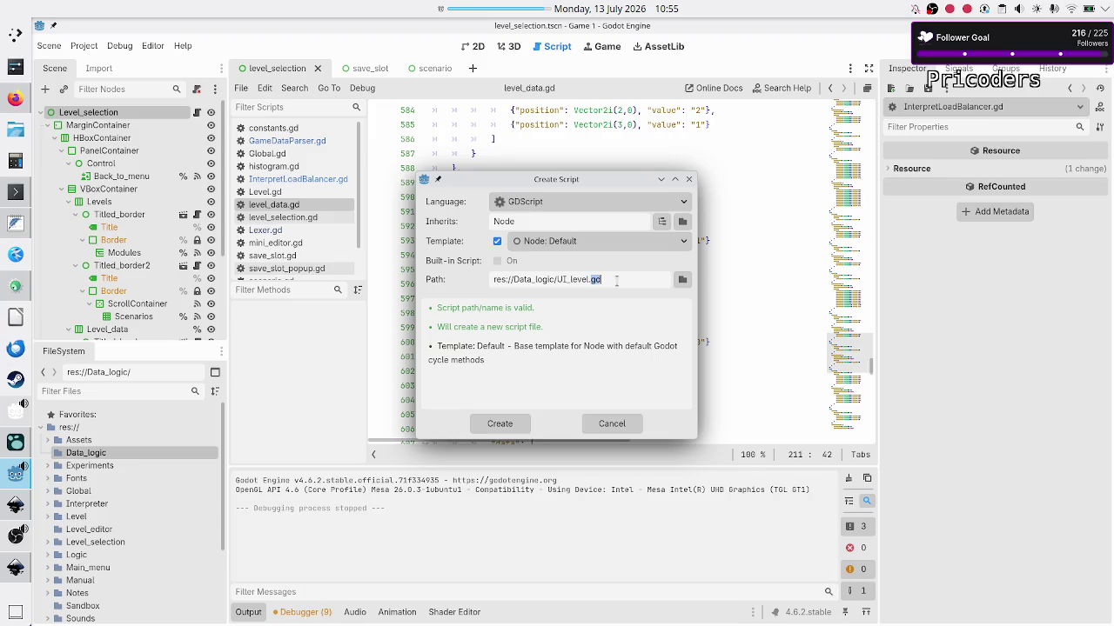
{"action": "key", "text": "ctrl+a"}
{"action": "left_click", "coordinate": [616, 280]}
{"action": "key", "text": "BackSpace"}
{"action": "key", "text": "BackSpace"}
{"action": "key", "text": "BackSpace"}
{"action": "key", "text": "Delete"}
{"action": "type", "text": "L"}
{"action": "key", "text": "End"}
Create Data_logic/Level.gd, compare it with the older Level/Level.gd, then return to its last line.
{"action": "left_click", "coordinate": [497, 427]}
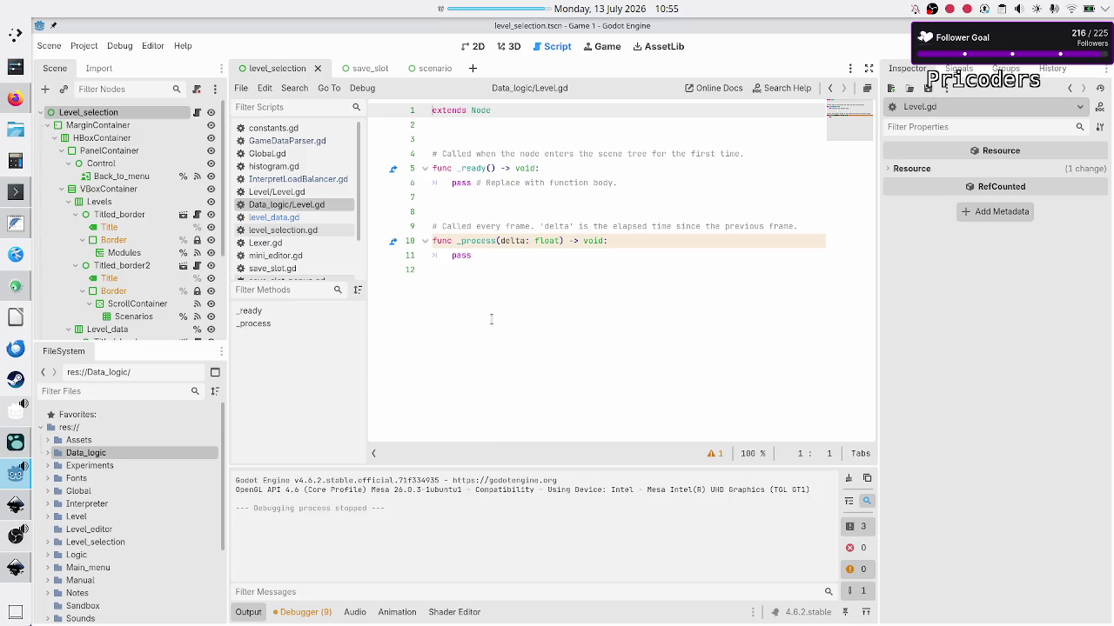
{"action": "left_click", "coordinate": [287, 194]}
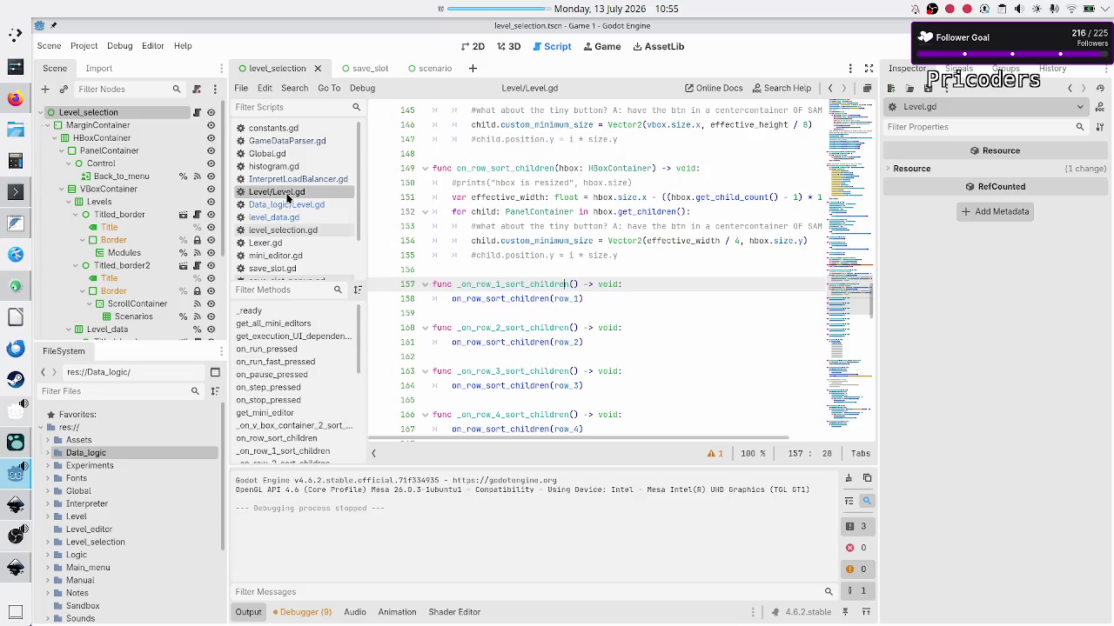
{"action": "left_click", "coordinate": [289, 202]}
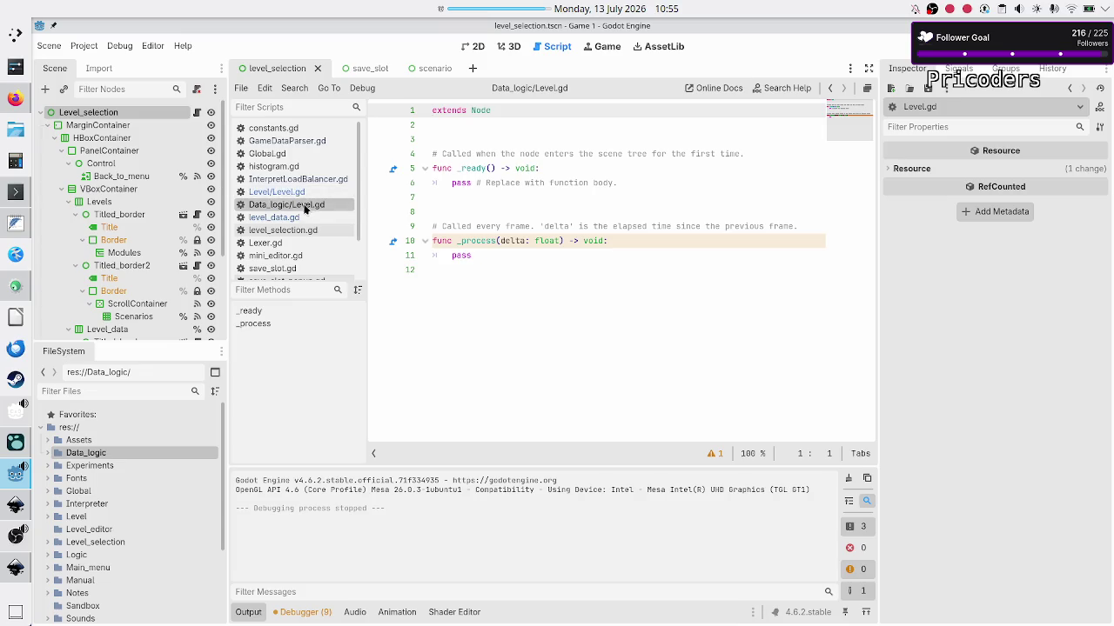
{"action": "left_click", "coordinate": [310, 193]}
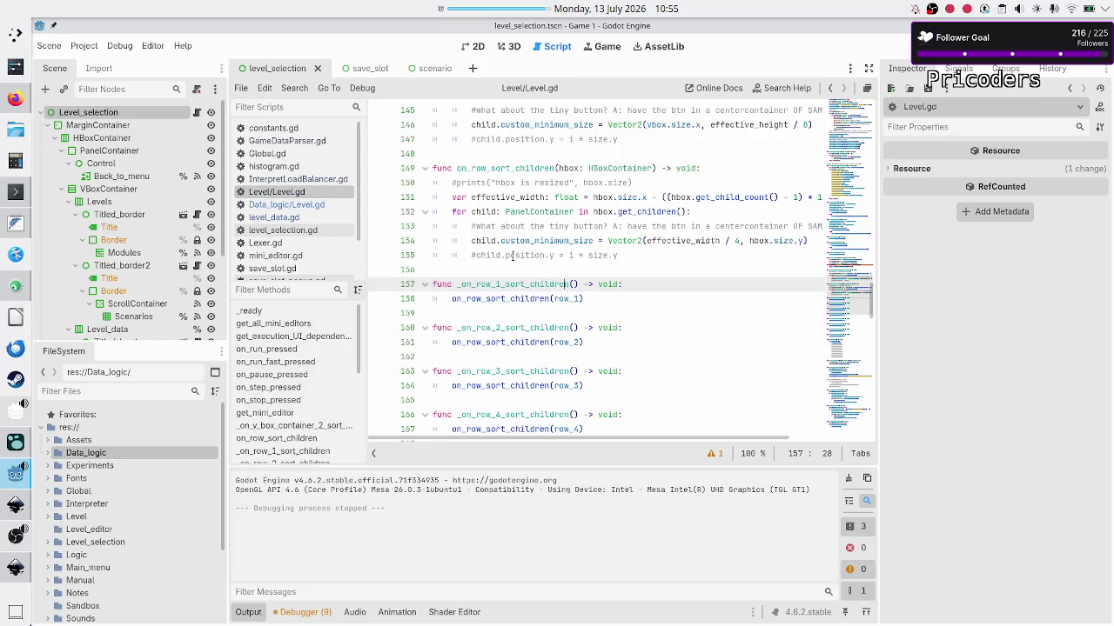
{"action": "scroll", "coordinate": [528, 331], "scroll_direction": "down", "scroll_amount": 5}
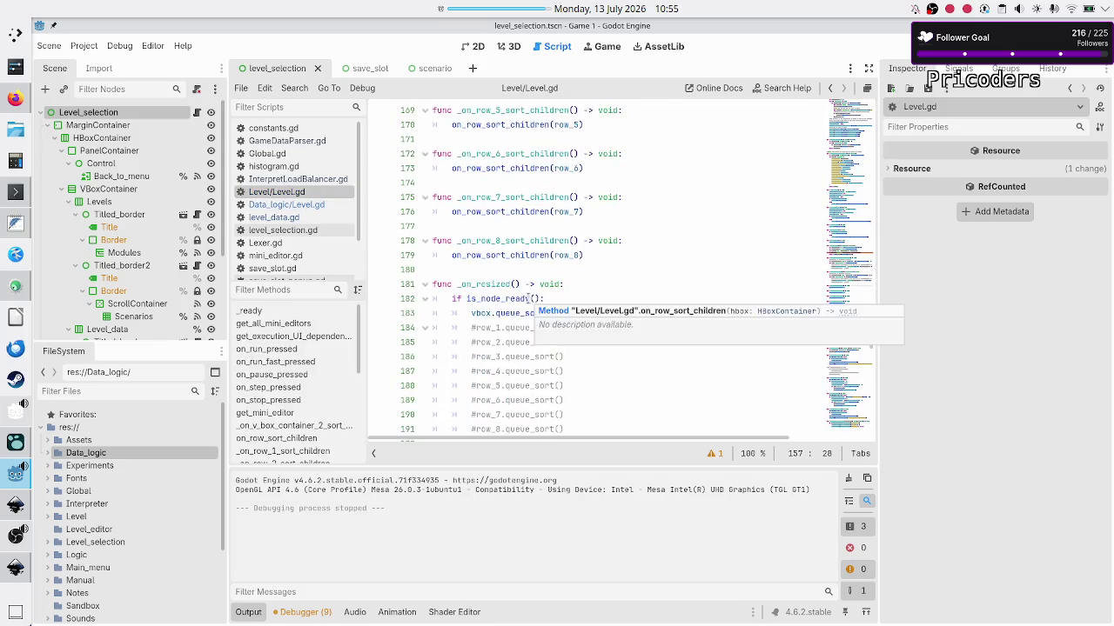
{"action": "left_click", "coordinate": [298, 207]}
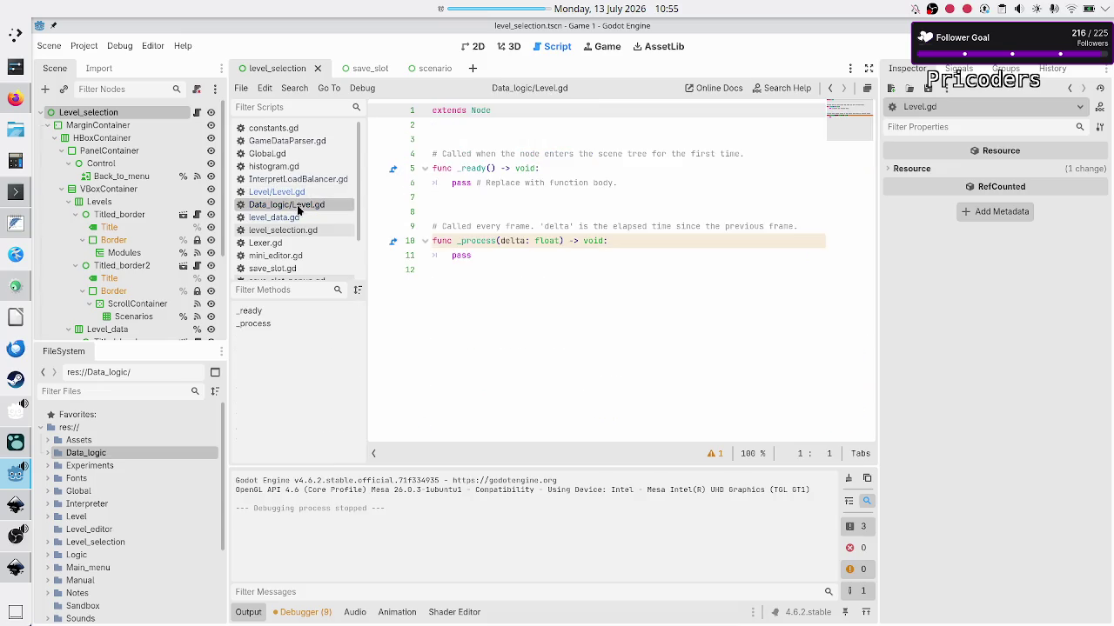
{"action": "left_click", "coordinate": [481, 275]}
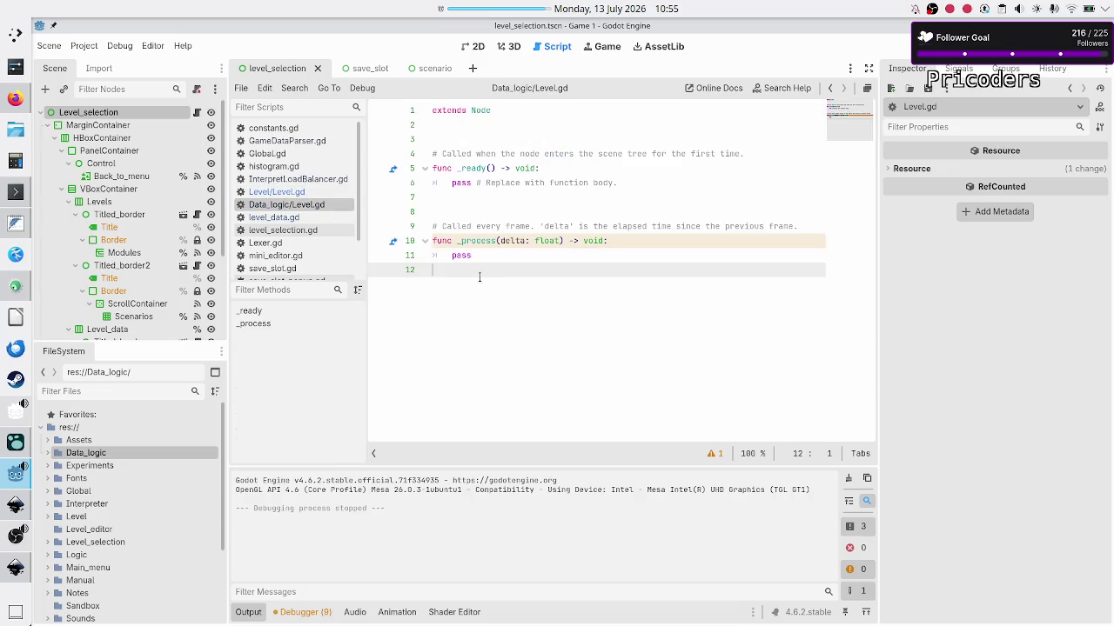
Delete all the default Node template code from Level.gd.
{"action": "left_click_drag", "start_coordinate": [481, 275], "coordinate": [442, 139]}
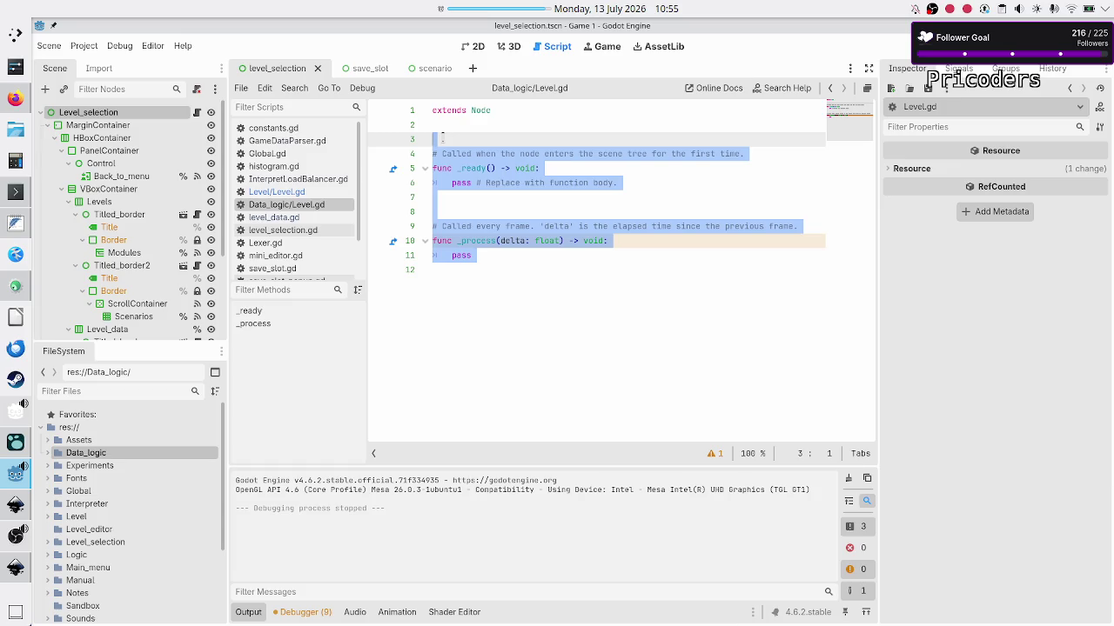
{"action": "key", "text": "BackSpace"}
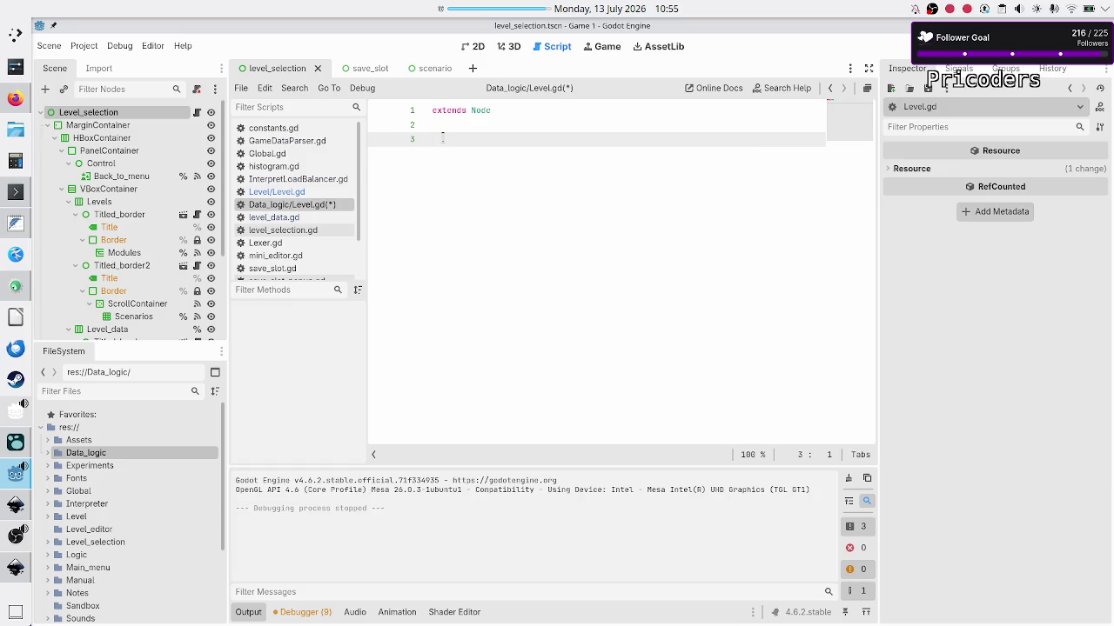
{"action": "key", "text": "Up"}
{"action": "key", "text": "Up"}
{"action": "key", "text": "shift+Down"}
{"action": "key", "text": "shift+Down"}
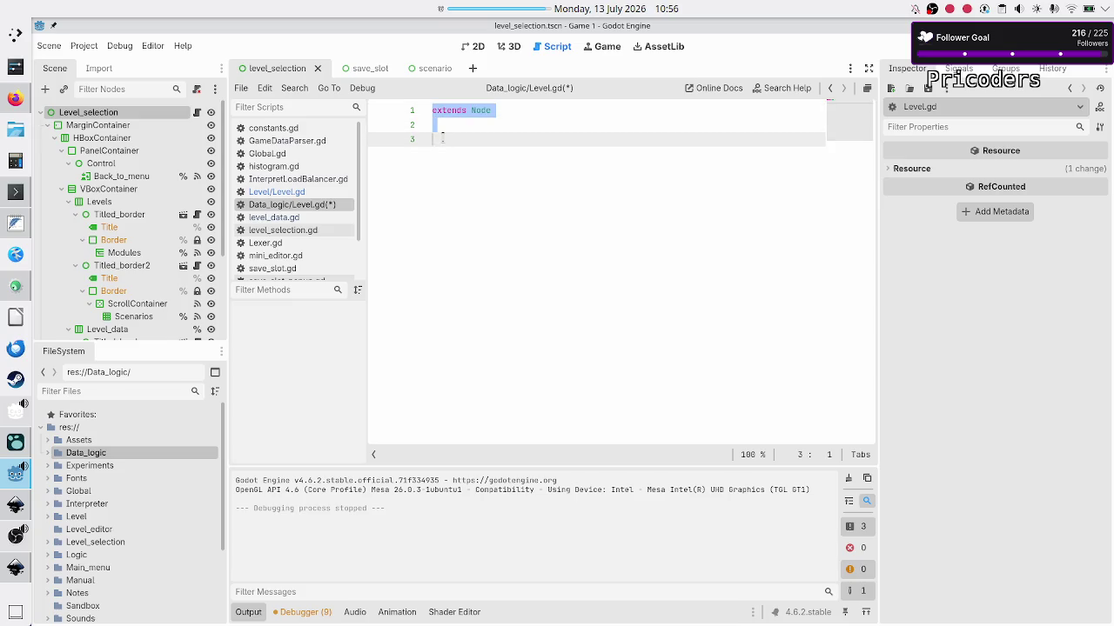
{"action": "key", "text": "BackSpace"}
Type class_name Level on line 1 followed by two empty lines.
{"action": "type", "text": "class"}
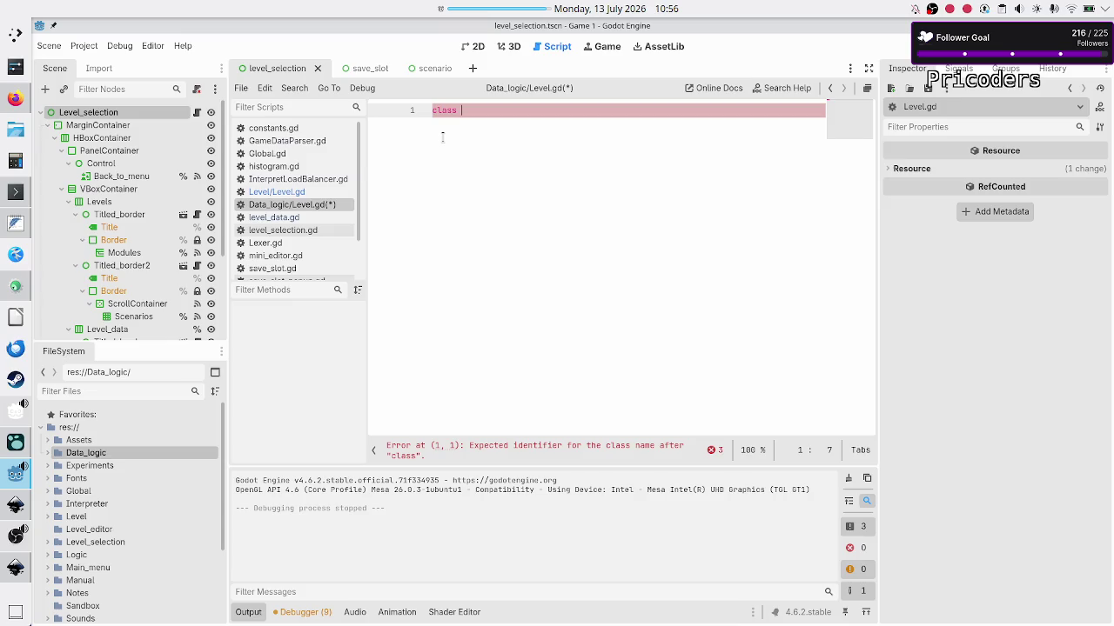
{"action": "type", "text": "_name"}
{"action": "type", "text": "Level"}
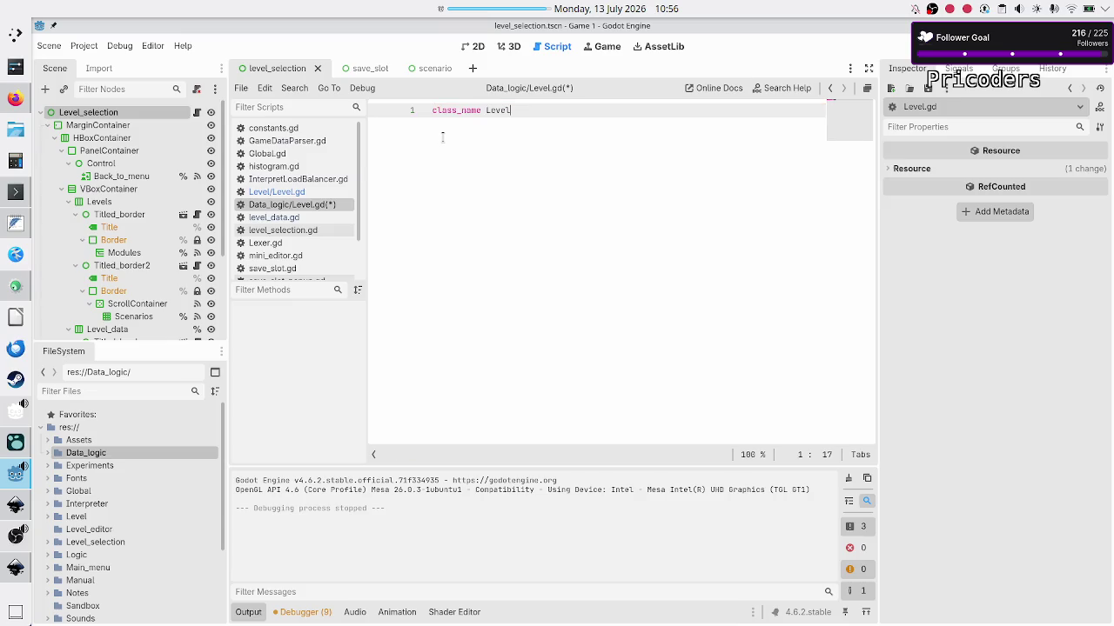
{"action": "type", "text": " extends "}
{"action": "type", "text": "Res"}
{"action": "key", "text": "BackSpace"}
{"action": "key", "text": "BackSpace"}
{"action": "key", "text": "BackSpace"}
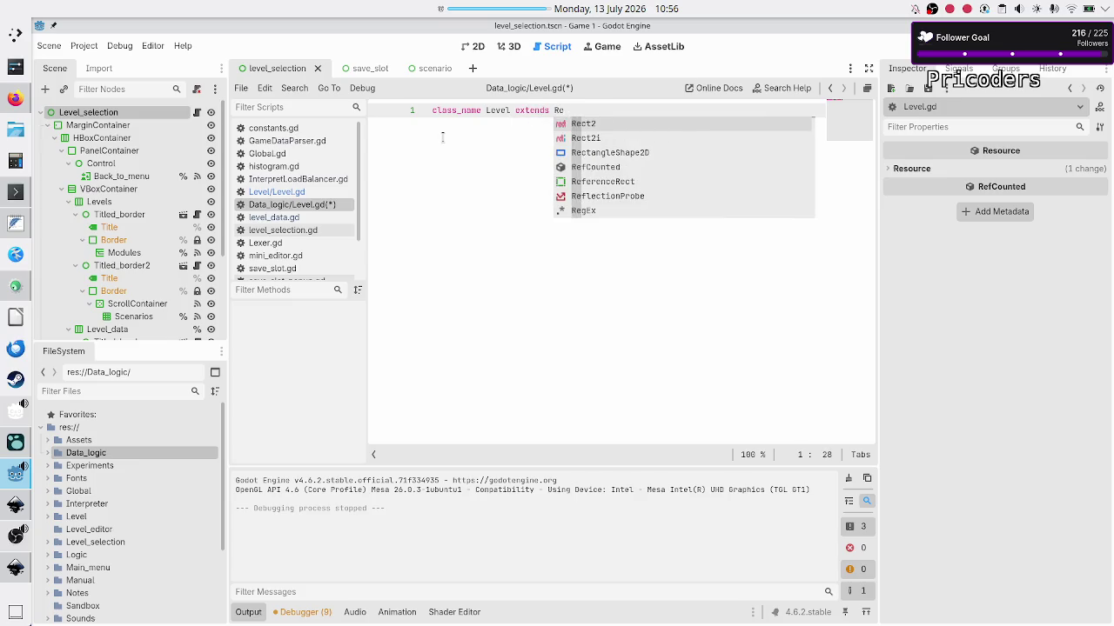
{"action": "key", "text": "BackSpace"}
{"action": "key", "text": "BackSpace"}
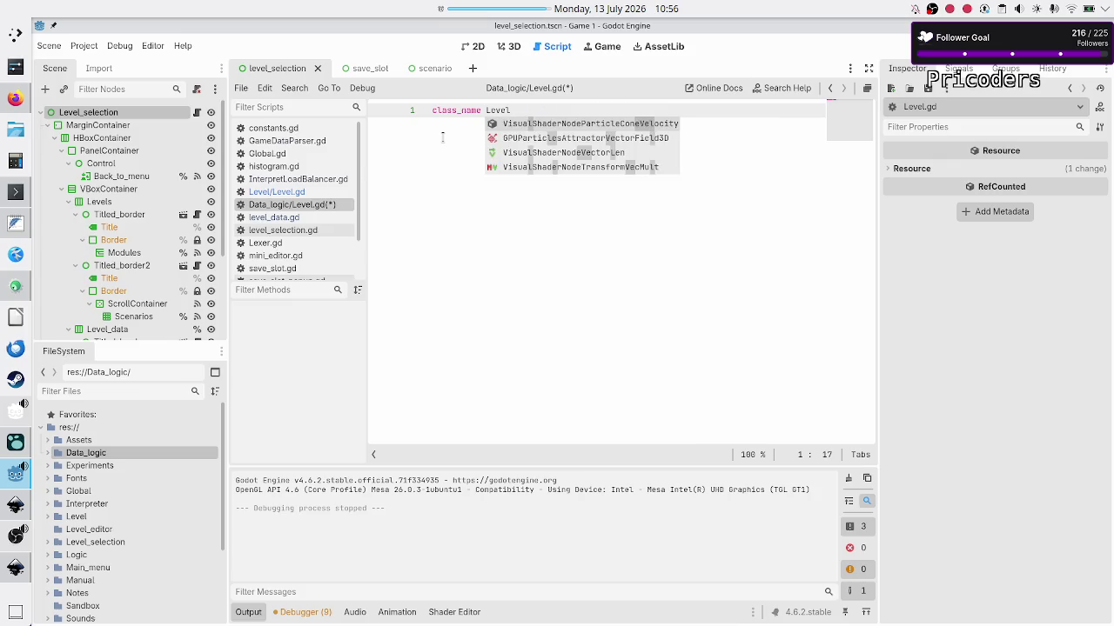
{"action": "key", "text": "Escape"}
{"action": "key", "text": "Return"}
{"action": "key", "text": "Return"}
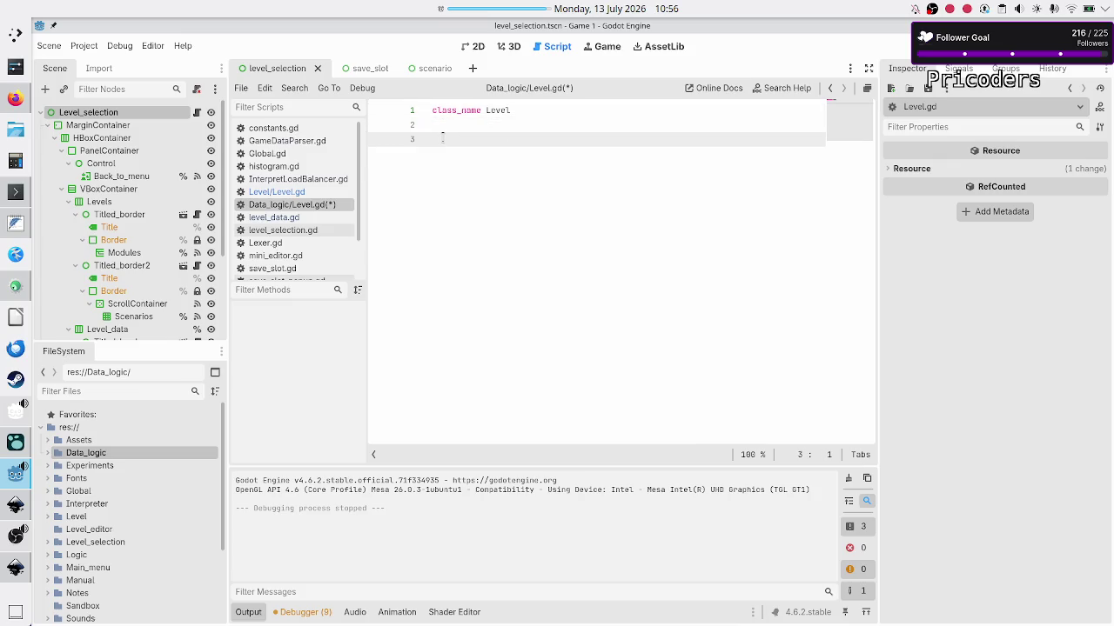
Try a Resource/RefCounted parent after class_name Level, then return to the empty line 3.
{"action": "key", "text": "Up"}
{"action": "key", "text": "Up"}
{"action": "key", "text": "End"}
{"action": "key", "text": "Left"}
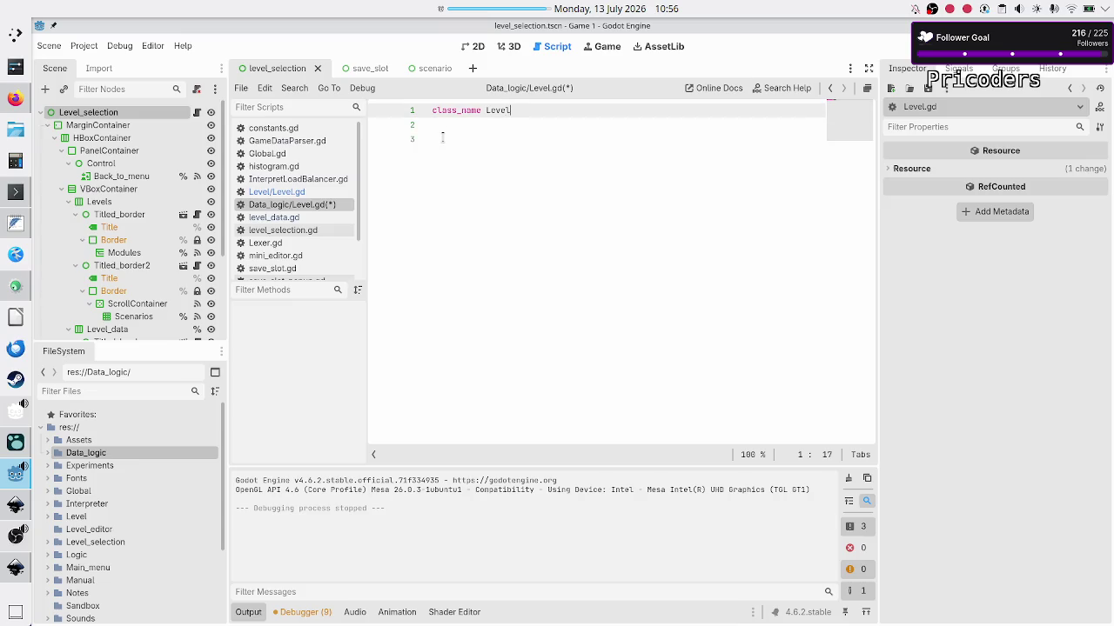
{"action": "type", "text": "Resource "}
{"action": "type", "text": "RefCounte"}
{"action": "key", "text": "BackSpace"}
{"action": "key", "text": "BackSpace"}
{"action": "key", "text": "BackSpace"}
{"action": "type", "text": "l"}
{"action": "key", "text": "Down"}
{"action": "key", "text": "Down"}
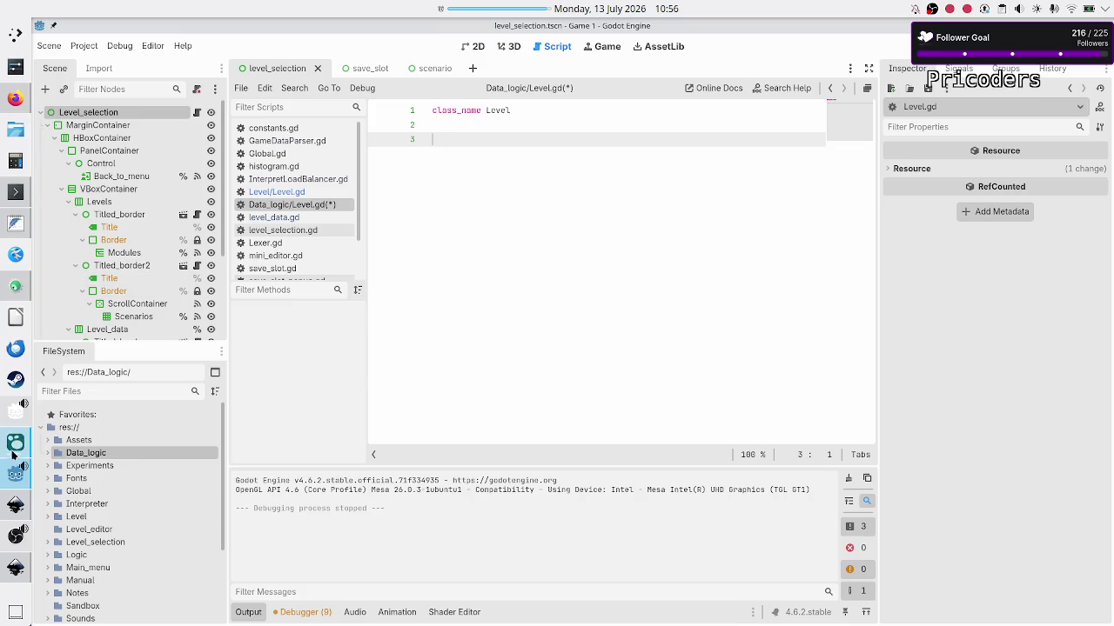
Cut the Level attribute lines from the FeatherPad notes and paste them into Level.gd.
{"action": "left_click", "coordinate": [15, 224]}
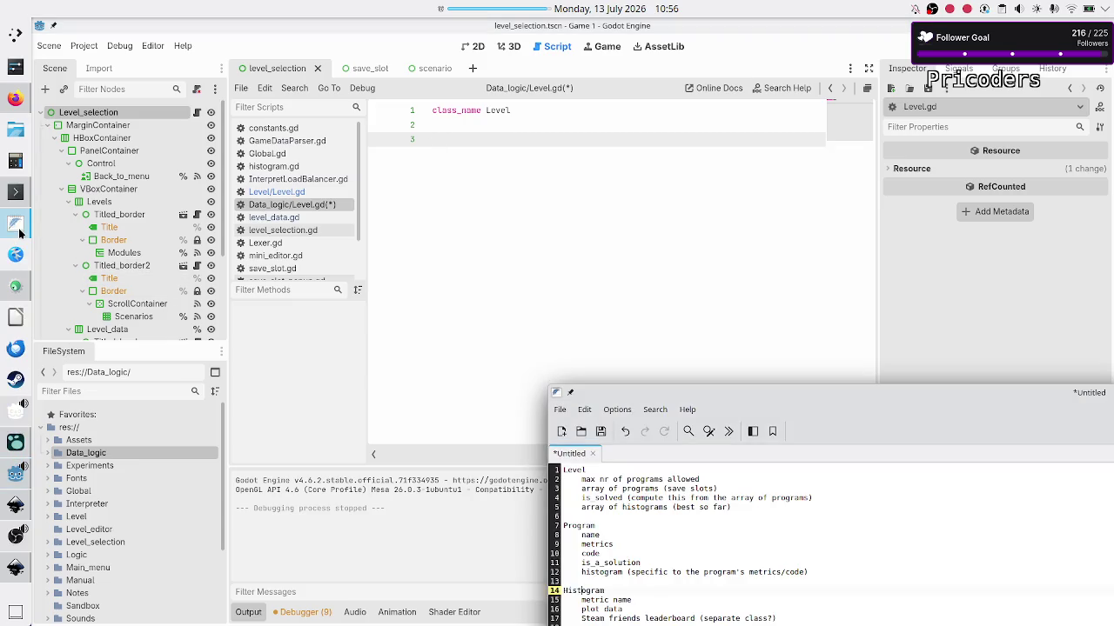
{"action": "double_click", "coordinate": [647, 394]}
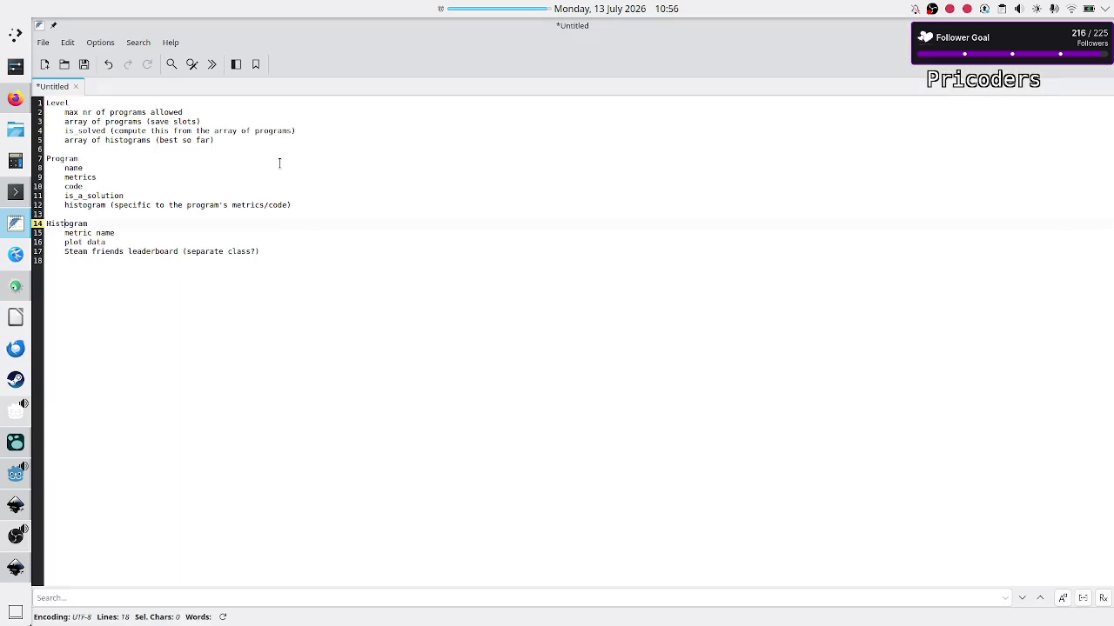
{"action": "left_click", "coordinate": [315, 131]}
{"action": "key", "text": "Up"}
{"action": "key", "text": "Up"}
{"action": "key", "text": "shift+Down"}
{"action": "key", "text": "shift+Down"}
{"action": "key", "text": "shift+Down"}
{"action": "key", "text": "shift+Left"}
{"action": "key", "text": "ctrl+c"}
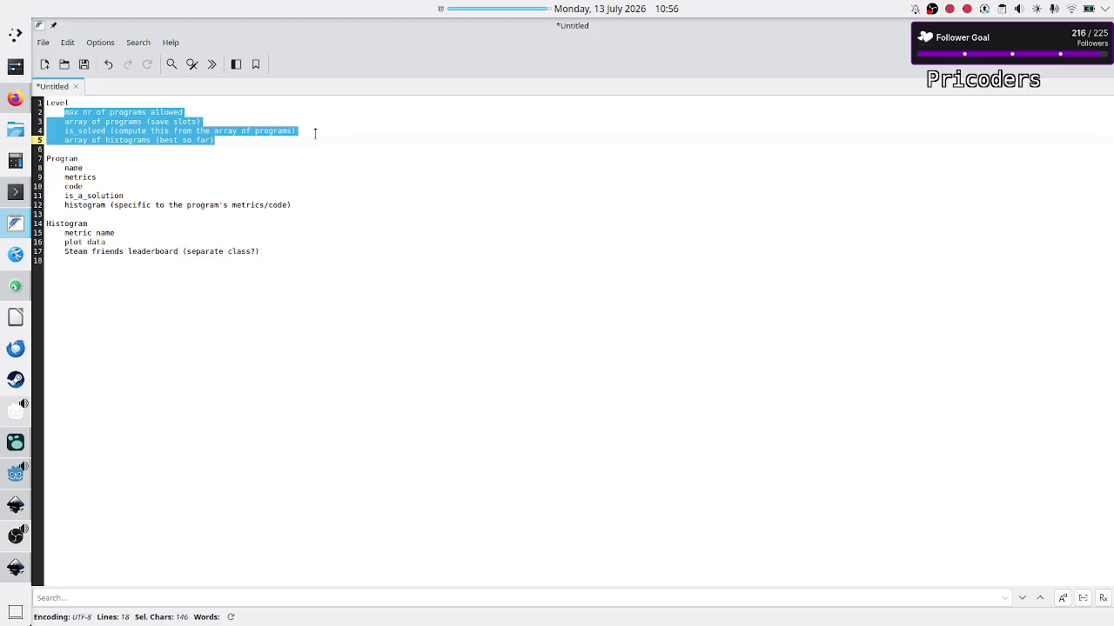
{"action": "key", "text": "BackSpace"}
{"action": "key", "text": "alt+Tab"}
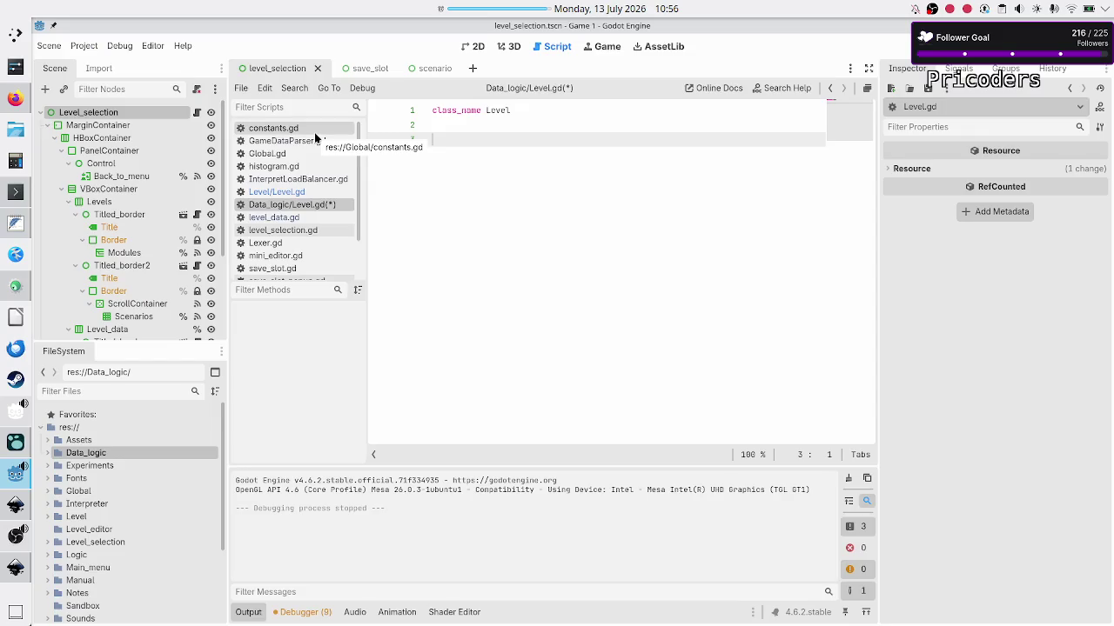
{"action": "key", "text": "ctrl+v"}
Turn the first pasted note line into const MAX_SAVE_SLOTS: int = 5.
{"action": "left_click", "coordinate": [489, 130]}
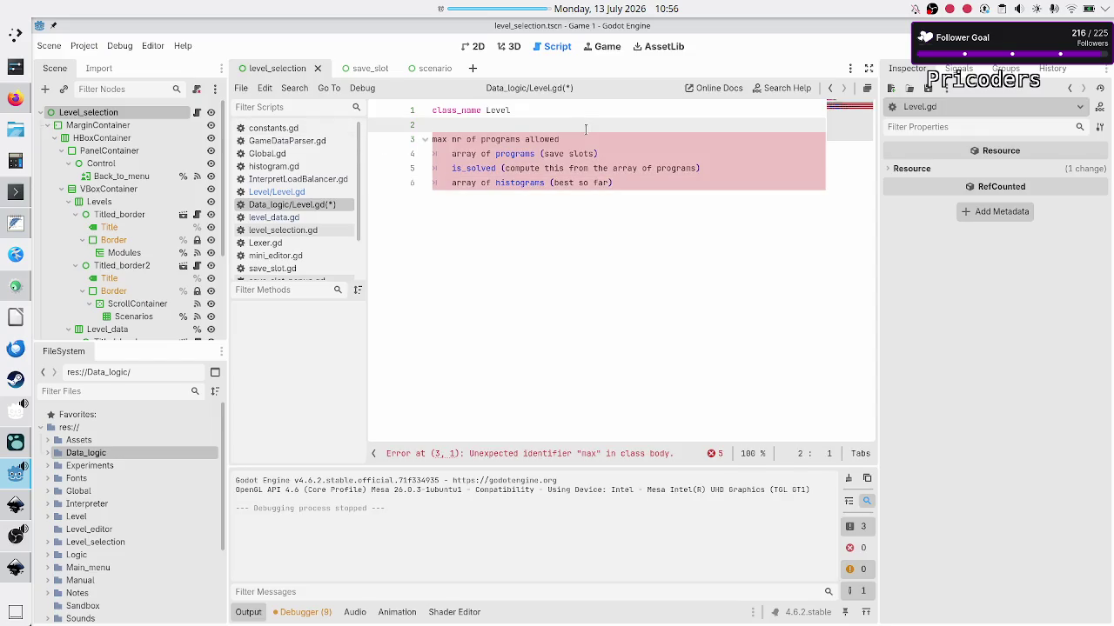
{"action": "key", "text": "Down"}
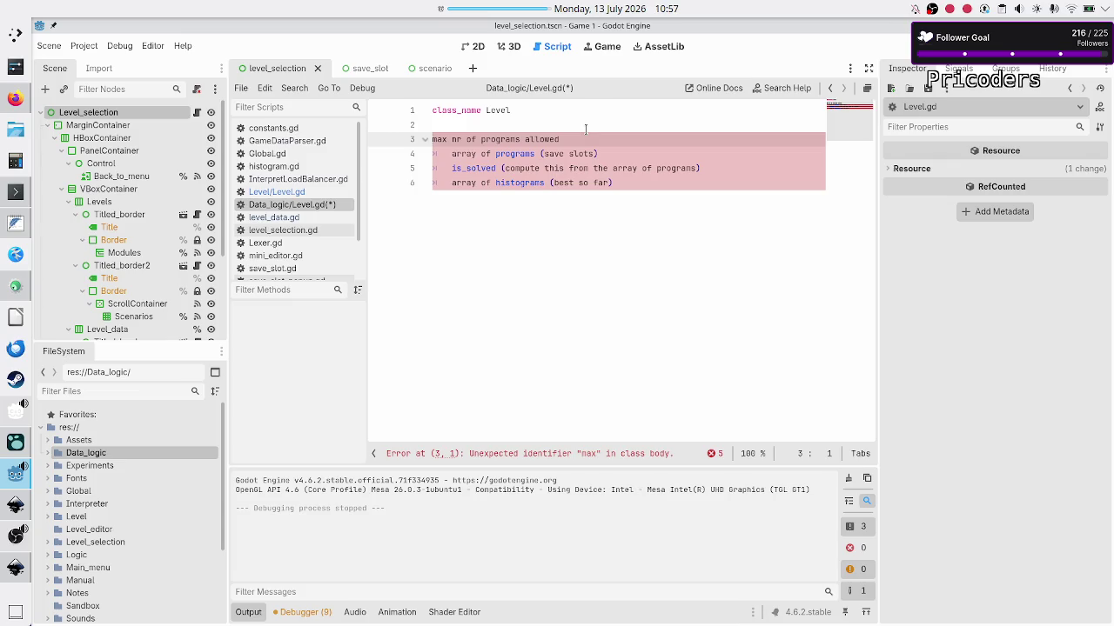
{"action": "type", "text": "const"}
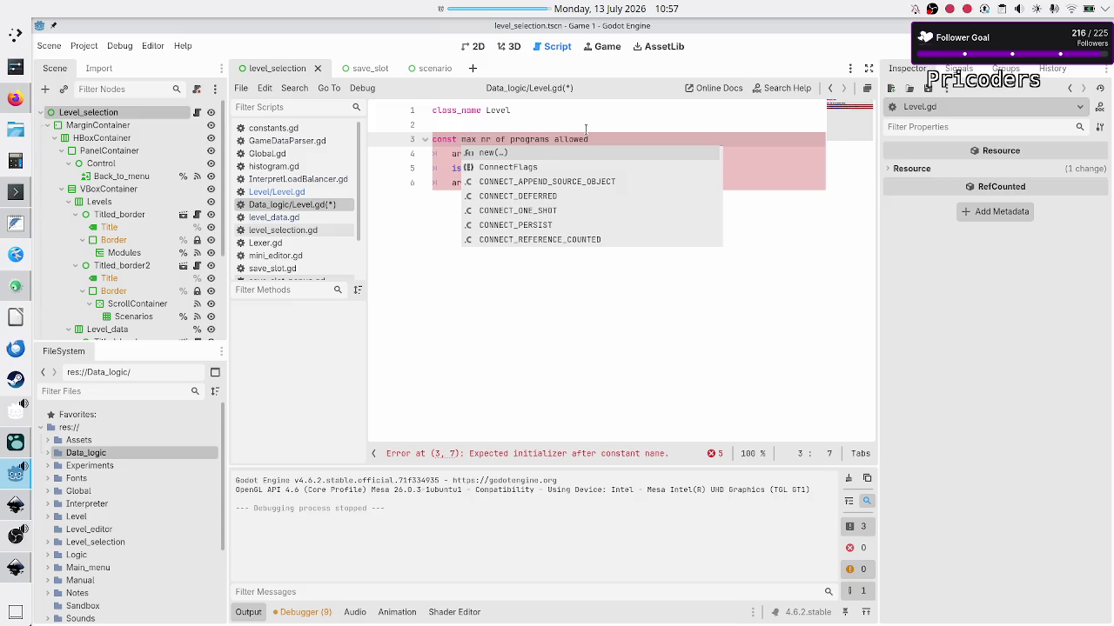
{"action": "key", "text": "shift+End"}
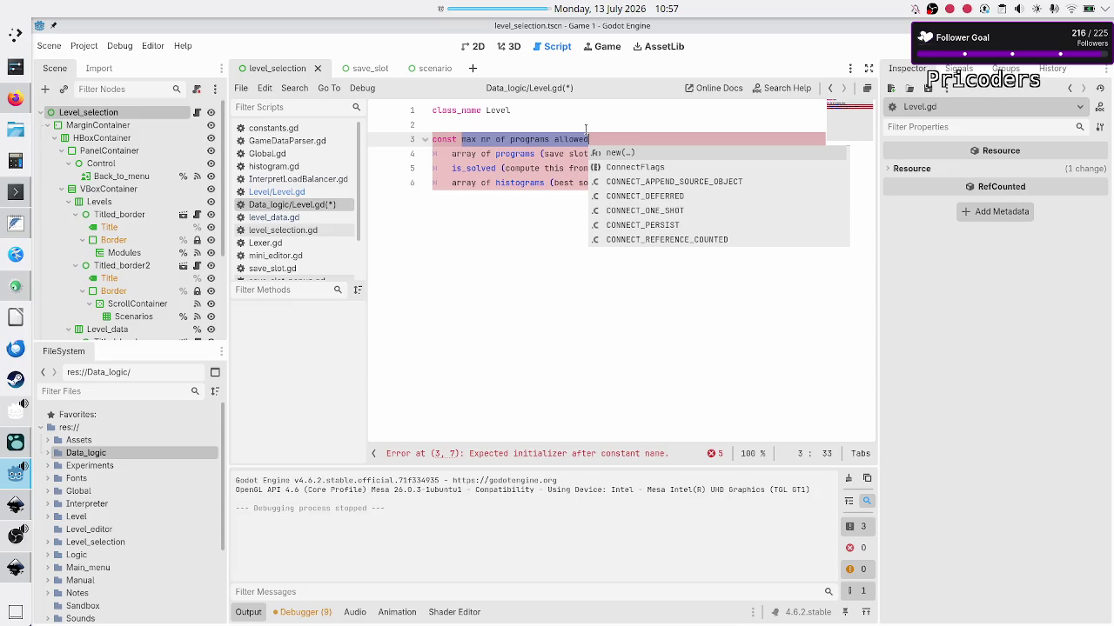
{"action": "type", "text": "MA"}
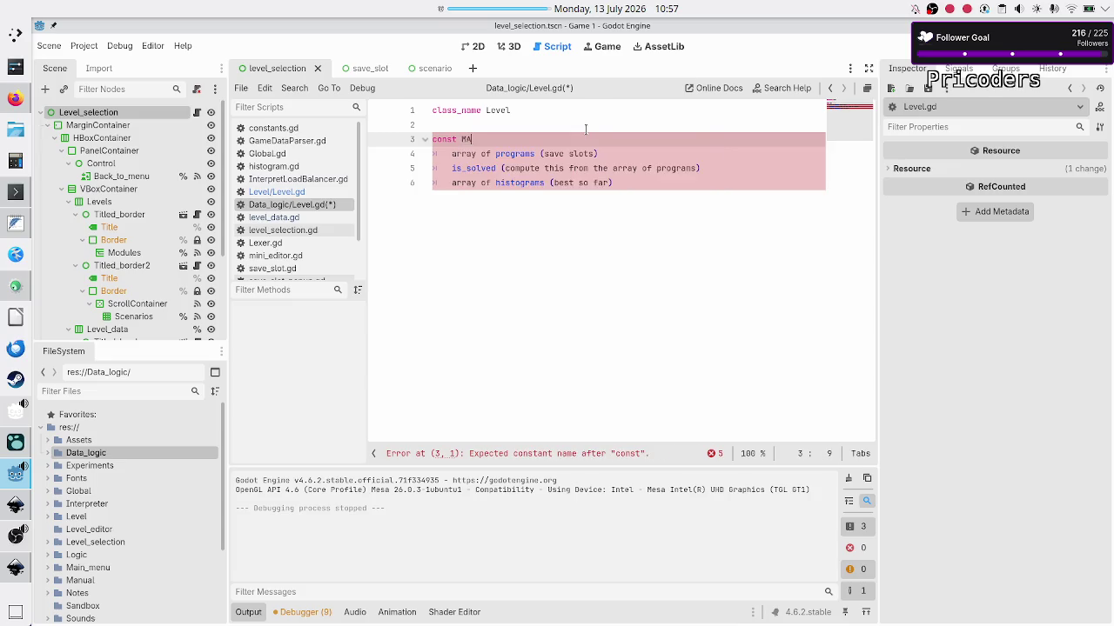
{"action": "type", "text": "X_SAVE_S"}
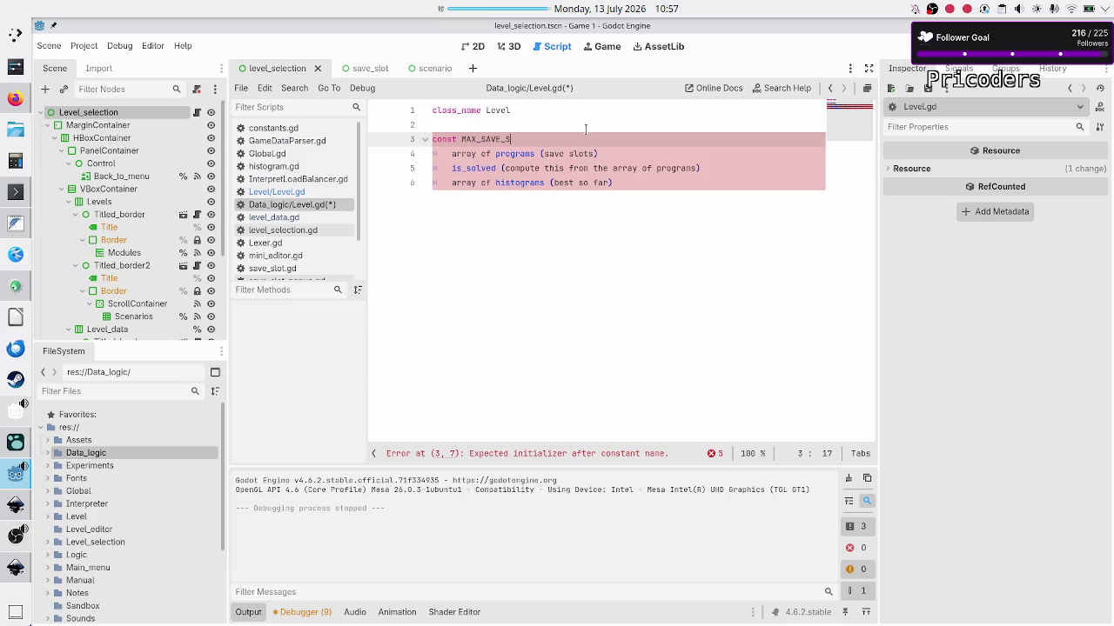
{"action": "type", "text": "LOTS: int ="}
{"action": "type", "text": " 5"}
Add a blank line and start a var save_slots: Array[ declaration below the constant.
{"action": "key", "text": "Return"}
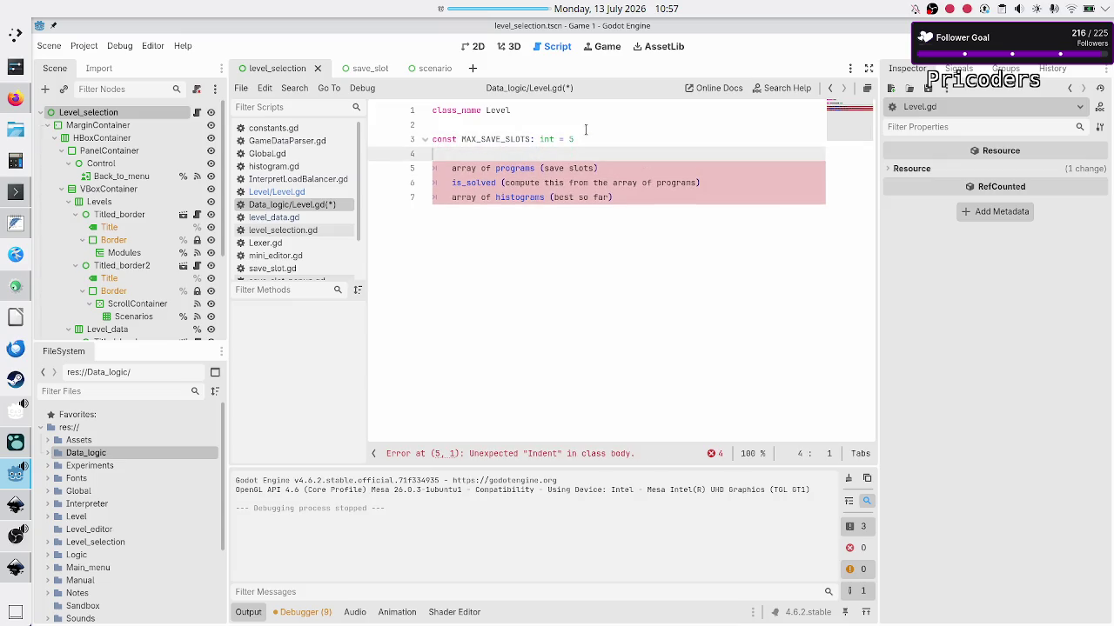
{"action": "key", "text": "Return"}
{"action": "type", "text": "var "}
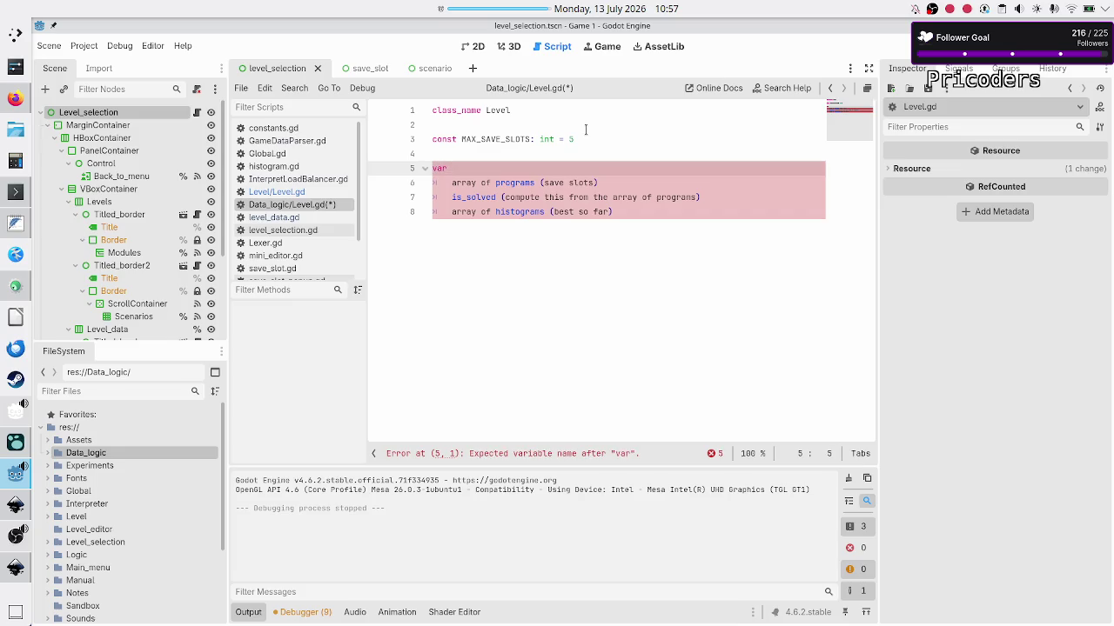
{"action": "type", "text": "programs:"}
{"action": "key", "text": "BackSpace"}
{"action": "key", "text": "BackSpace"}
{"action": "key", "text": "BackSpace"}
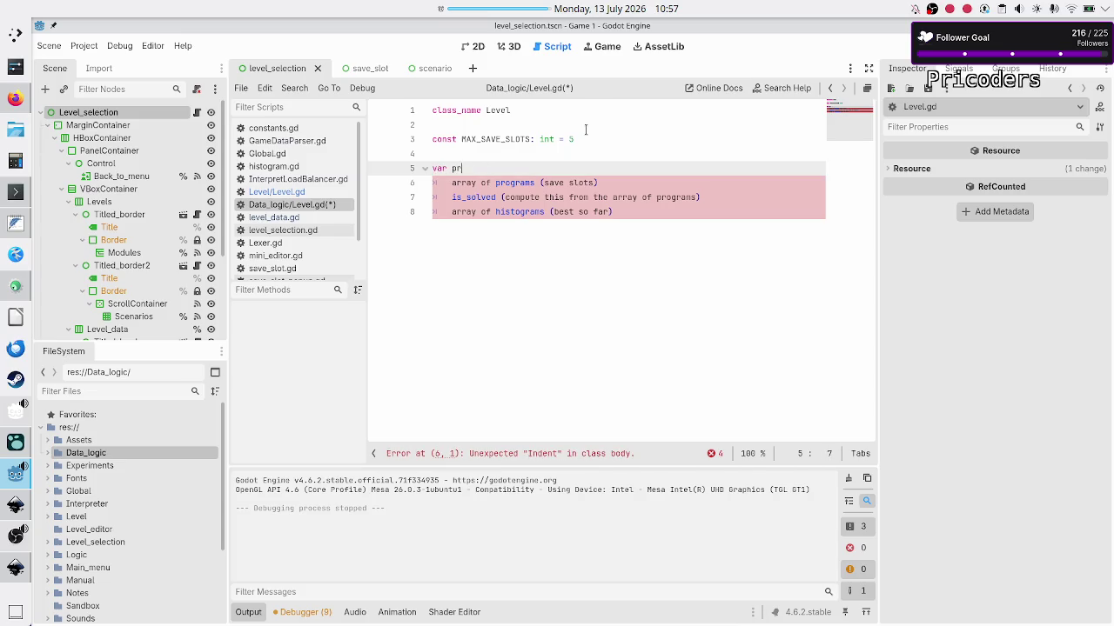
{"action": "type", "text": "save_slots"}
{"action": "type", "text": ": Ar"}
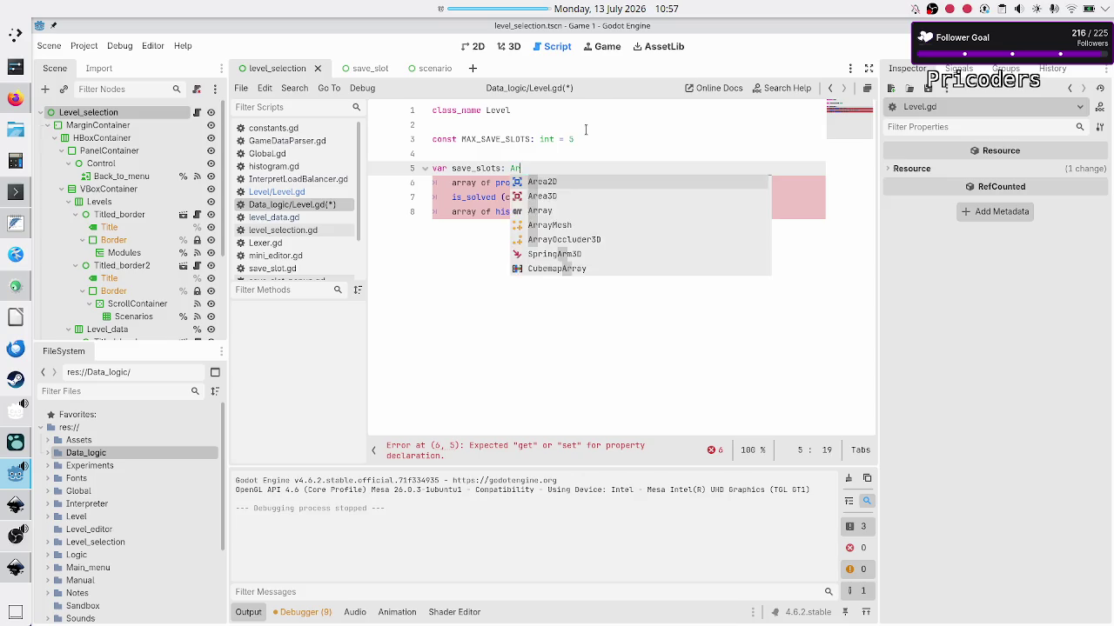
{"action": "type", "text": "ray["}
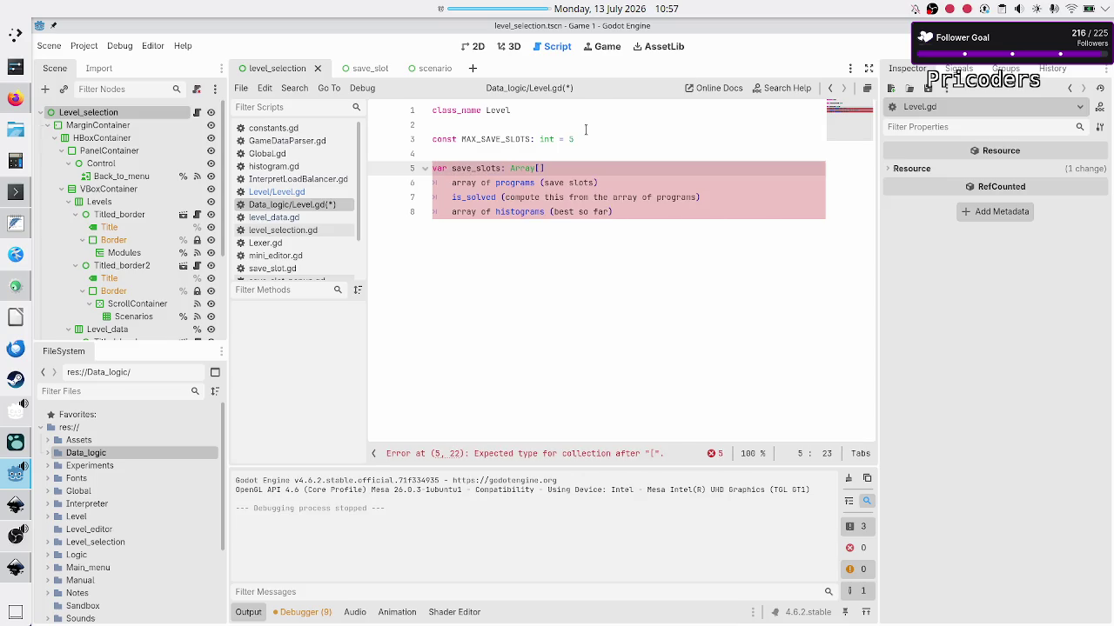
Rename the constant MAX_SAVE_SLOTS to MAX_PROGRAMS.
{"action": "left_click", "coordinate": [586, 130]}
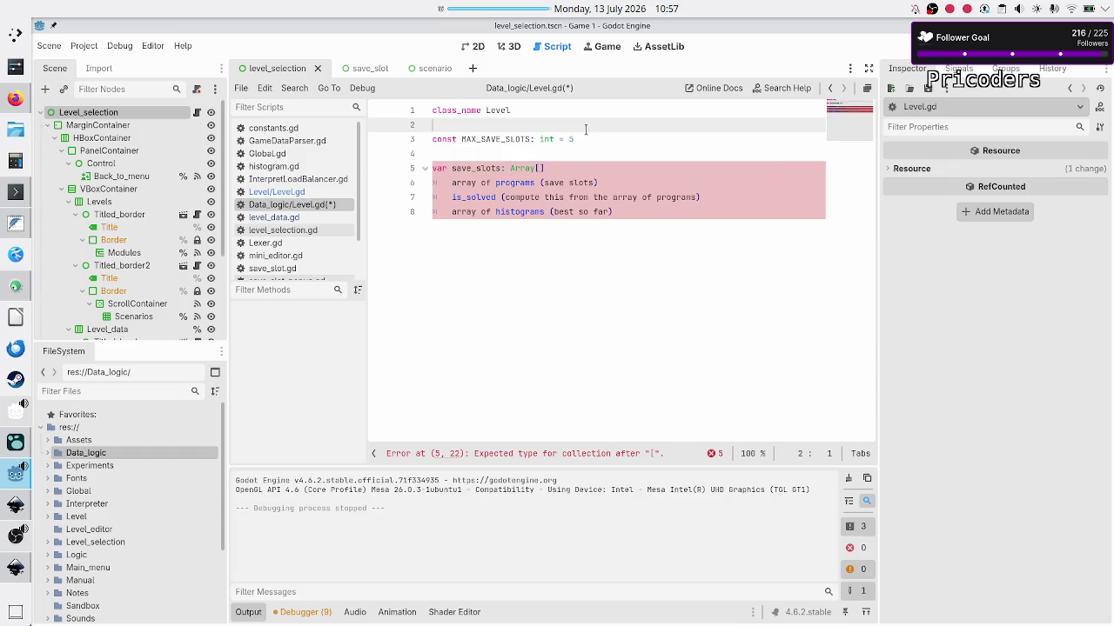
{"action": "key", "text": "Down"}
{"action": "key", "text": "End"}
{"action": "key", "text": "ctrl+Left"}
{"action": "key", "text": "ctrl+Left"}
{"action": "key", "text": "ctrl+Left"}
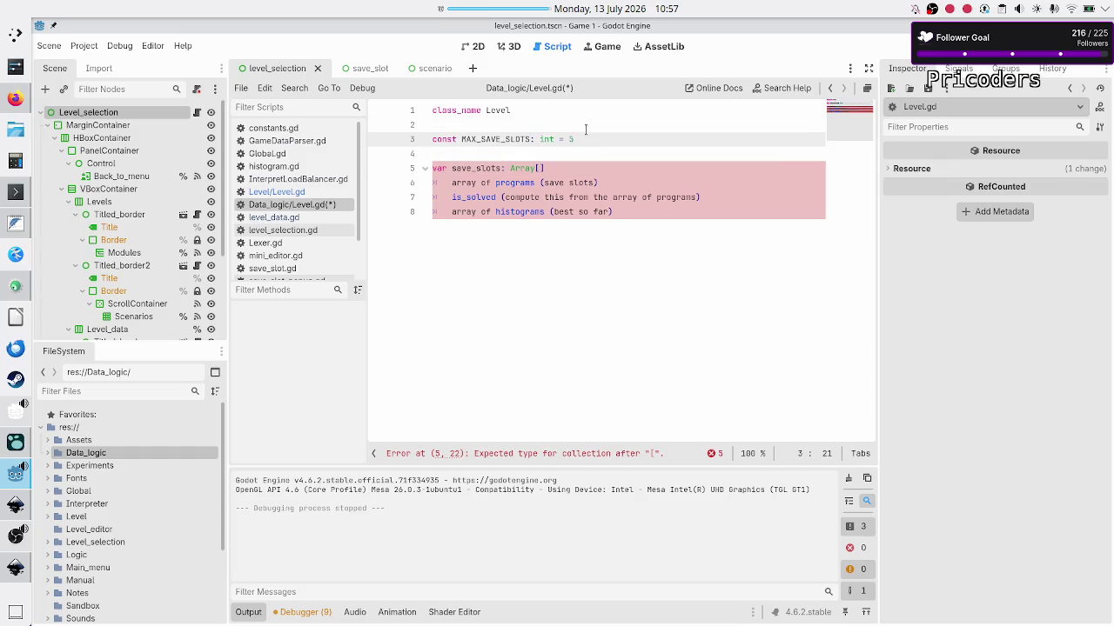
{"action": "key", "text": "BackSpace"}
{"action": "key", "text": "BackSpace"}
{"action": "key", "text": "BackSpace"}
{"action": "type", "text": "PROGRAM"}
{"action": "type", "text": "S"}
Change line 5 to var all_programs: Array[Program] = [].
{"action": "key", "text": "Down"}
{"action": "key", "text": "Down"}
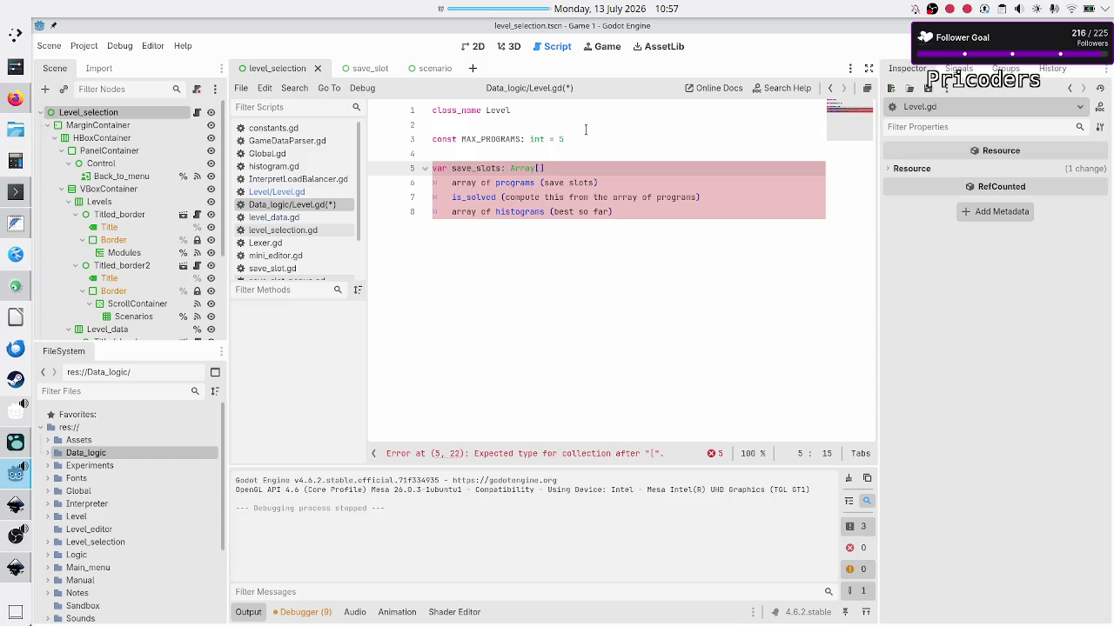
{"action": "key", "text": "BackSpace"}
{"action": "key", "text": "BackSpace"}
{"action": "key", "text": "BackSpace"}
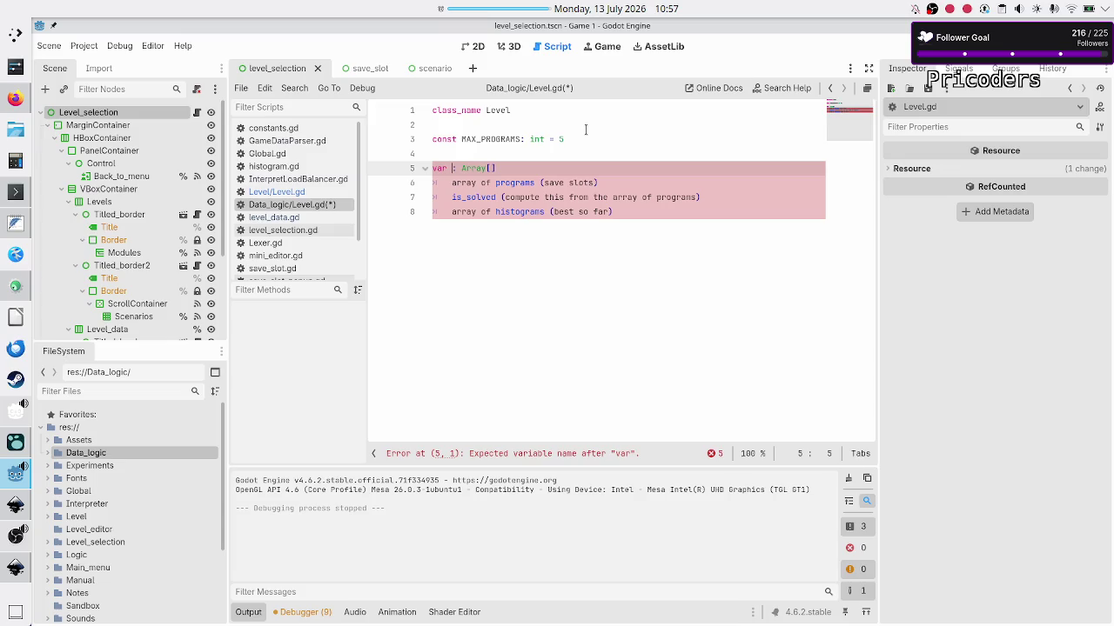
{"action": "type", "text": "all_progr"}
{"action": "type", "text": "ams"}
{"action": "key", "text": "End"}
{"action": "key", "text": "Left"}
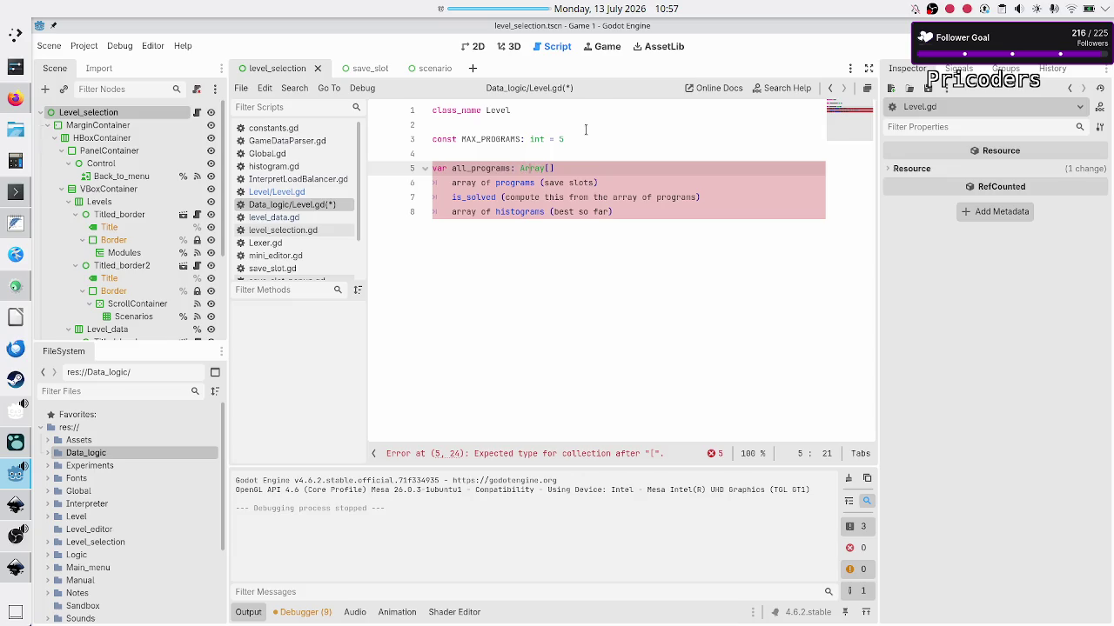
{"action": "type", "text": "Program"}
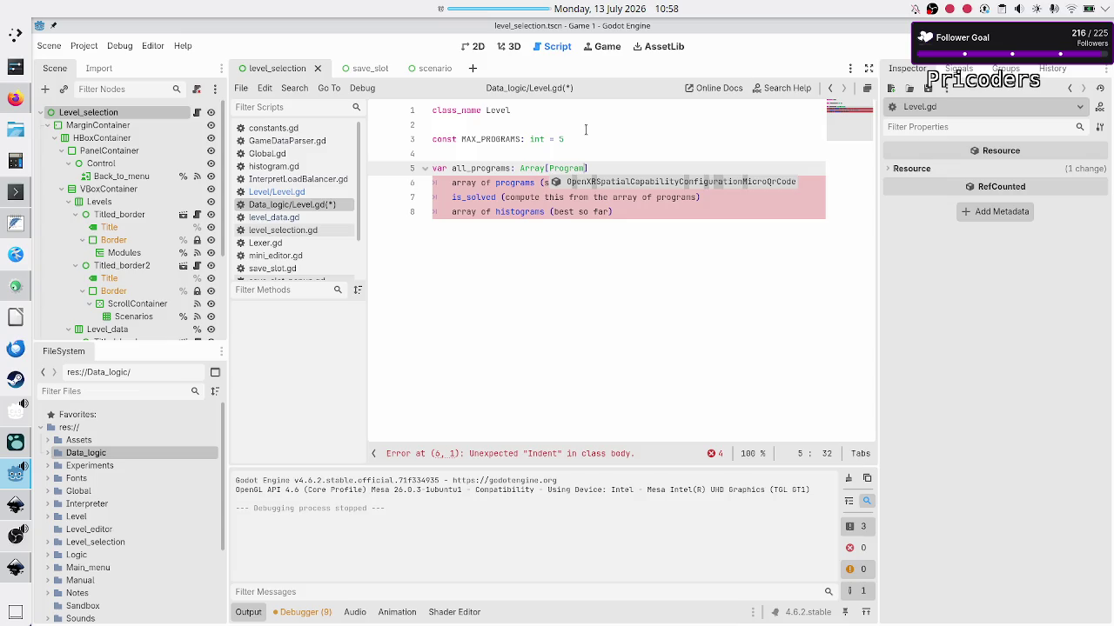
{"action": "key", "text": "End"}
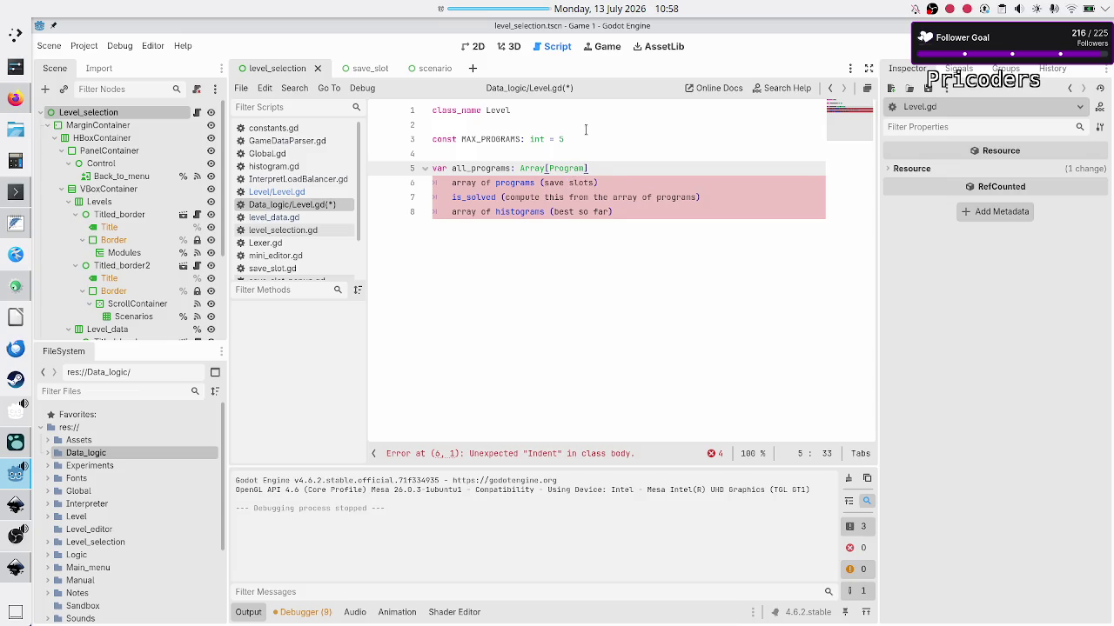
{"action": "type", "text": " = []"}
{"action": "key", "text": "Return"}
Delete the array-of-programs note line and save Level.gd.
{"action": "key", "text": "Down"}
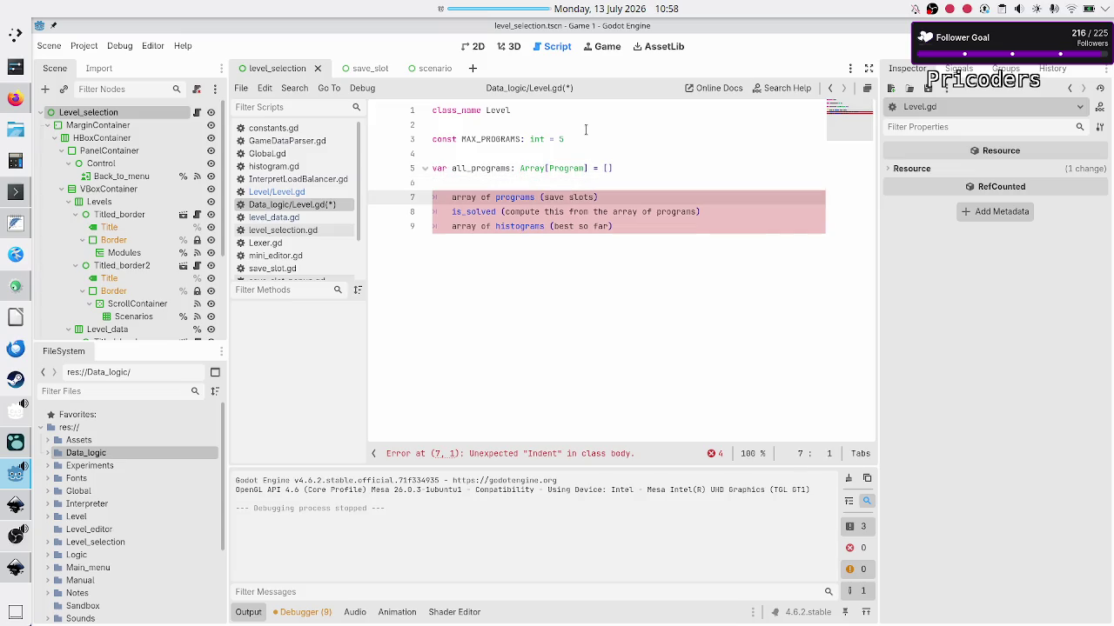
{"action": "key", "text": "shift+Down"}
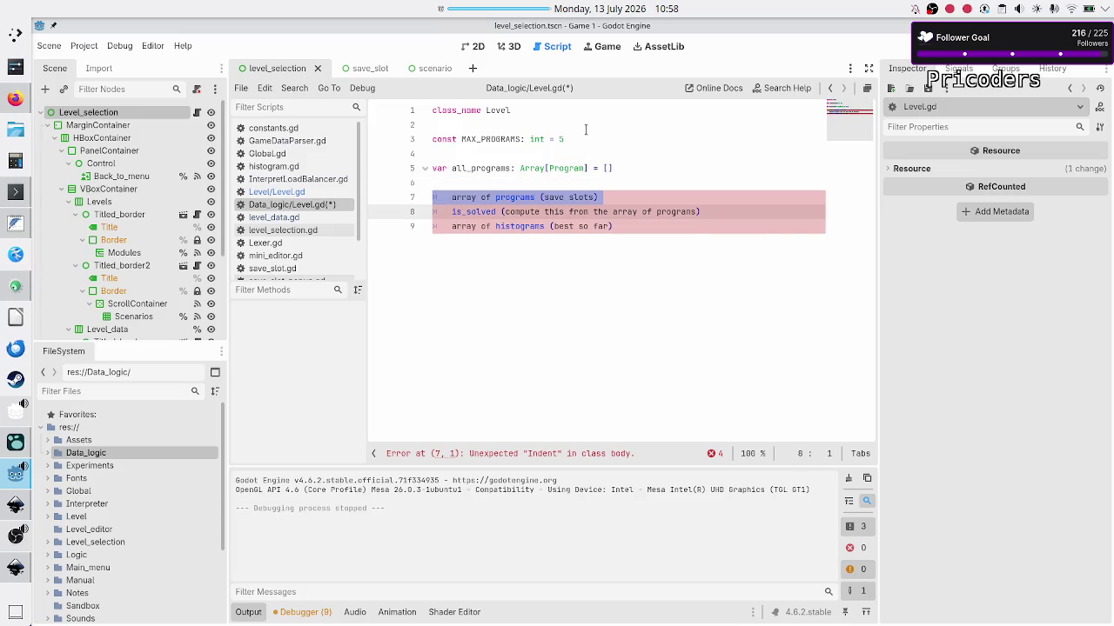
{"action": "key", "text": "ctrl+End"}
{"action": "key", "text": "Up"}
{"action": "key", "text": "Up"}
{"action": "key", "text": "Up"}
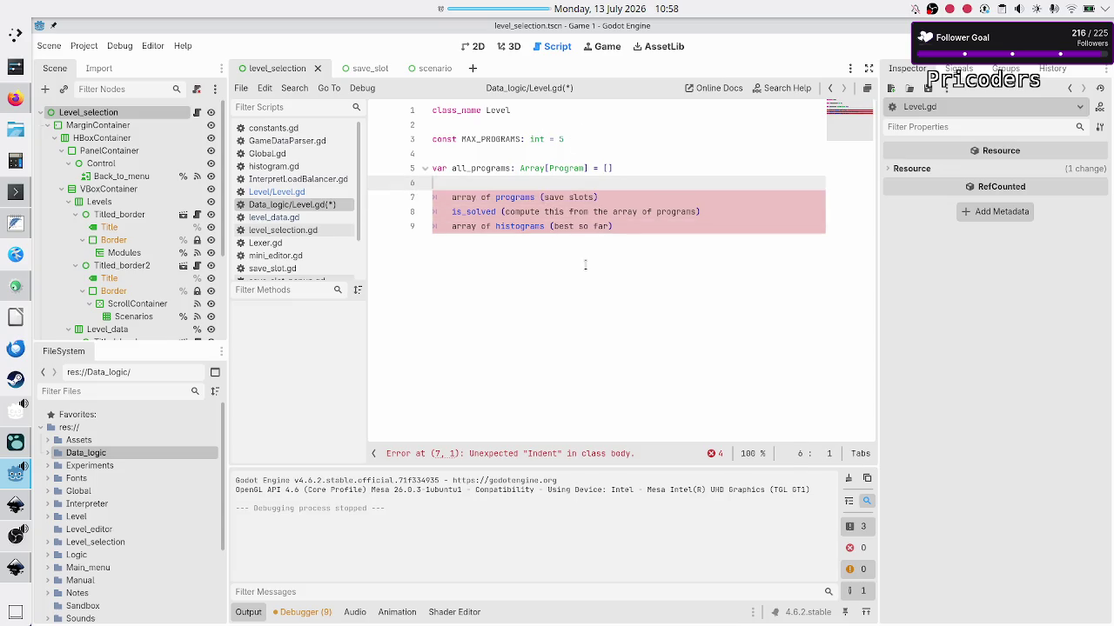
{"action": "key", "text": "Down"}
{"action": "key", "text": "Home"}
{"action": "key", "text": "shift+End"}
{"action": "key", "text": "BackSpace"}
{"action": "key", "text": "BackSpace"}
{"action": "key", "text": "BackSpace"}
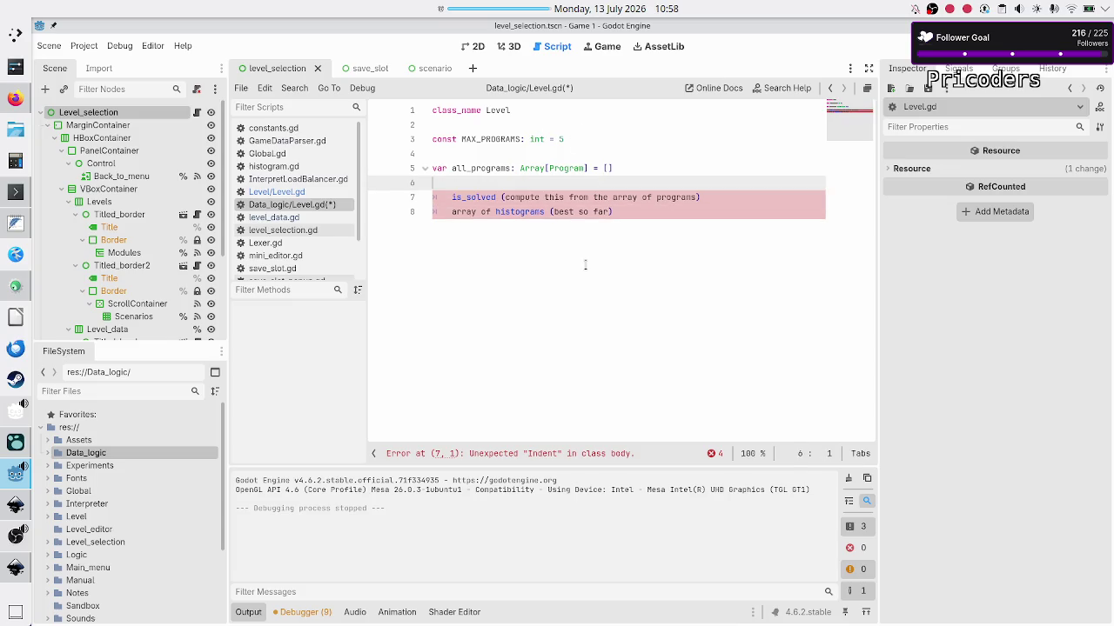
{"action": "key", "text": "ctrl+s"}
{"action": "left_click", "coordinate": [14, 100]}
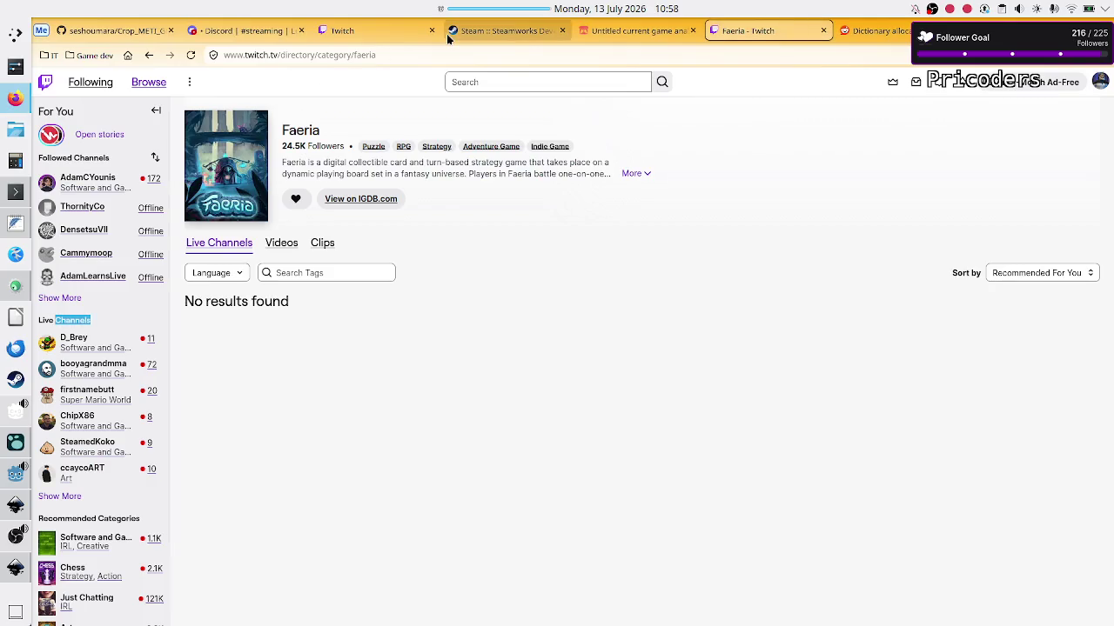
{"action": "left_click", "coordinate": [365, 34]}
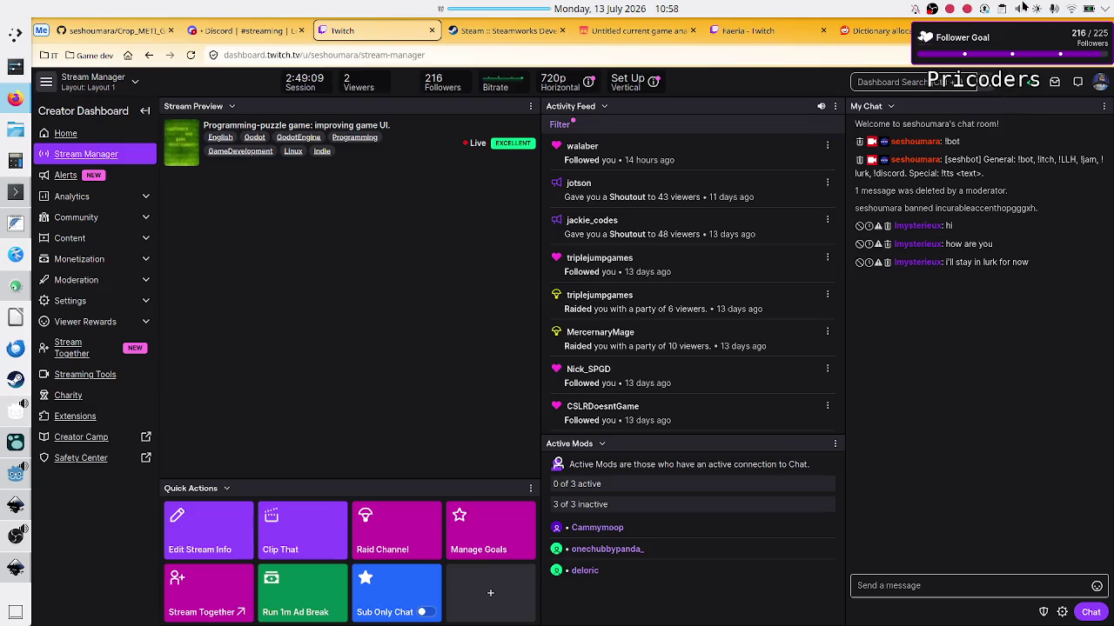
{"action": "left_click", "coordinate": [1018, 9]}
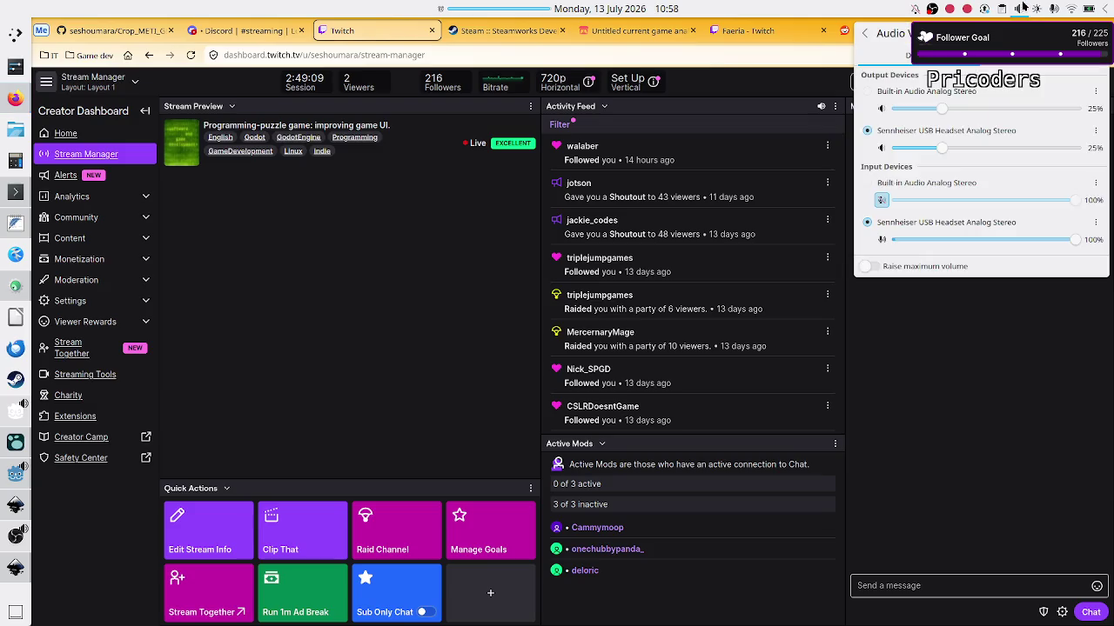
{"action": "left_click", "coordinate": [1040, 55]}
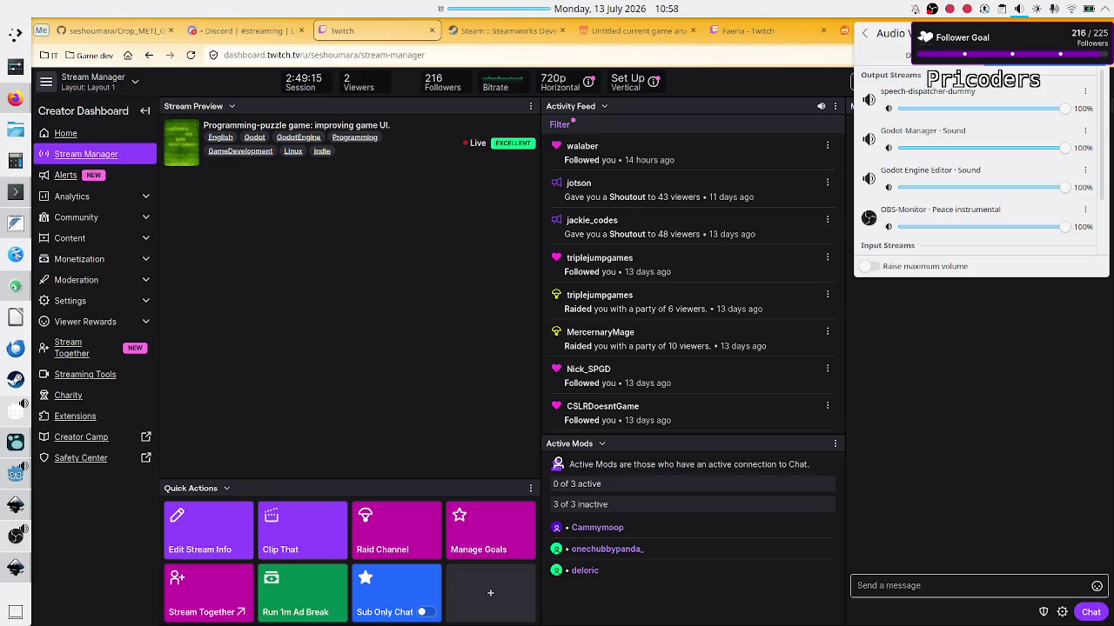
{"action": "left_click", "coordinate": [477, 308]}
{"action": "left_click", "coordinate": [15, 535]}
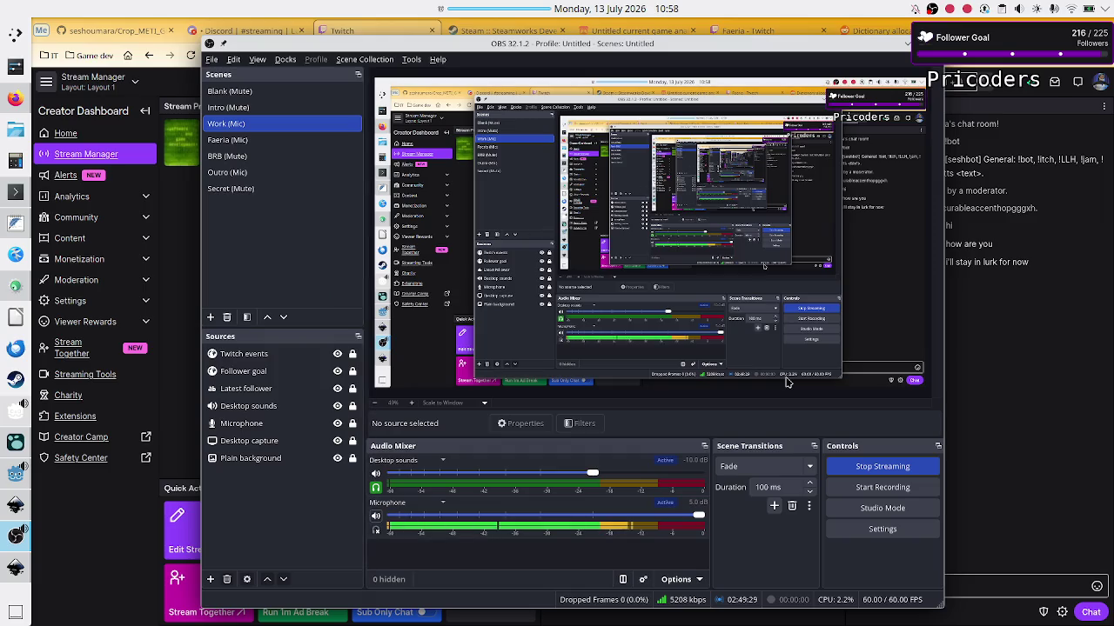
{"action": "left_click", "coordinate": [992, 375]}
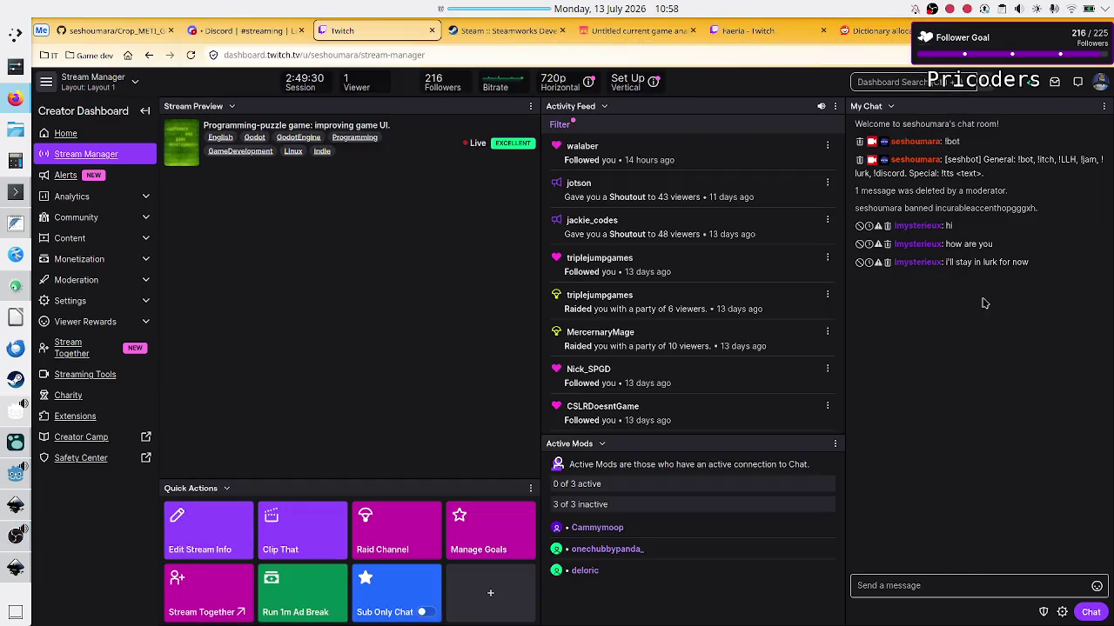
{"action": "left_click", "coordinate": [1017, 10]}
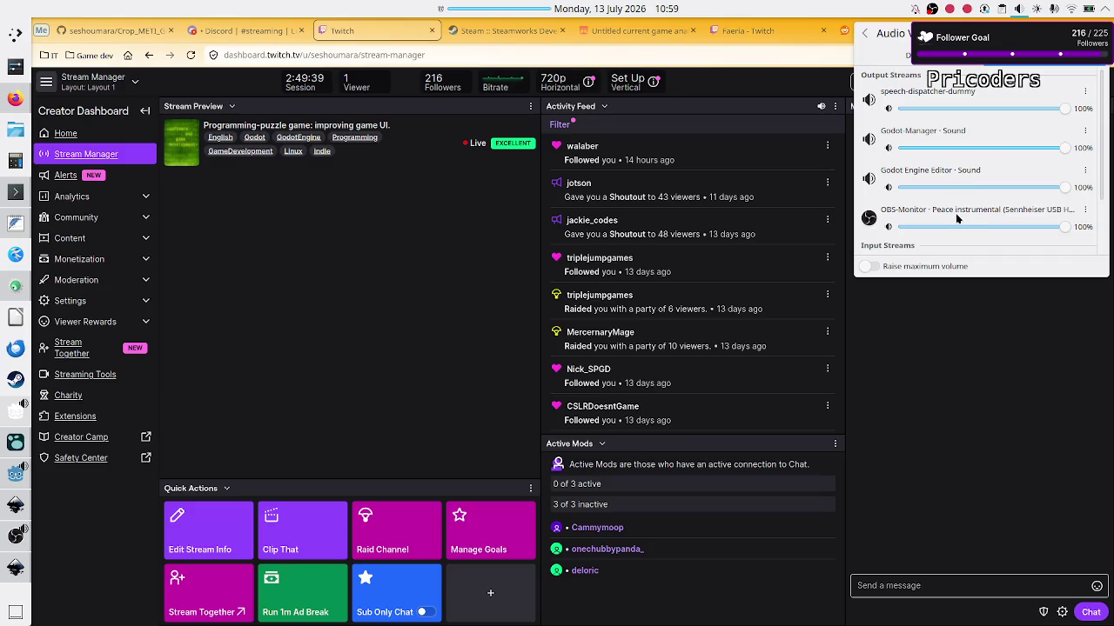
{"action": "scroll", "coordinate": [956, 219], "scroll_direction": "down", "scroll_amount": 3}
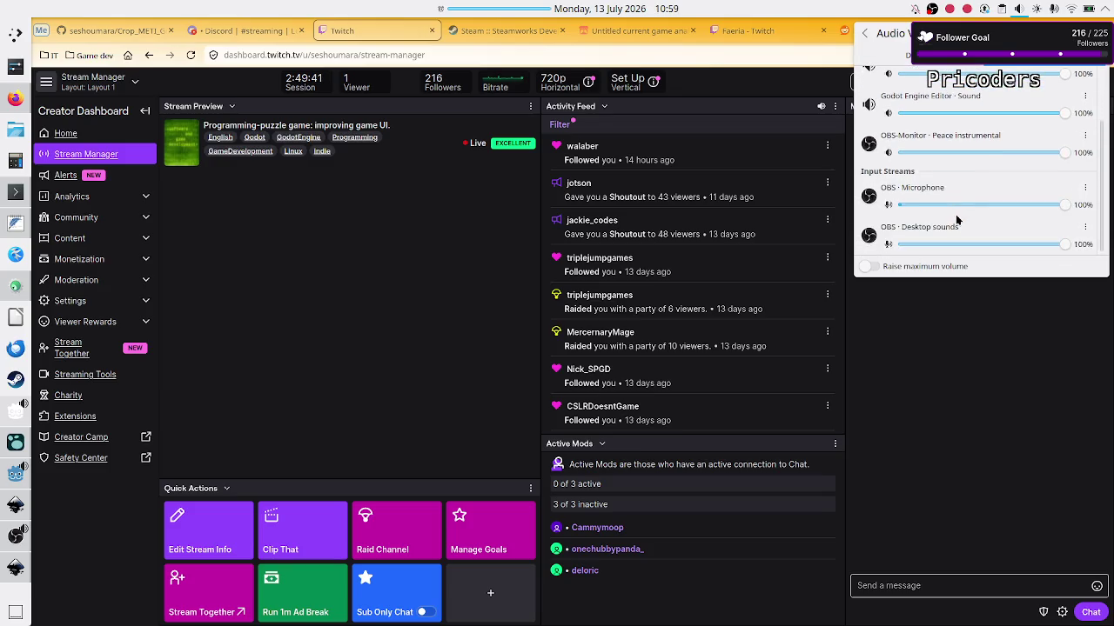
{"action": "scroll", "coordinate": [957, 220], "scroll_direction": "up", "scroll_amount": 3}
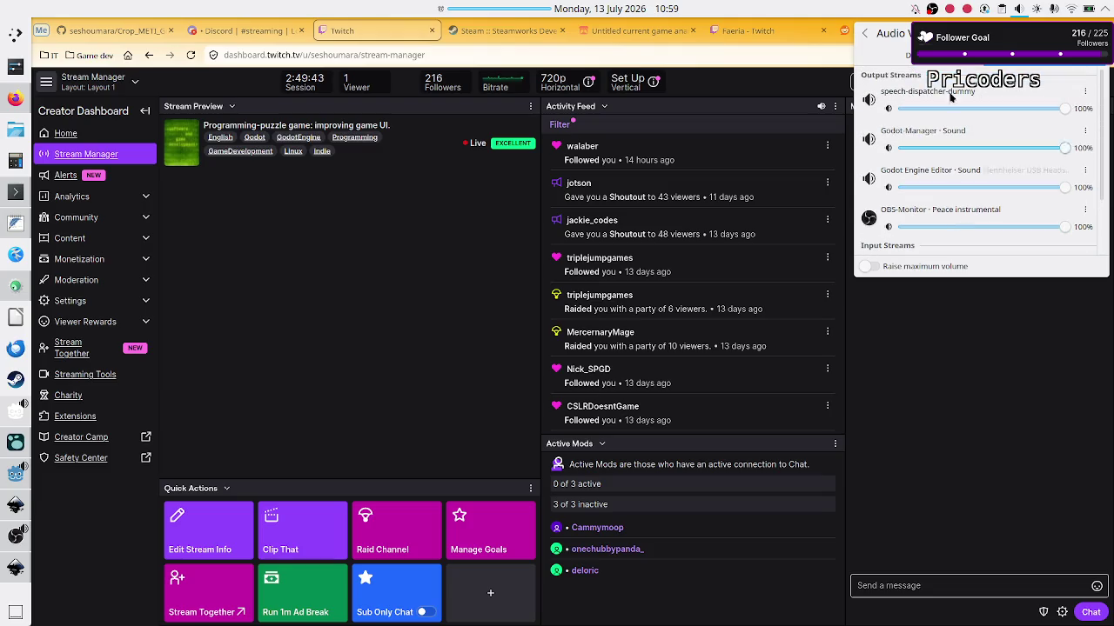
{"action": "left_click", "coordinate": [904, 55]}
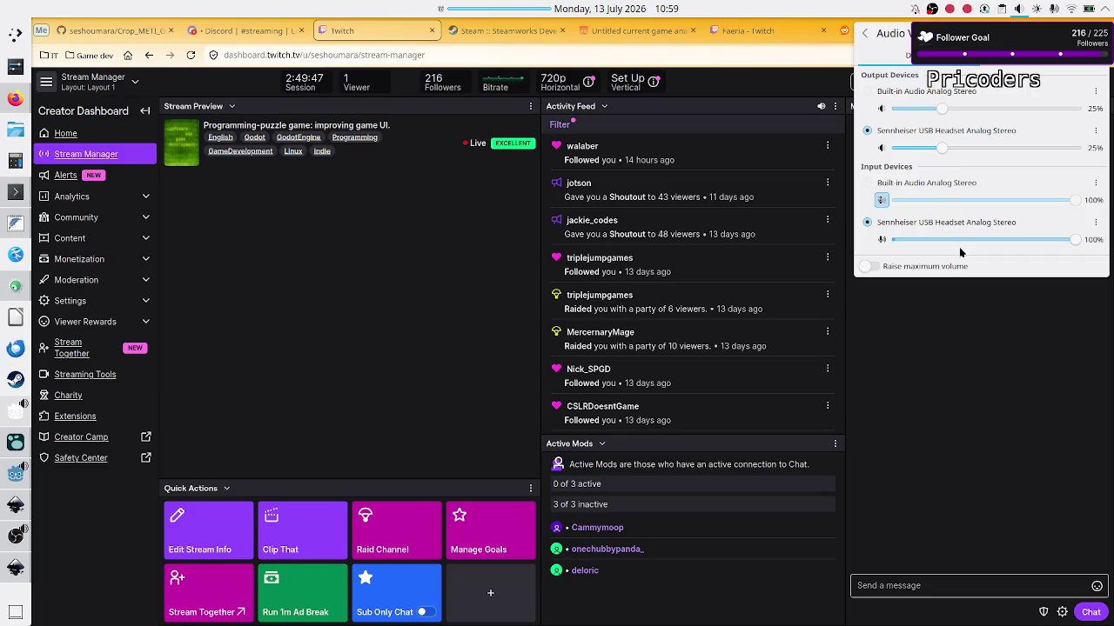
{"action": "left_click", "coordinate": [959, 337]}
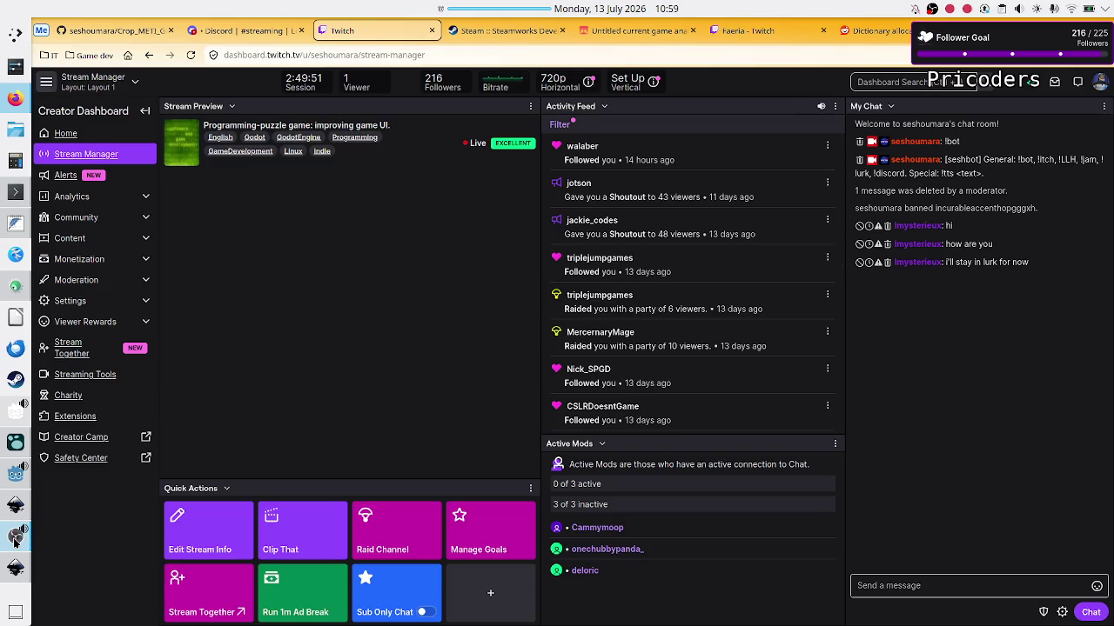
{"action": "left_click", "coordinate": [10, 476]}
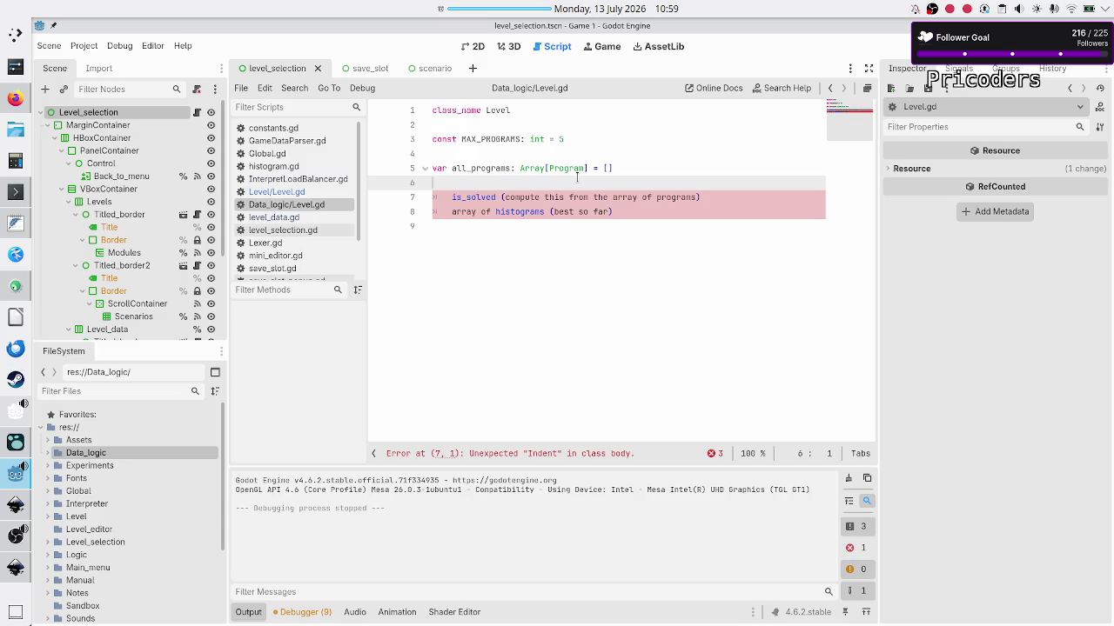
Declare var is_solved: bool = false in Level.gd.
{"action": "type", "text": "var is_solved: "}
{"action": "type", "text": "bool "}
{"action": "type", "text": "= false"}
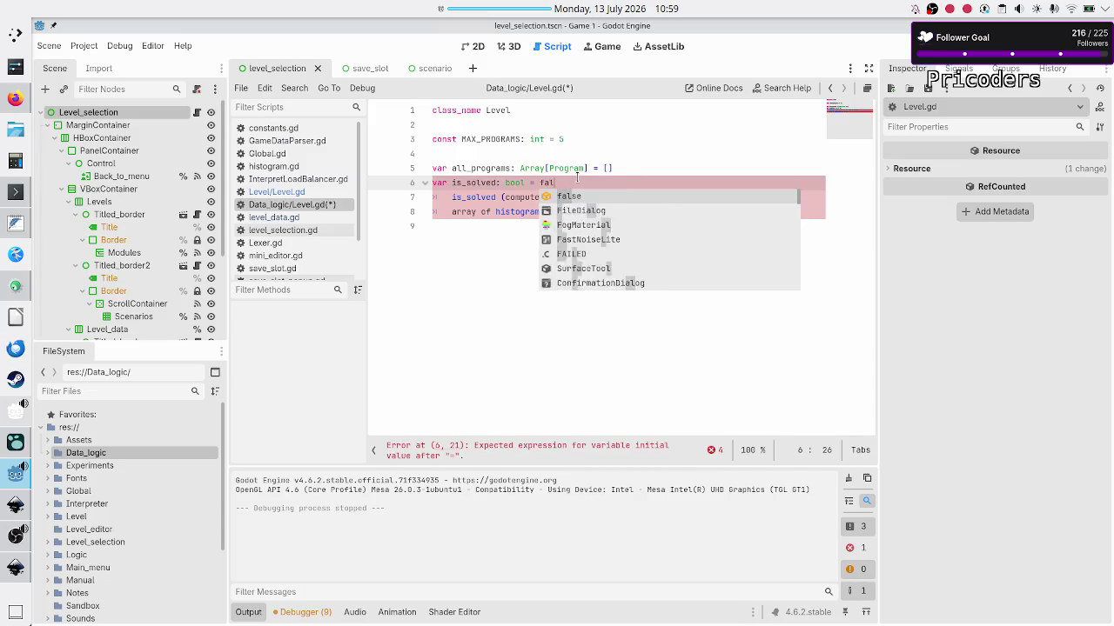
{"action": "key", "text": "Return"}
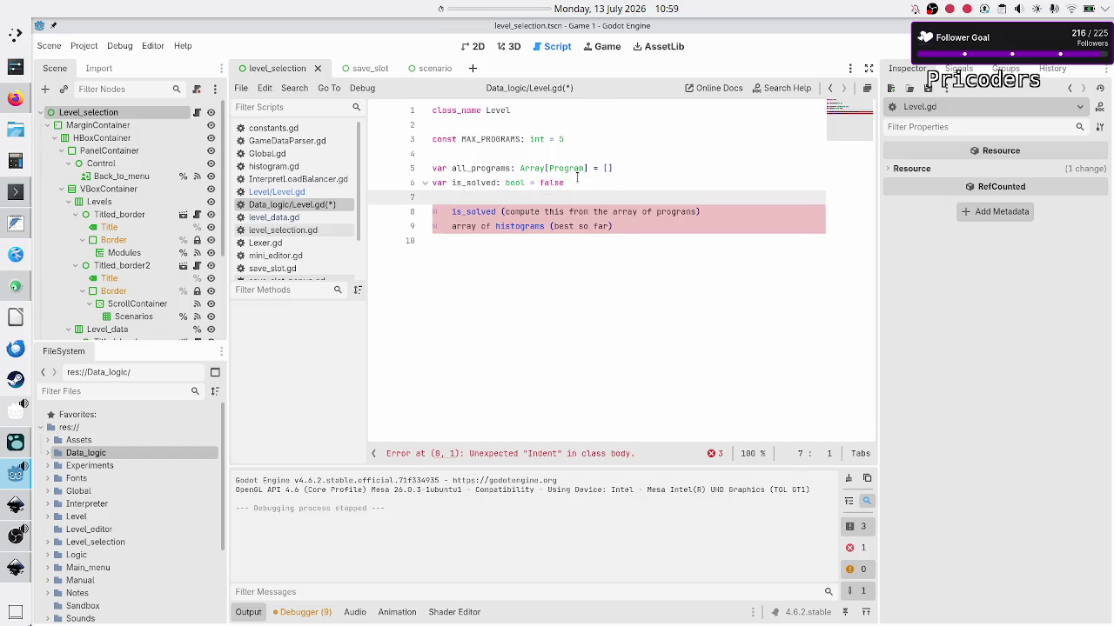
{"action": "key", "text": "Up"}
{"action": "key", "text": "Return"}
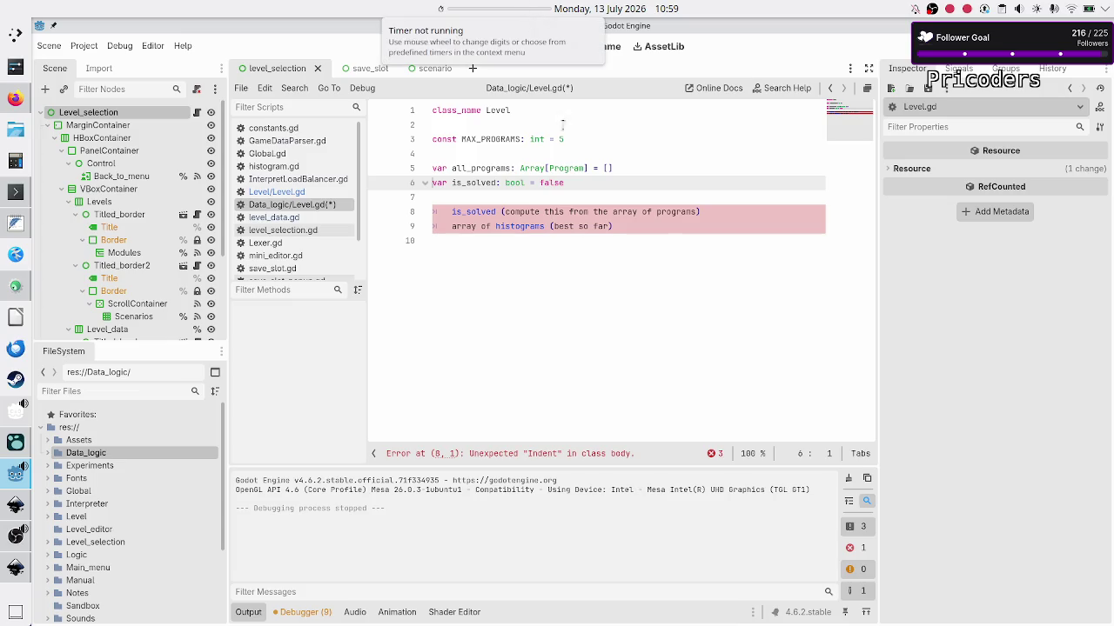
Add a two-line TODO above is_solved asking if it can be computed from all_programs.
{"action": "key", "text": "Return"}
{"action": "key", "text": "Up"}
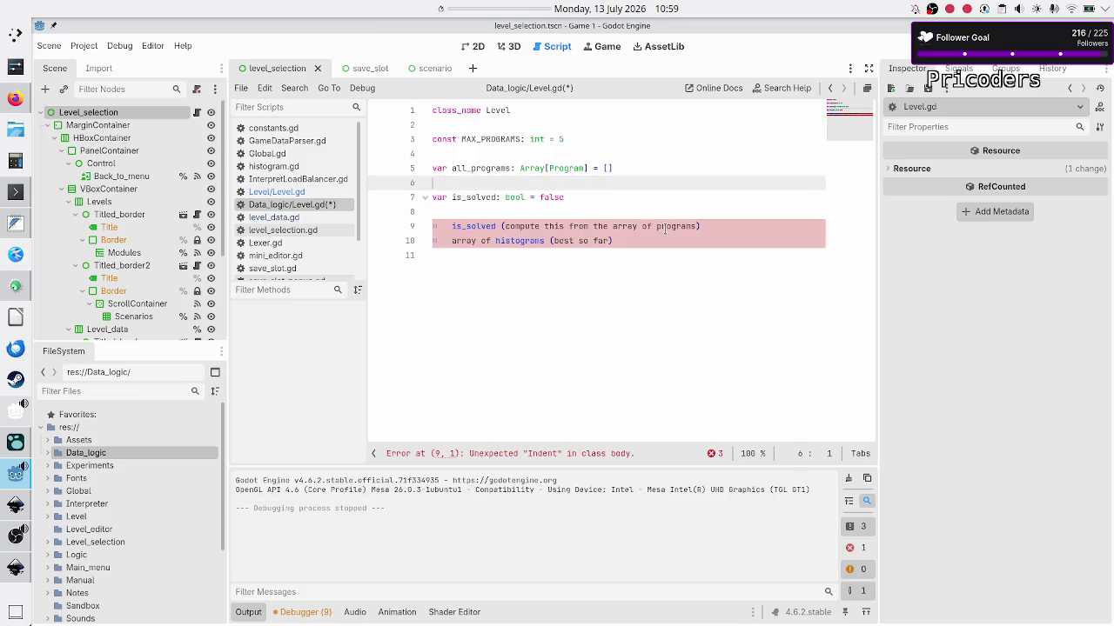
{"action": "key", "text": "Return"}
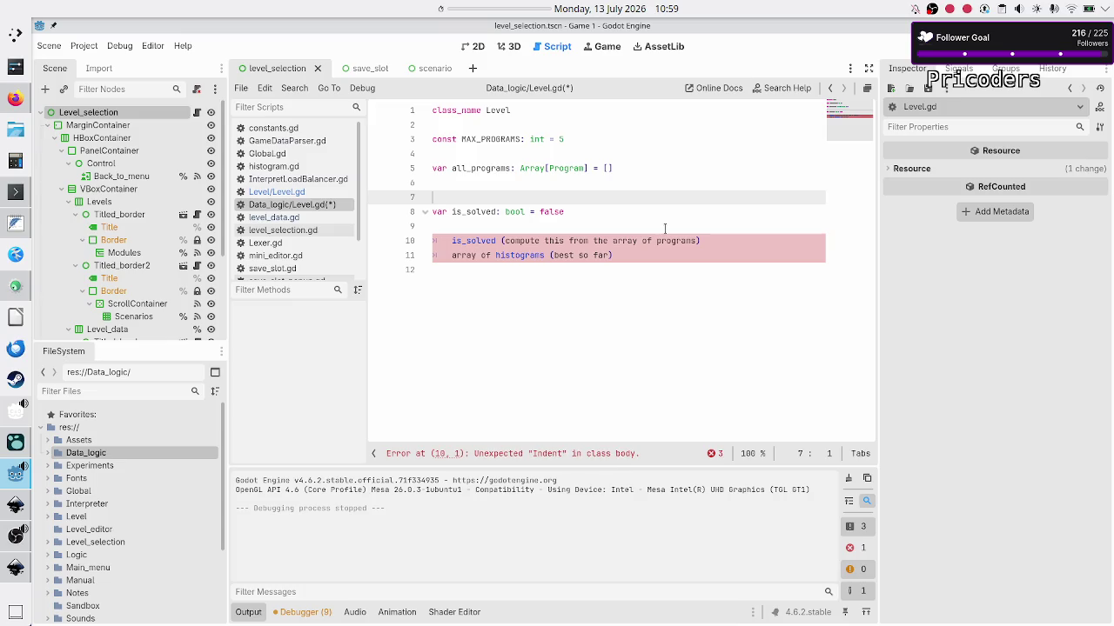
{"action": "type", "text": "#"}
{"action": "type", "text": "TODO: can t"}
{"action": "type", "text": "his "}
{"action": "type", "text": "be compute"}
{"action": "type", "text": "d from the"}
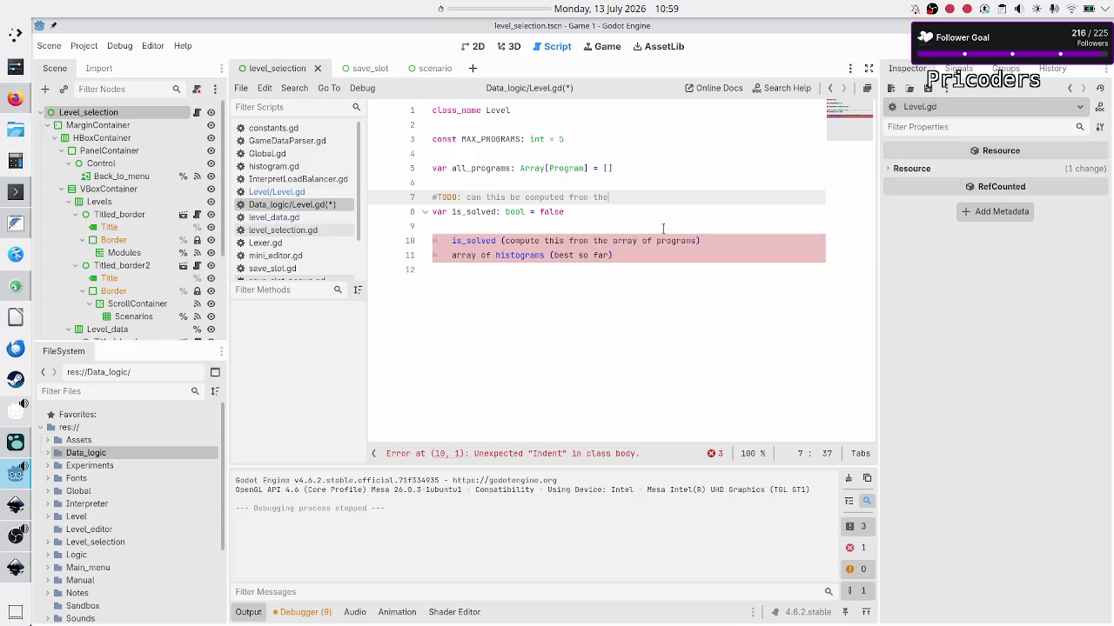
{"action": "type", "text": " all_programs"}
{"action": "type", "text": "?"}
{"action": "type", "text": " is it e"}
{"action": "type", "text": "xpensive to do"}
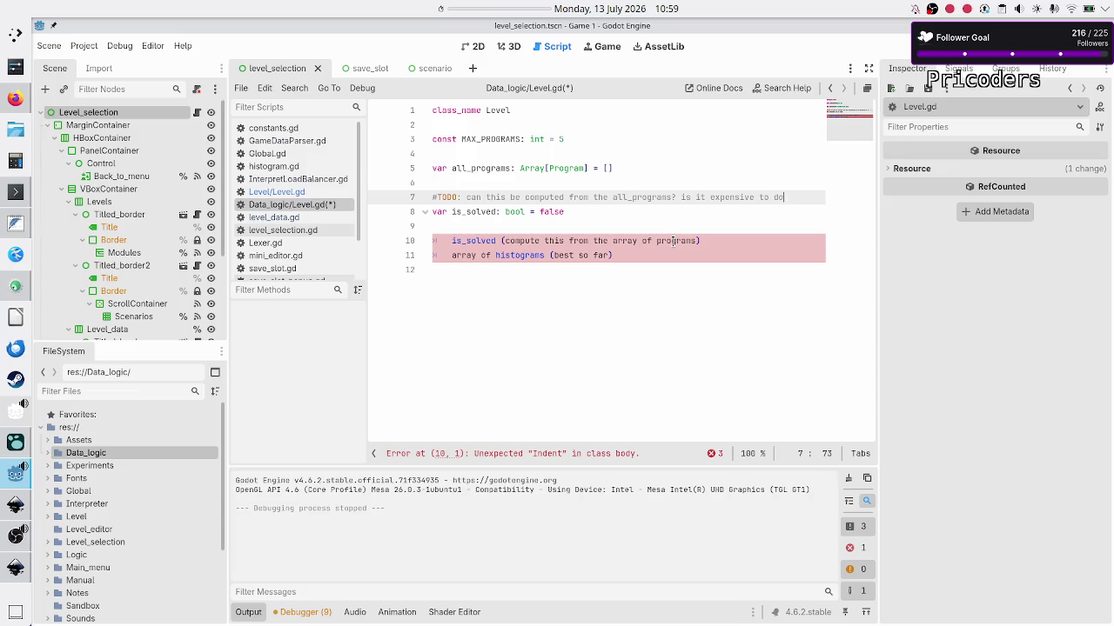
{"action": "type", "text": " so"}
{"action": "key", "text": "Return"}
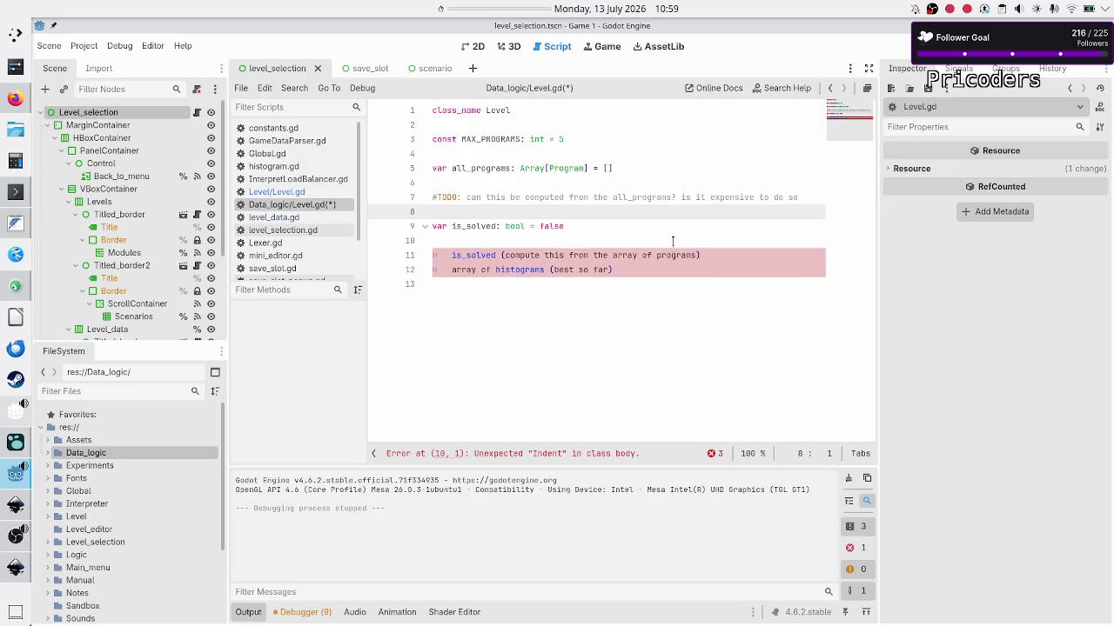
{"action": "type", "text": "#many tie"}
{"action": "key", "text": "BackSpace"}
{"action": "type", "text": "mes when"}
{"action": "type", "text": " needed?"}
{"action": "key", "text": "Down"}
{"action": "key", "text": "Down"}
{"action": "key", "text": "Down"}
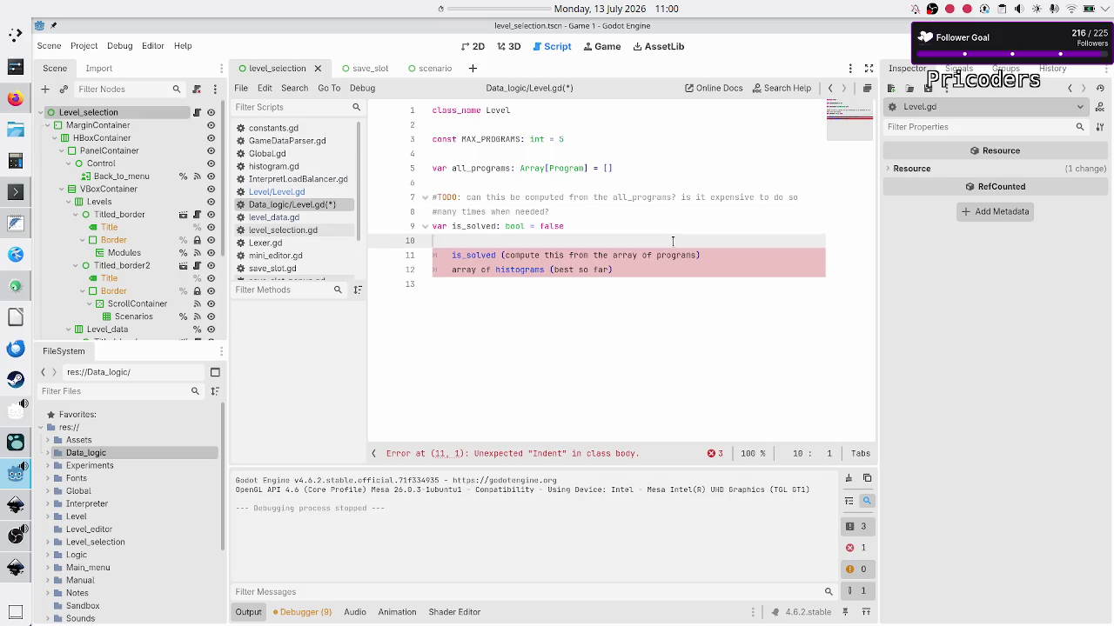
Delete the old is_solved note on line 11 of Level.gd.
{"action": "key", "text": "shift+Down"}
{"action": "key", "text": "shift+Left"}
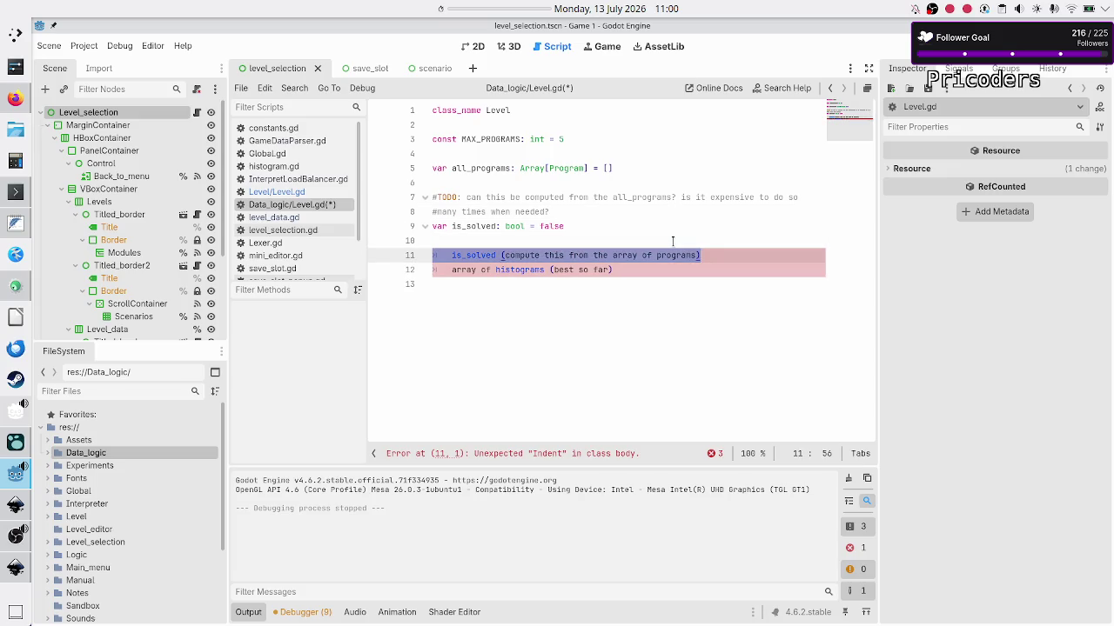
{"action": "key", "text": "BackSpace"}
{"action": "key", "text": "BackSpace"}
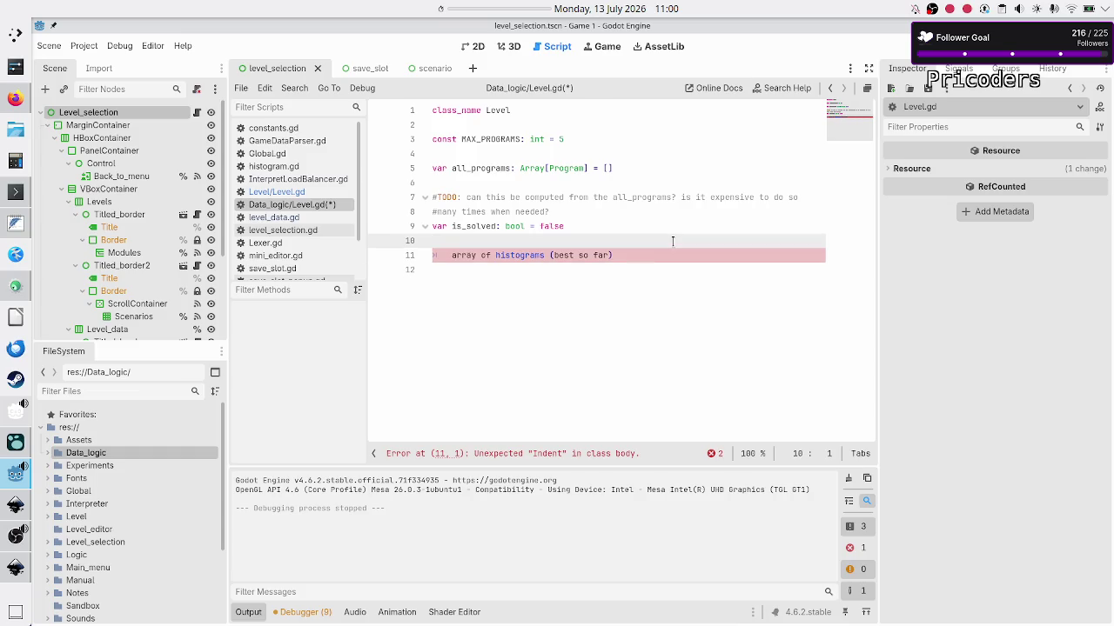
Look over the declarations and select the leftover array of histograms note lines.
{"action": "key", "text": "Down"}
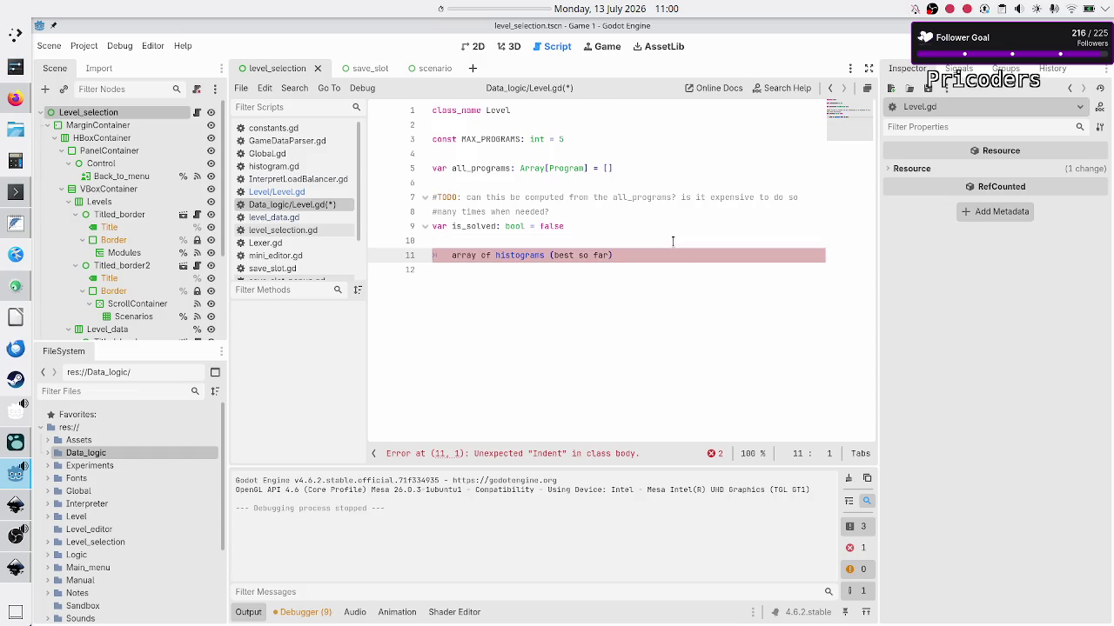
{"action": "key", "text": "Up"}
{"action": "key", "text": "Up"}
{"action": "key", "text": "Up"}
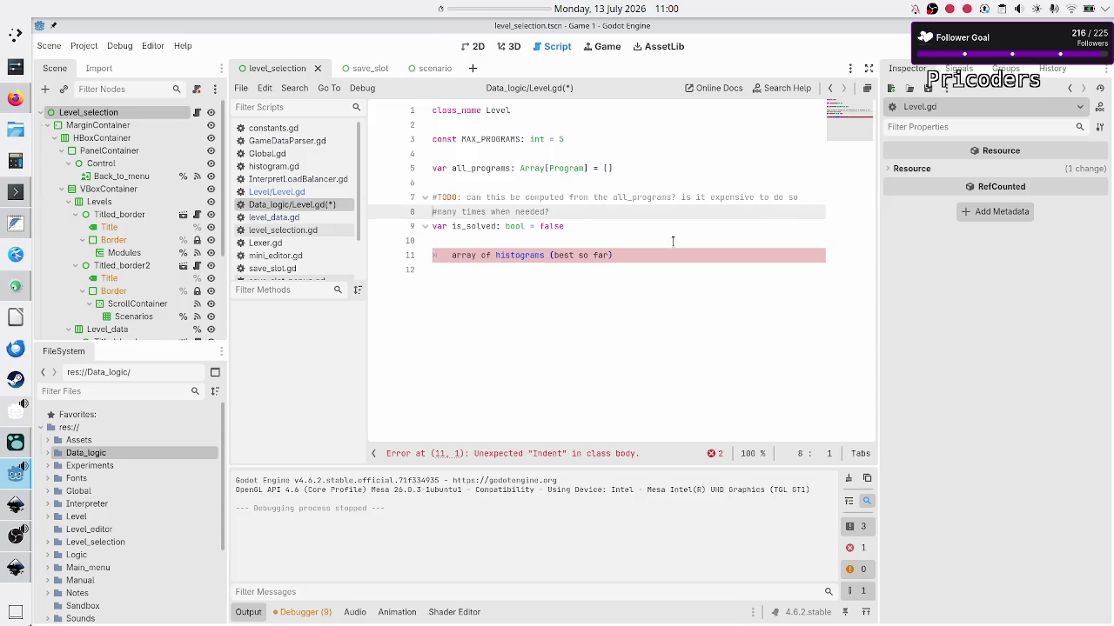
{"action": "key", "text": "Down"}
{"action": "key", "text": "Down"}
{"action": "key", "text": "Down"}
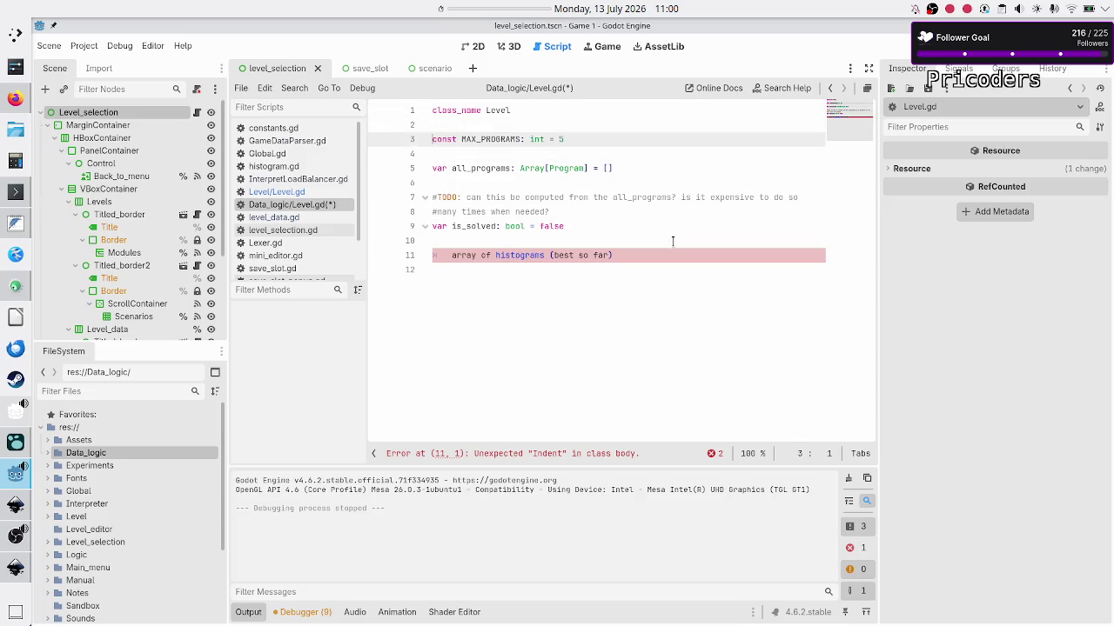
{"action": "key", "text": "Down"}
{"action": "key", "text": "Down"}
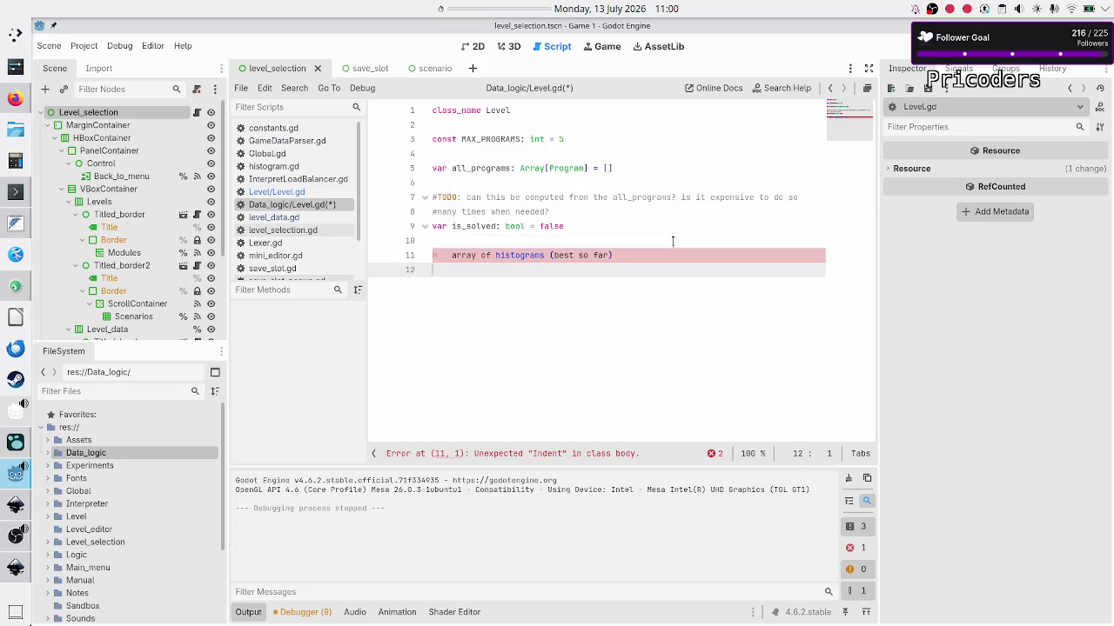
{"action": "key", "text": "Up"}
{"action": "key", "text": "Up"}
{"action": "key", "text": "Up"}
{"action": "key", "text": "Up"}
{"action": "key", "text": "Up"}
{"action": "key", "text": "Up"}
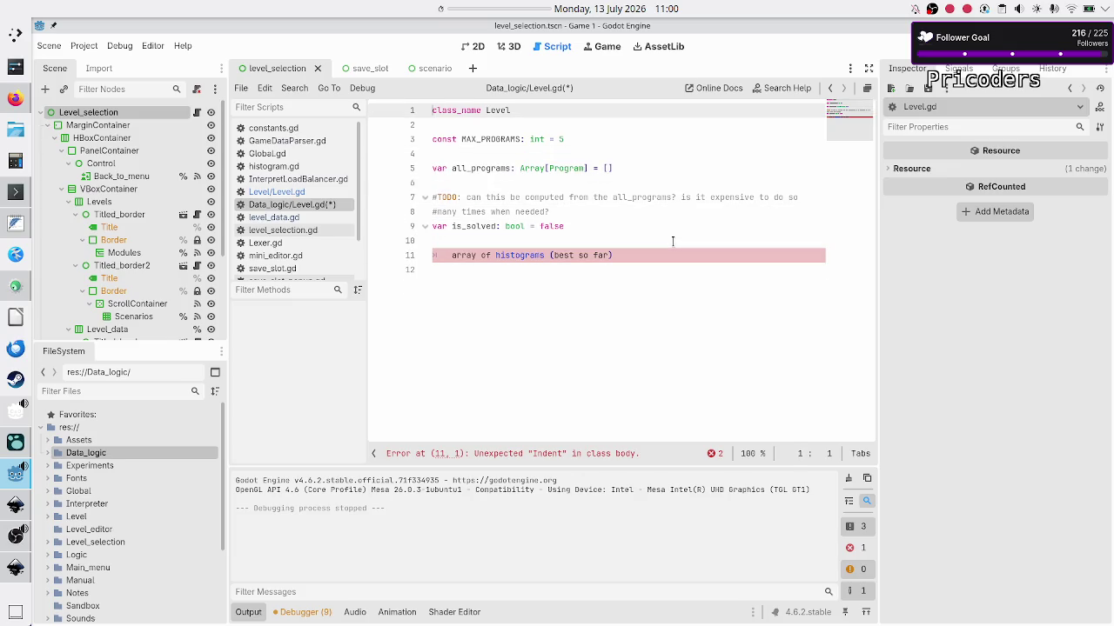
{"action": "key", "text": "Down"}
{"action": "key", "text": "Down"}
{"action": "key", "text": "Down"}
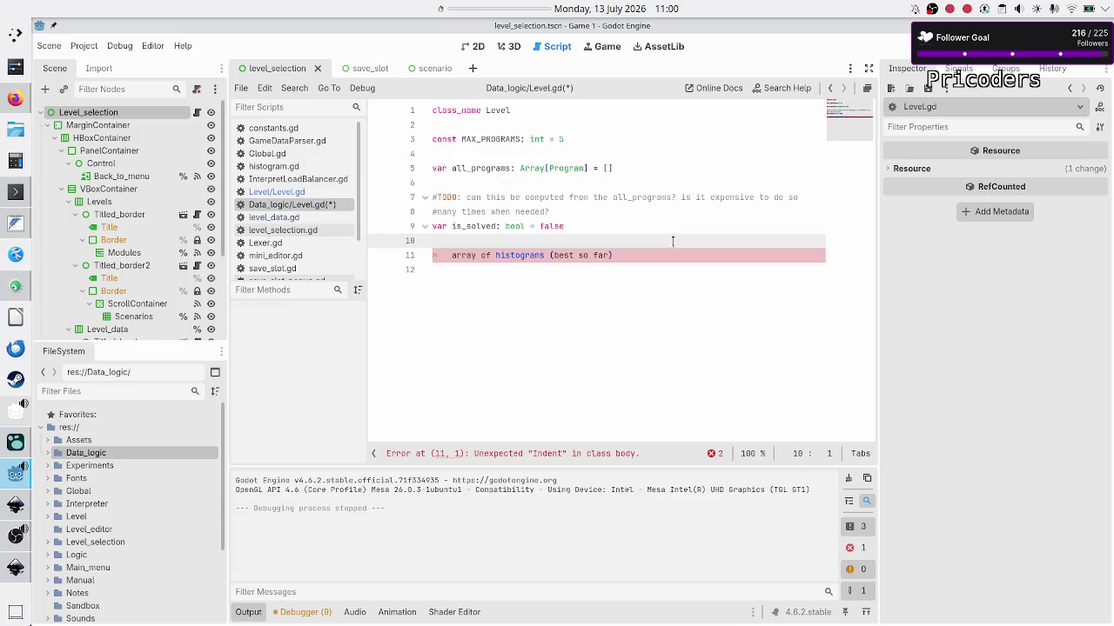
{"action": "key", "text": "Down"}
{"action": "key", "text": "Down"}
{"action": "key", "text": "Up"}
{"action": "key", "text": "Up"}
{"action": "key", "text": "Up"}
{"action": "key", "text": "Up"}
{"action": "key", "text": "Up"}
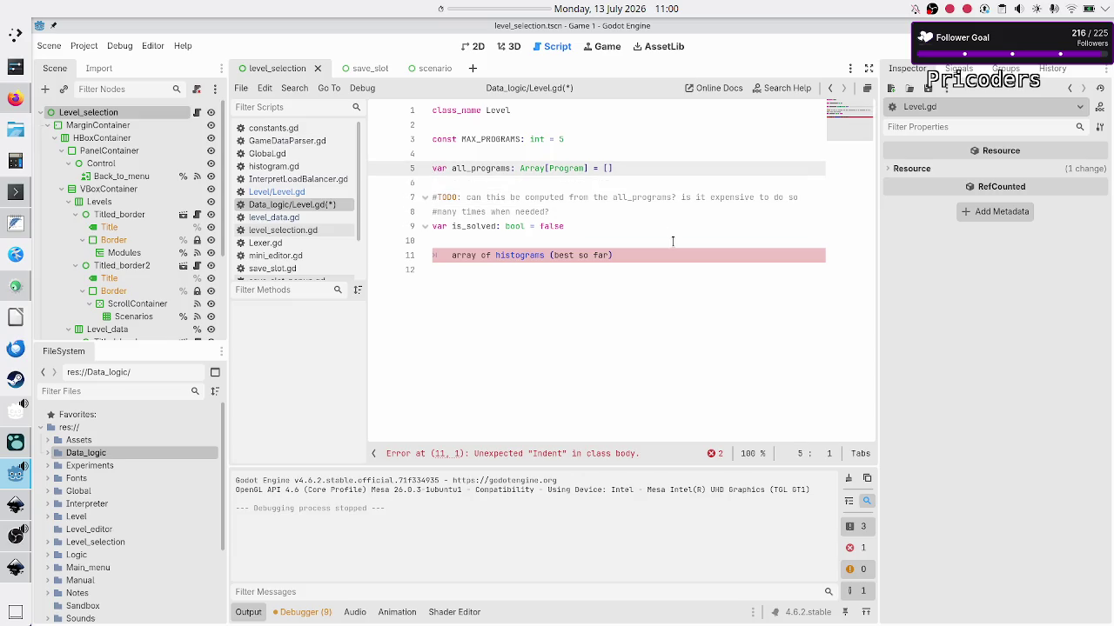
{"action": "key", "text": "shift+Down"}
{"action": "key", "text": "shift+Left"}
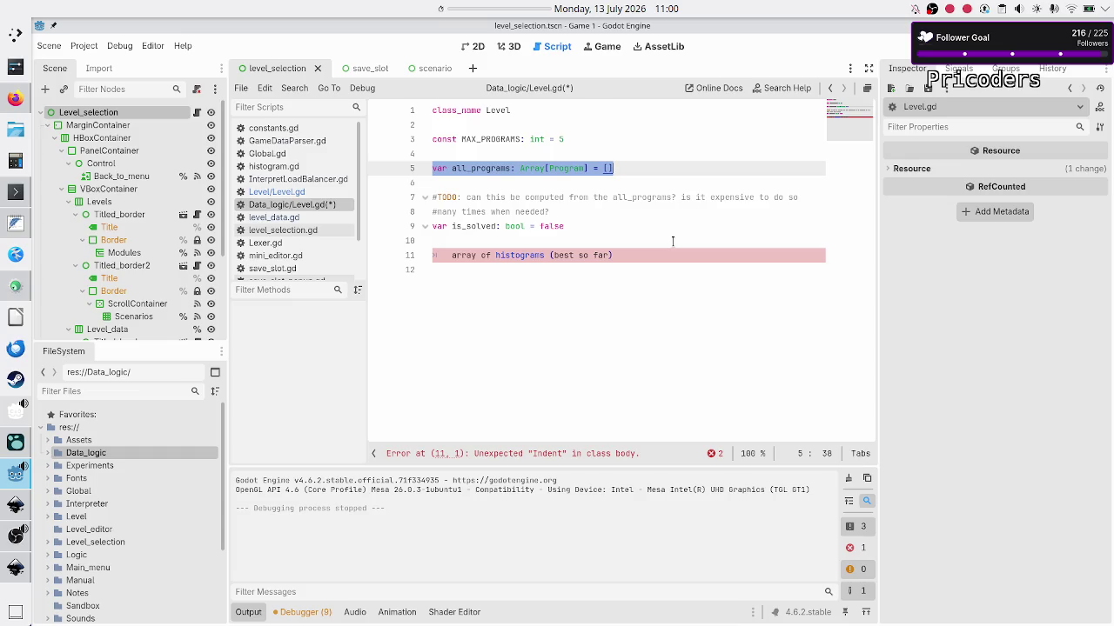
{"action": "key", "text": "Down"}
{"action": "key", "text": "Down"}
{"action": "key", "text": "Down"}
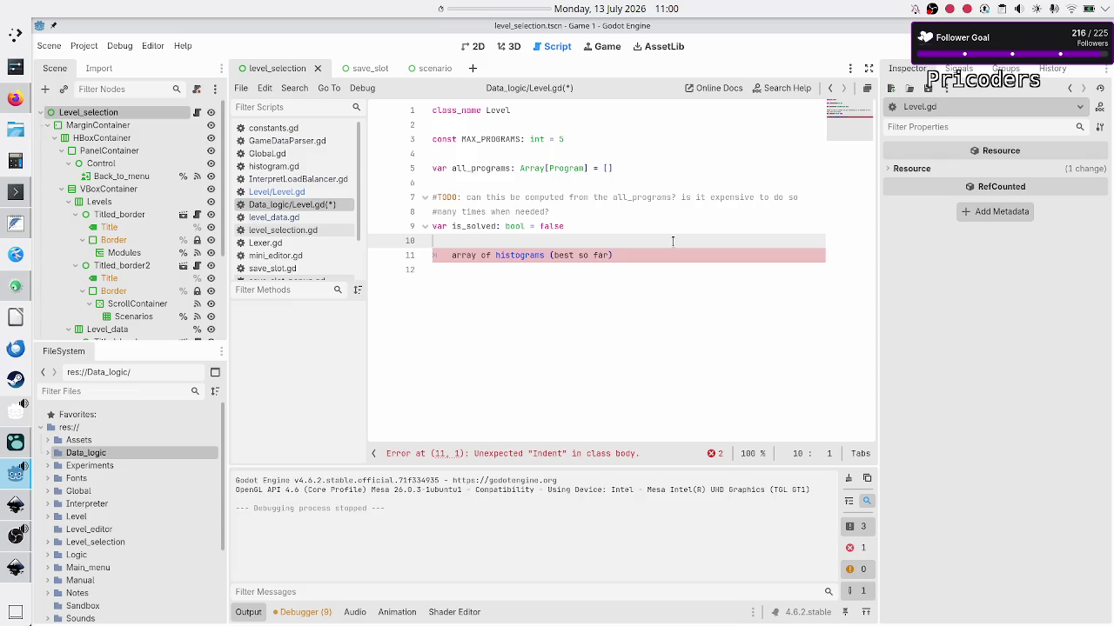
{"action": "key", "text": "shift+Down"}
{"action": "key", "text": "shift+Down"}
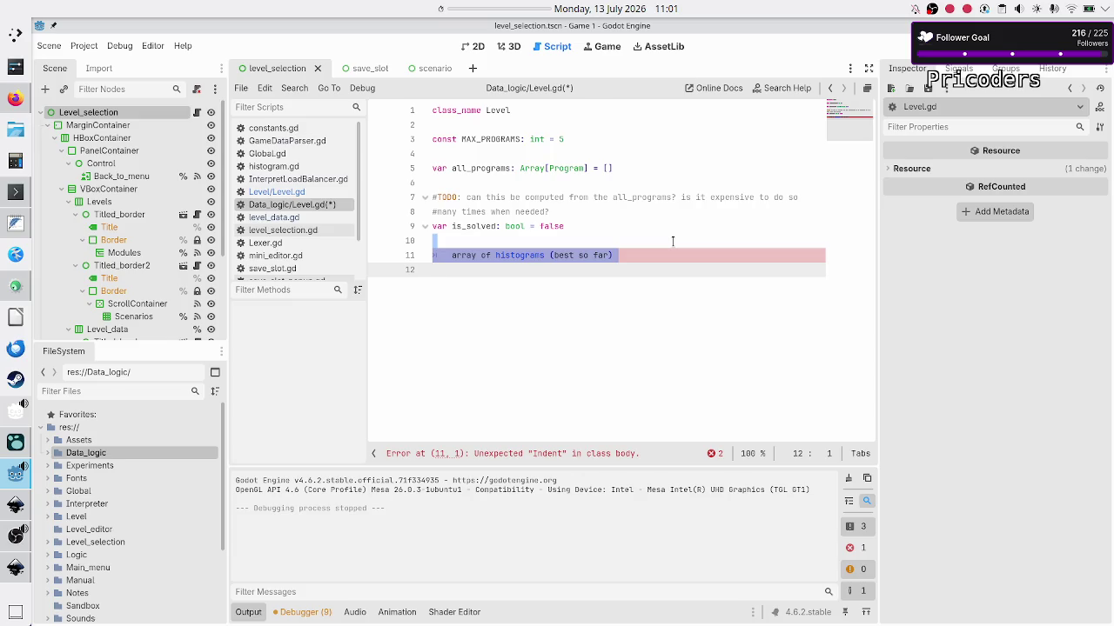
Replace the histograms note with a new line 11: var histograms: Array[Histogram].
{"action": "key", "text": "BackSpace"}
{"action": "key", "text": "Up"}
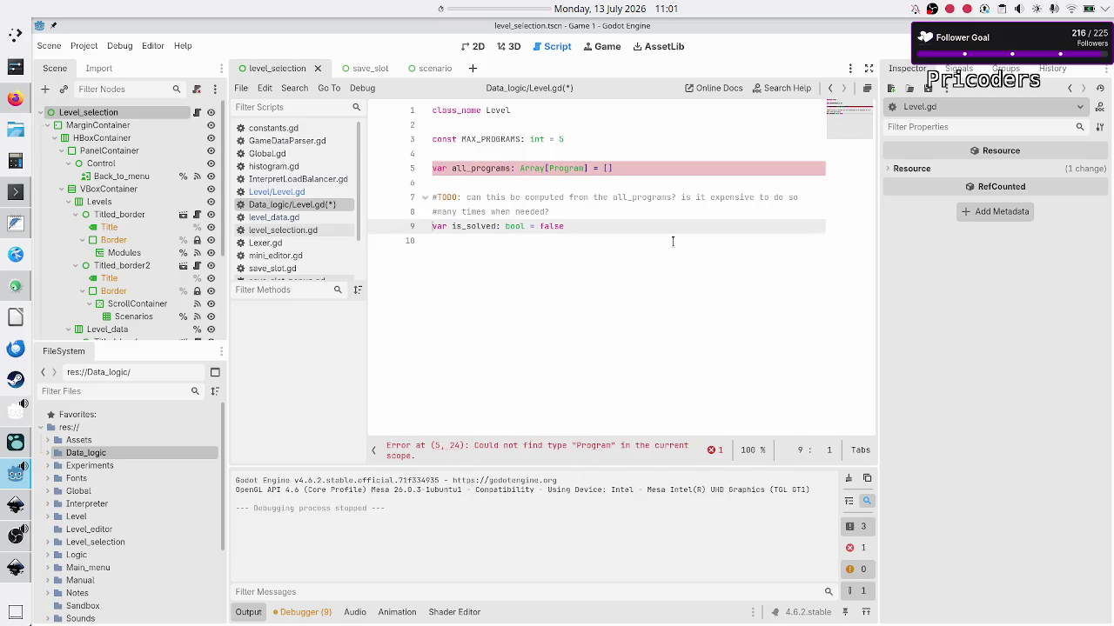
{"action": "left_click", "coordinate": [672, 241]}
{"action": "key", "text": "Return"}
{"action": "type", "text": "var"}
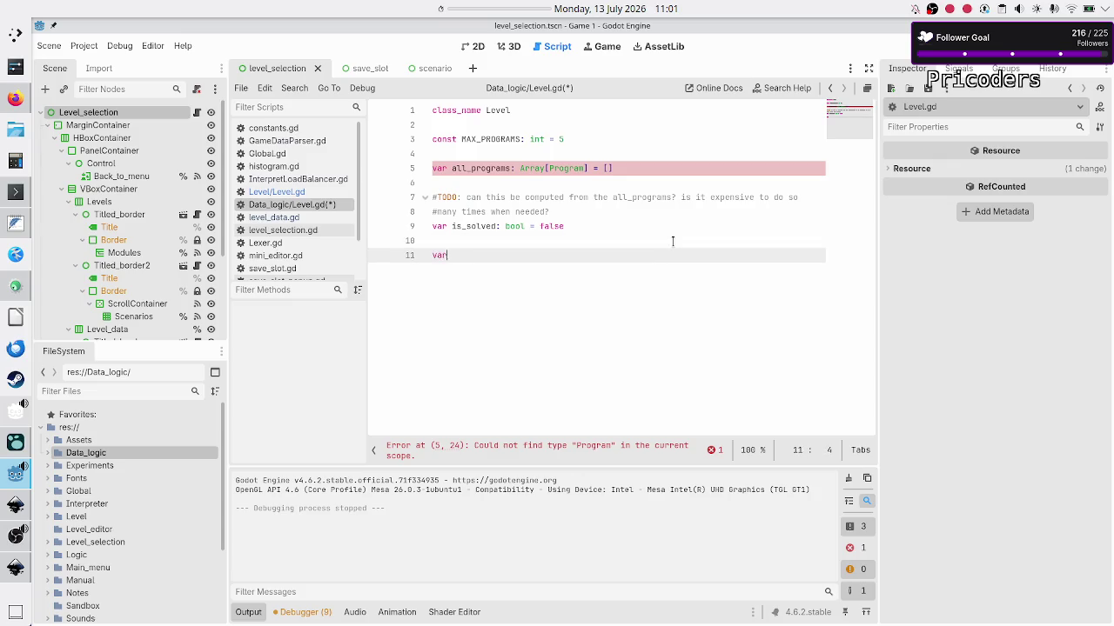
{"action": "type", "text": " histograms: Arra"}
{"action": "type", "text": "y[Histog"}
{"action": "key", "text": "Return"}
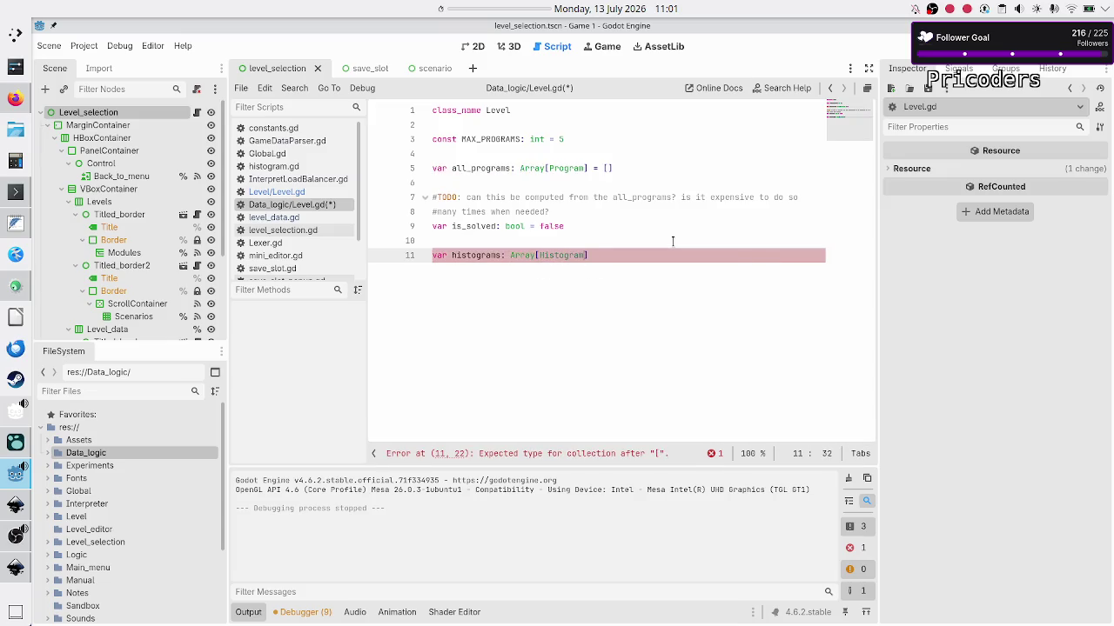
{"action": "type", "text": "]"}
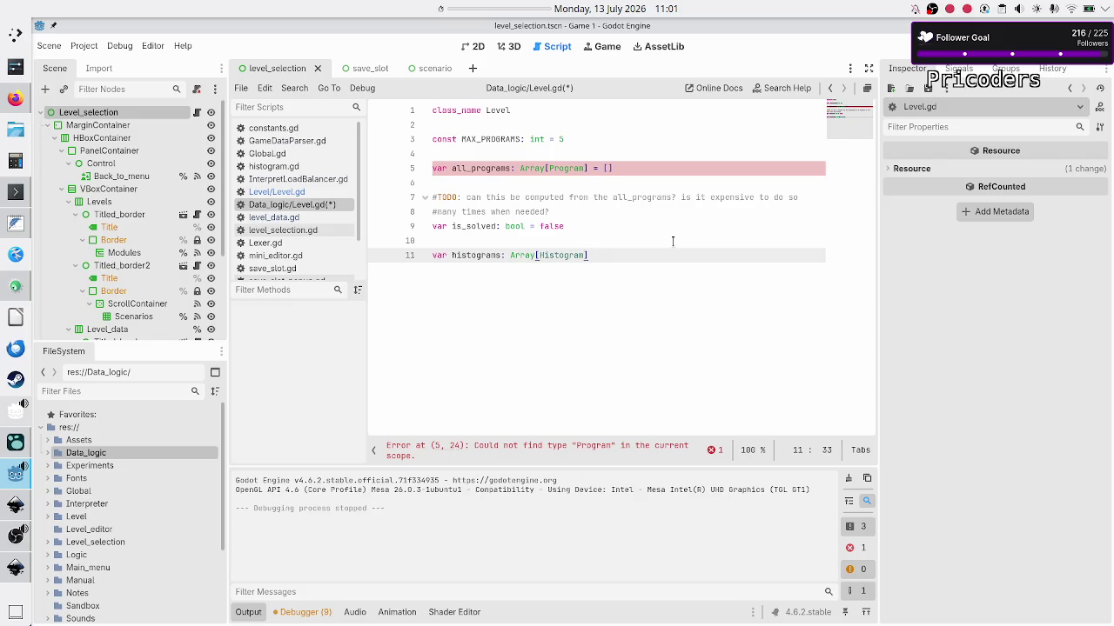
Trim the Histogram type name back to 'His' to recheck the autocomplete suggestions.
{"action": "double_click", "coordinate": [578, 255]}
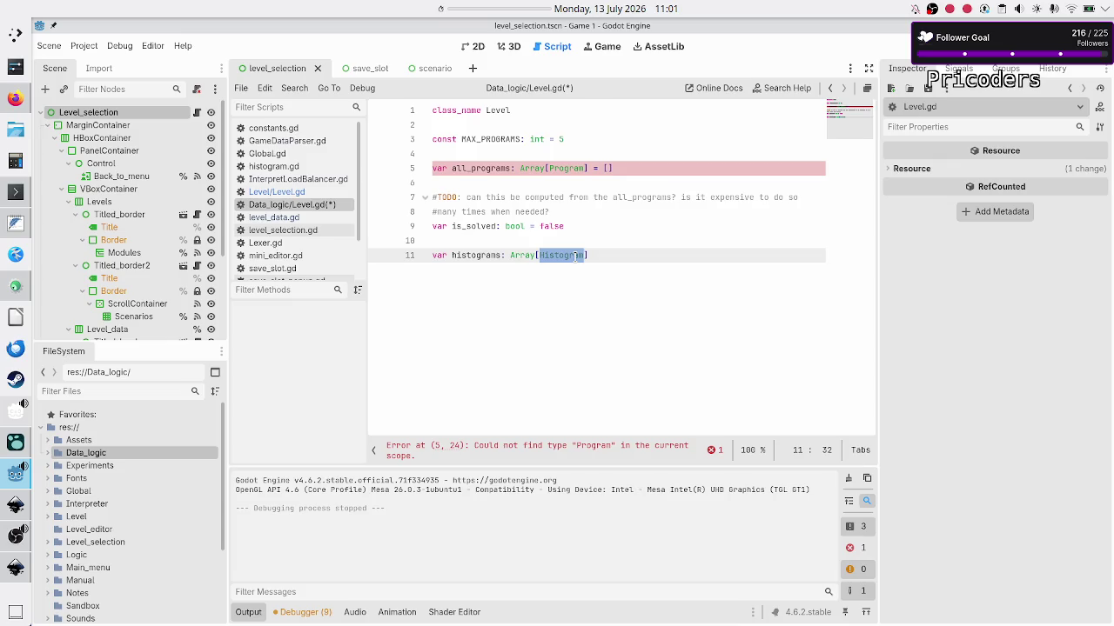
{"action": "left_click", "coordinate": [576, 255]}
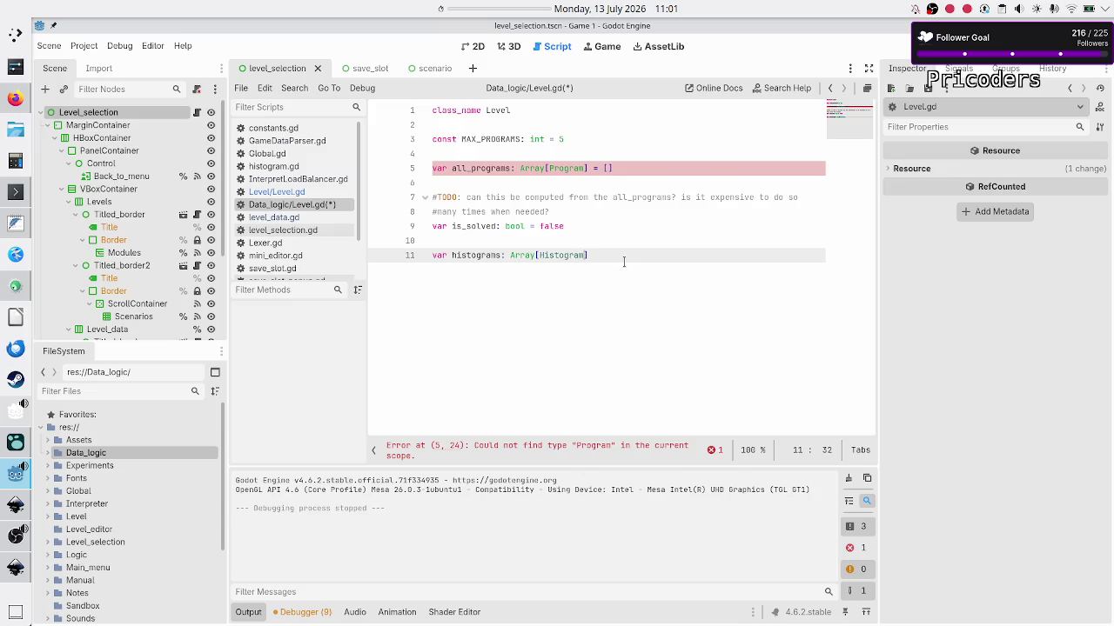
{"action": "key", "text": "BackSpace"}
{"action": "key", "text": "BackSpace"}
{"action": "key", "text": "BackSpace"}
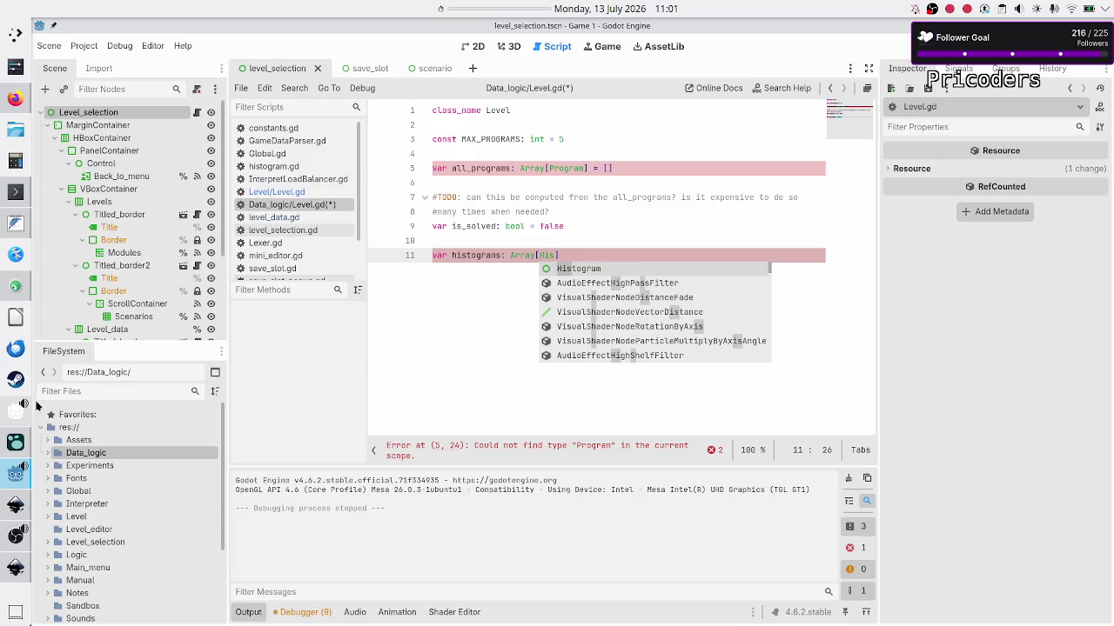
Filter the FileSystem by 'hist' and open histogram.gd in the script editor.
{"action": "left_click", "coordinate": [42, 392]}
{"action": "type", "text": "hist"}
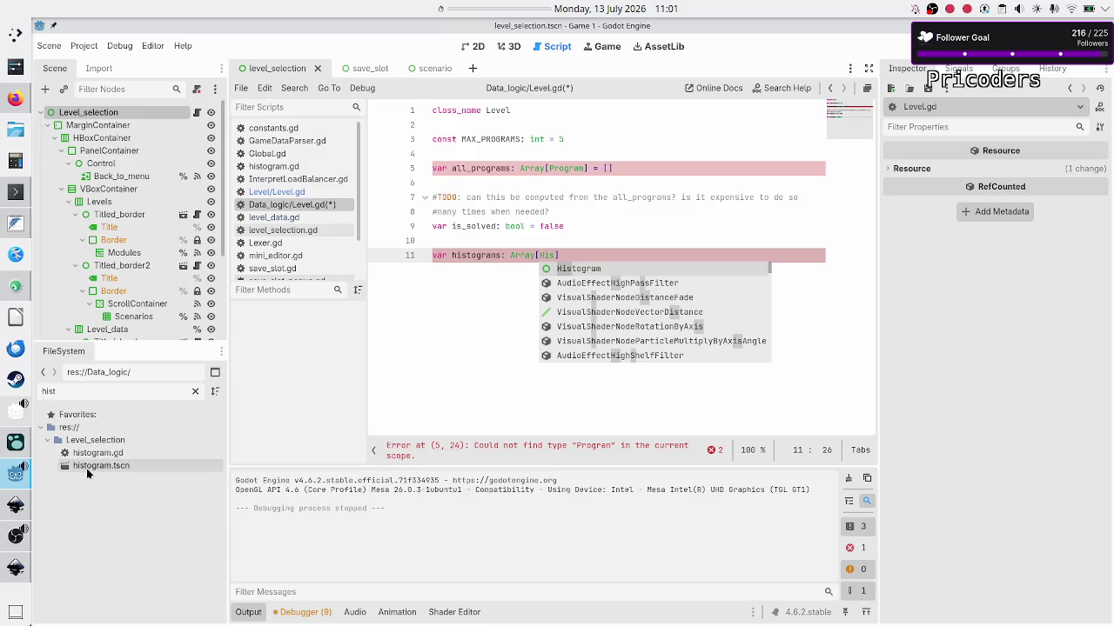
{"action": "double_click", "coordinate": [114, 455]}
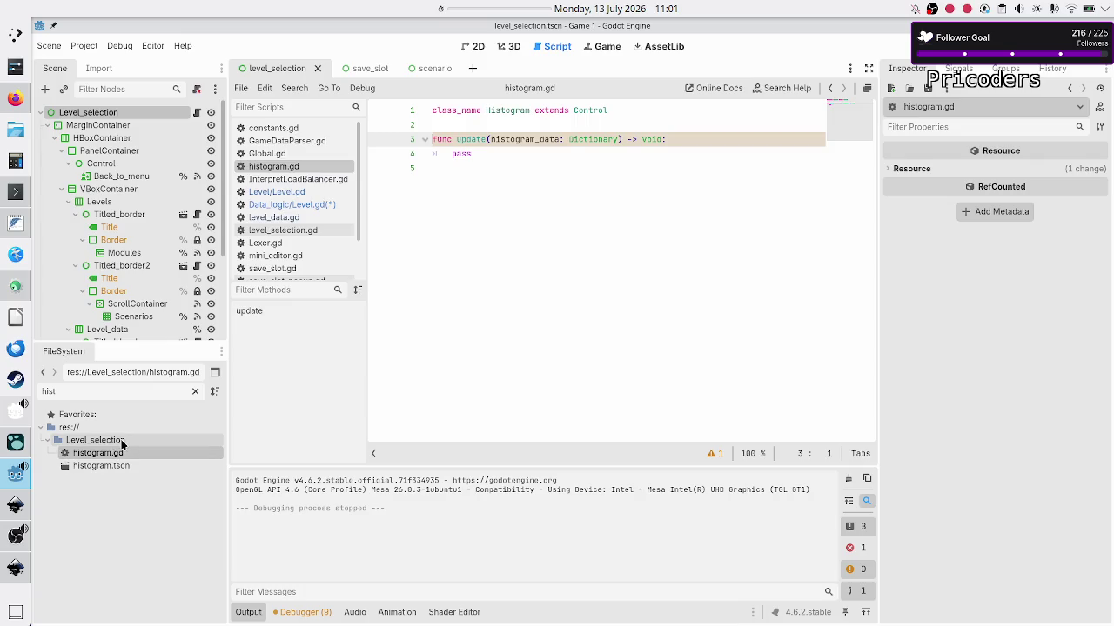
Rename histogram.gd's class_name to UI_Histogram, save, and clear the 'hist' file filter.
{"action": "double_click", "coordinate": [591, 109]}
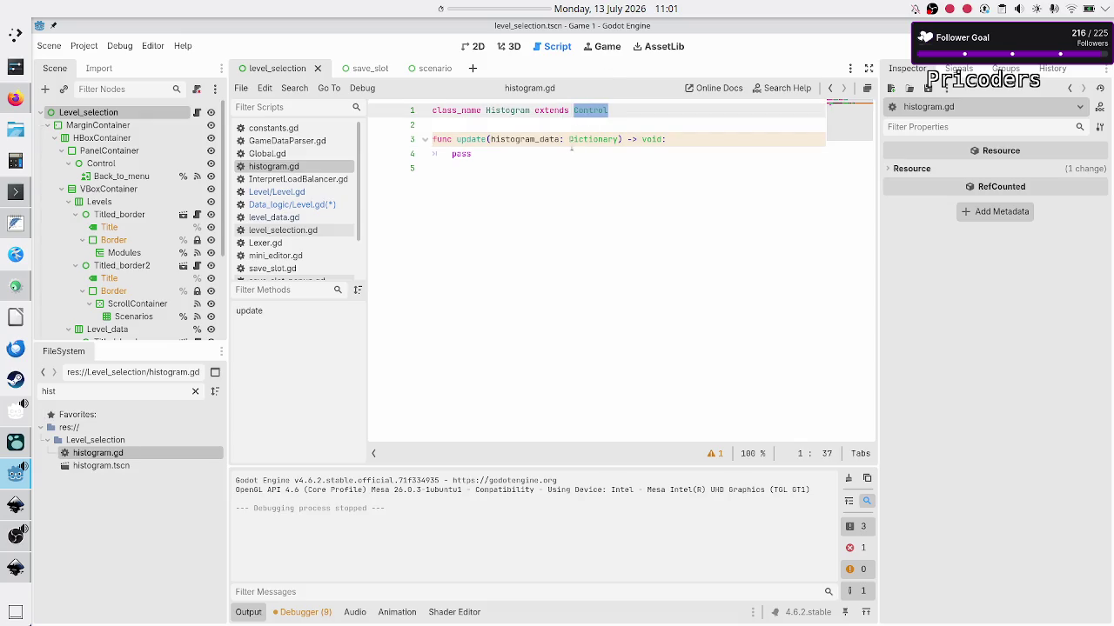
{"action": "left_click", "coordinate": [592, 288]}
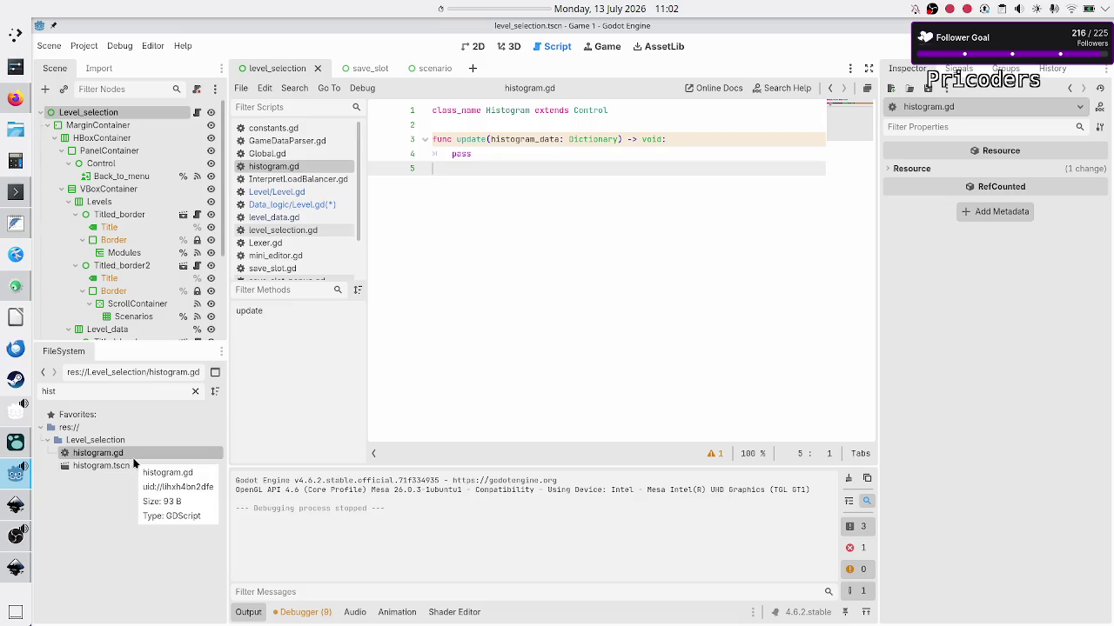
{"action": "left_click", "coordinate": [529, 110]}
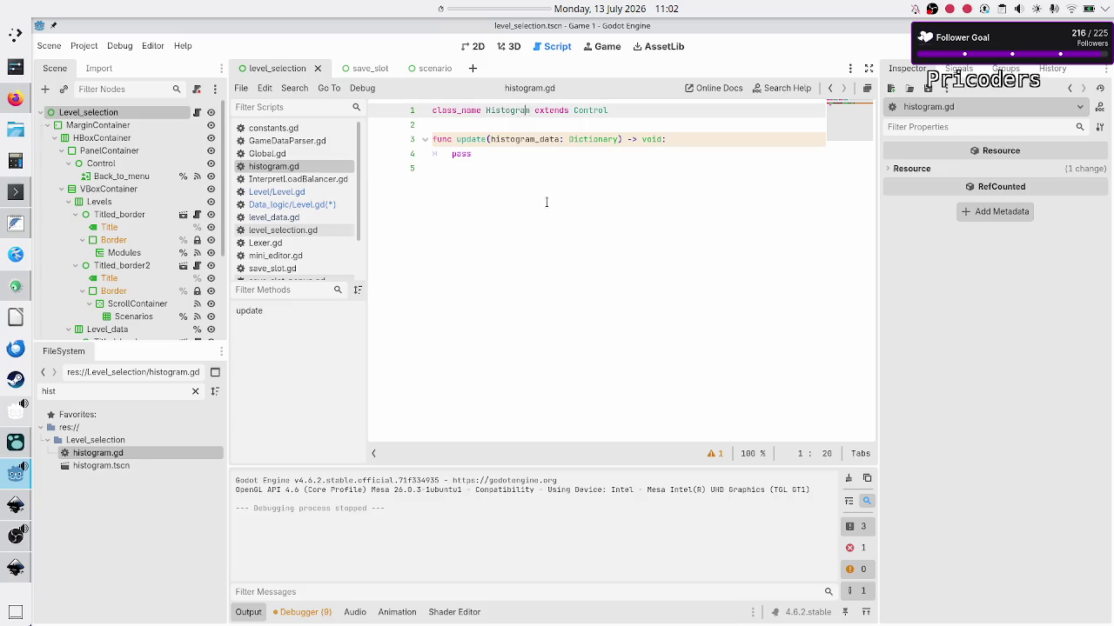
{"action": "key", "text": "Left"}
{"action": "key", "text": "Left"}
{"action": "key", "text": "Left"}
{"action": "type", "text": "UI_"}
{"action": "key", "text": "Down"}
{"action": "key", "text": "Down"}
{"action": "key", "text": "Down"}
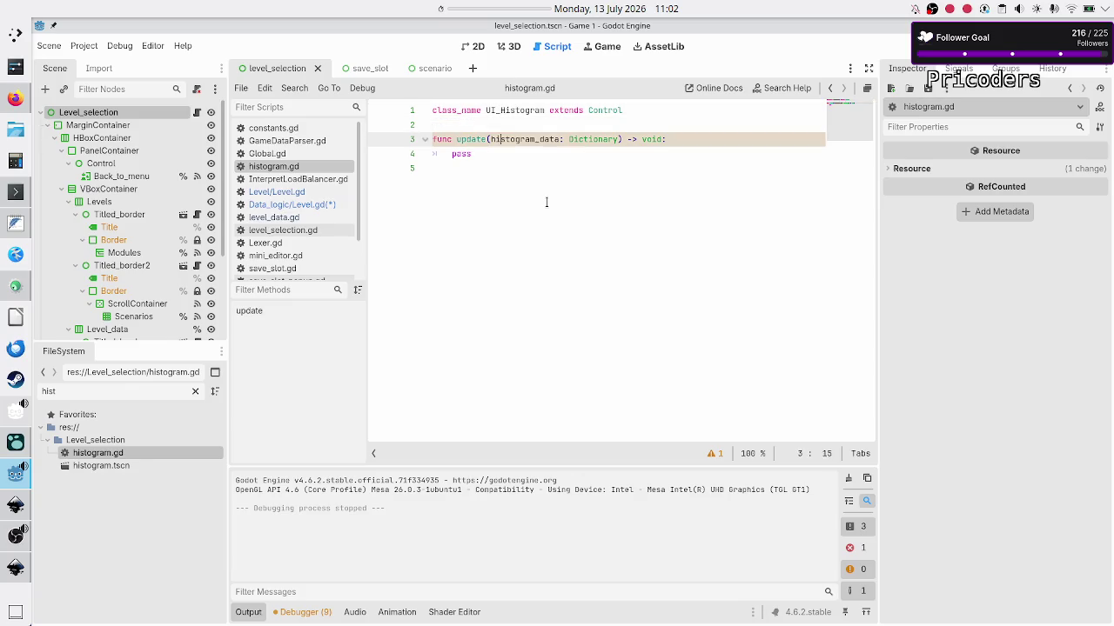
{"action": "key", "text": "ctrl+s"}
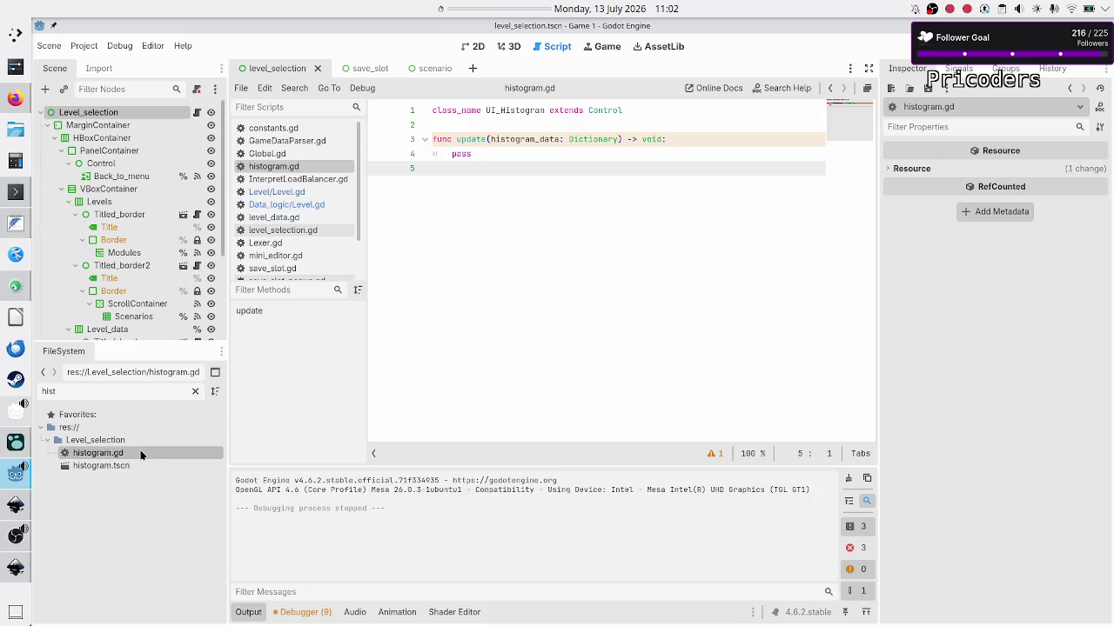
{"action": "double_click", "coordinate": [159, 392]}
{"action": "key", "text": "BackSpace"}
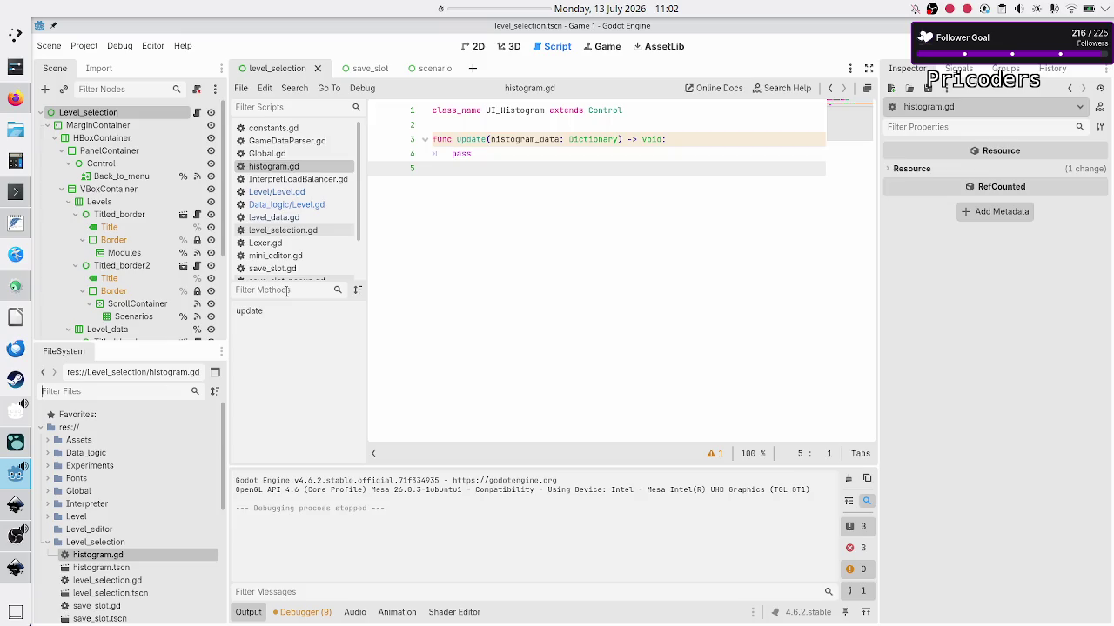
In Level.gd, complete line 11 as var histograms: Array[Histogram] = [].
{"action": "left_click", "coordinate": [296, 204]}
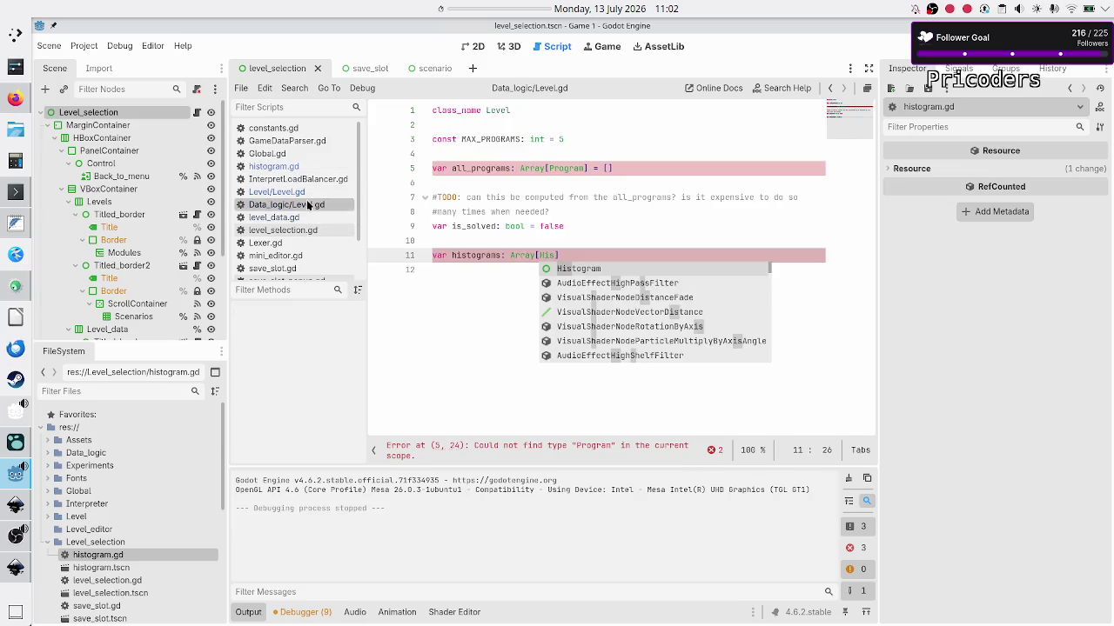
{"action": "key", "text": "BackSpace"}
{"action": "key", "text": "BackSpace"}
{"action": "key", "text": "BackSpace"}
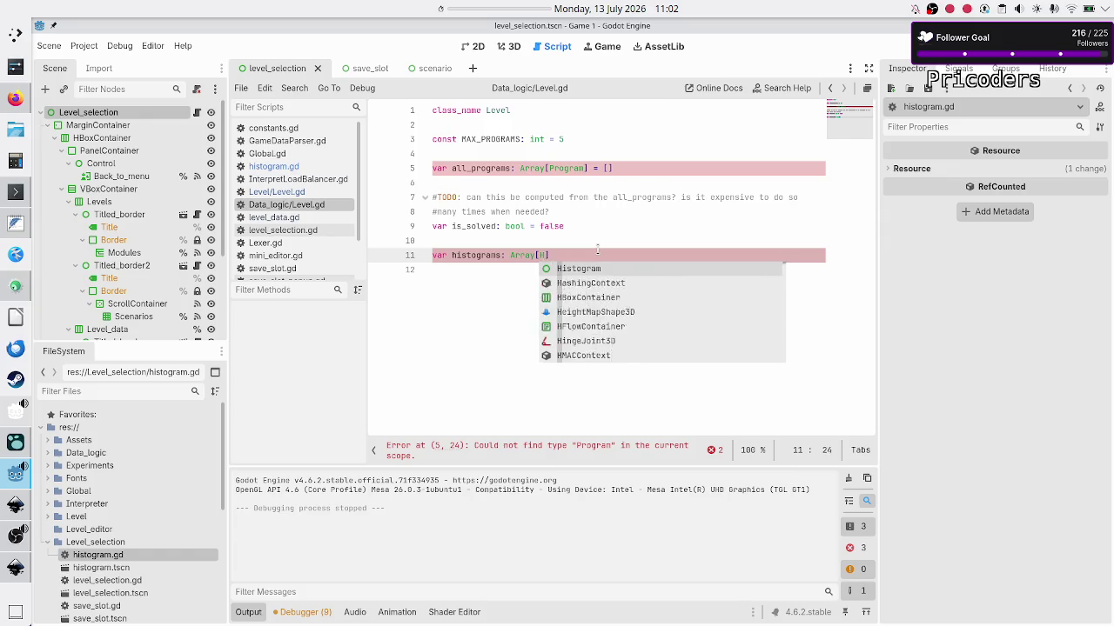
{"action": "key", "text": "ctrl+s"}
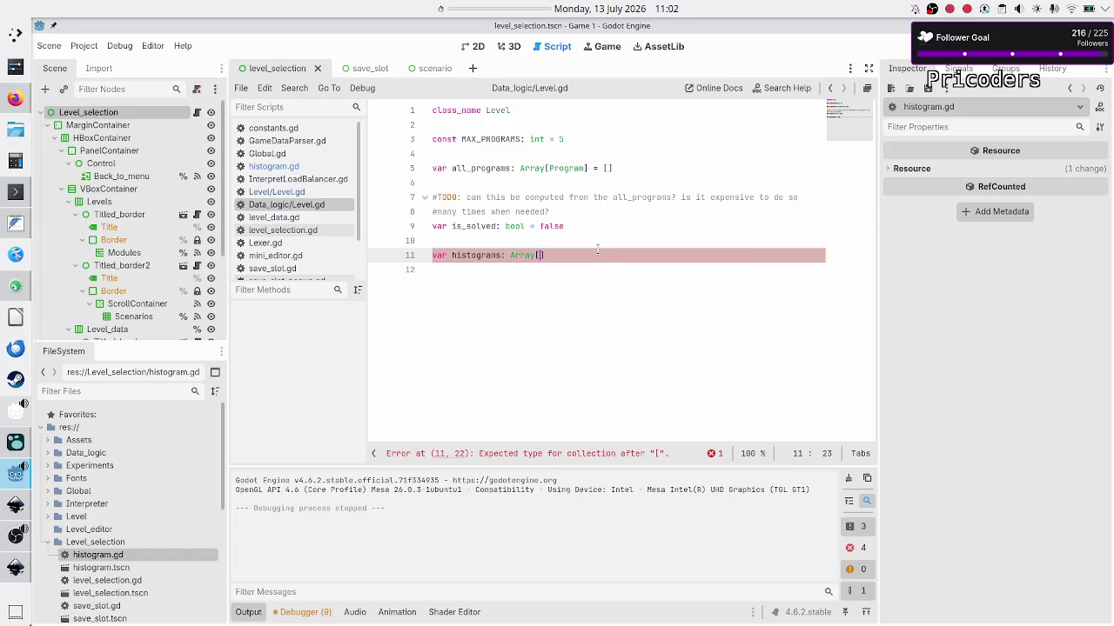
{"action": "type", "text": "His"}
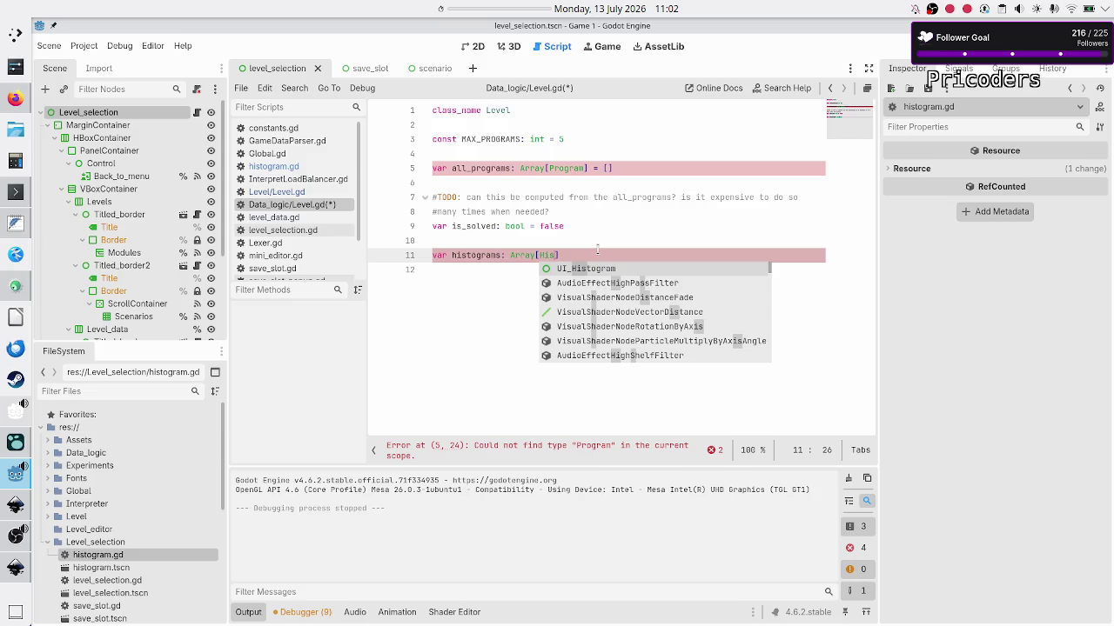
{"action": "type", "text": "ogram"}
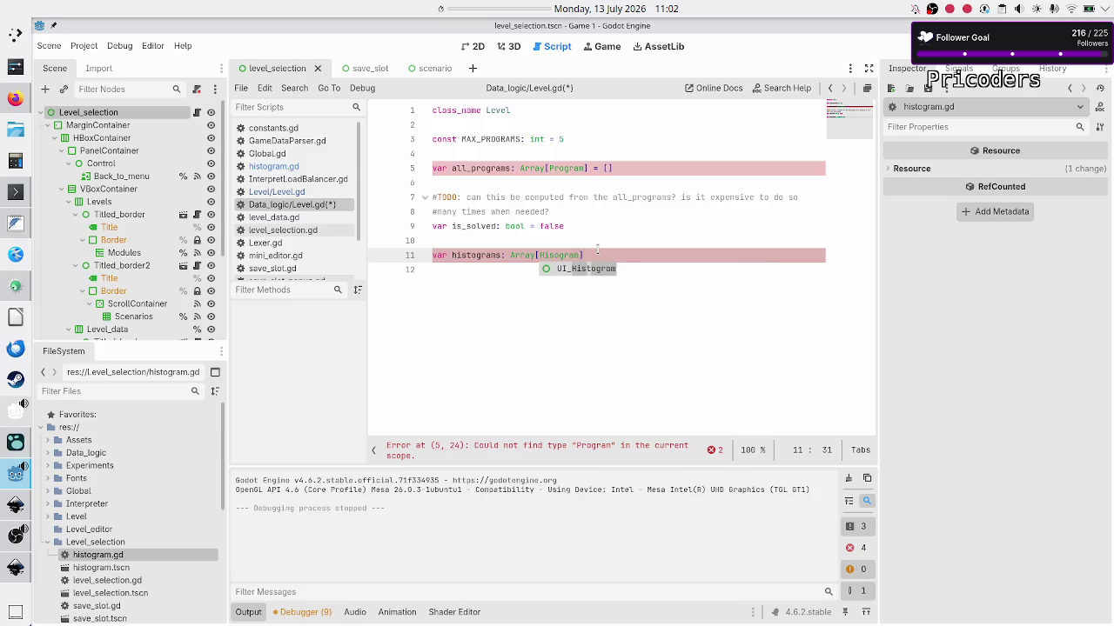
{"action": "key", "text": "Escape"}
{"action": "key", "text": "BackSpace"}
{"action": "key", "text": "BackSpace"}
{"action": "key", "text": "BackSpace"}
{"action": "type", "text": "togram]"}
{"action": "type", "text": " = []"}
Select the TODO comment lines above the histograms declaration to review them.
{"action": "key", "text": "Up"}
{"action": "key", "text": "Up"}
{"action": "key", "text": "Up"}
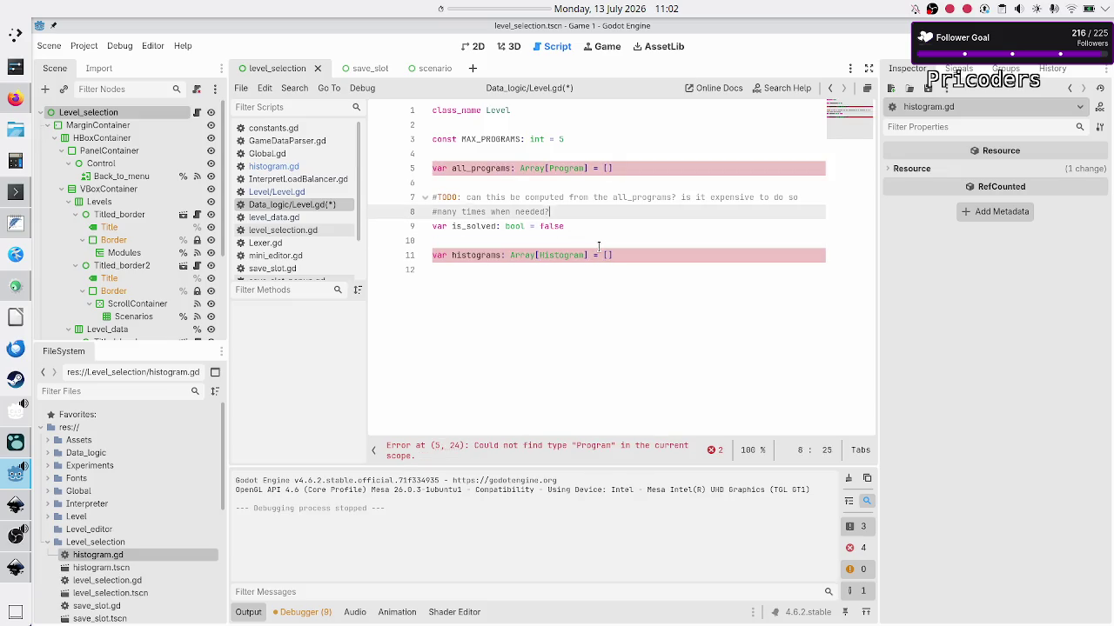
{"action": "key", "text": "Up"}
{"action": "key", "text": "Home"}
{"action": "key", "text": "shift+Down"}
{"action": "key", "text": "shift+Down"}
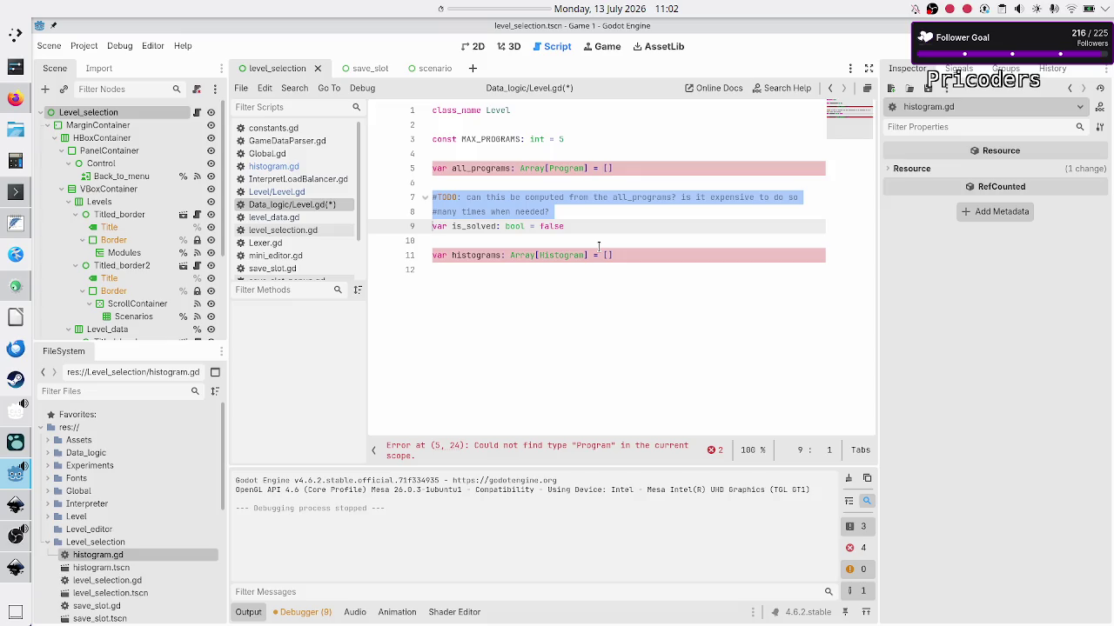
{"action": "key", "text": "Down"}
{"action": "key", "text": "Down"}
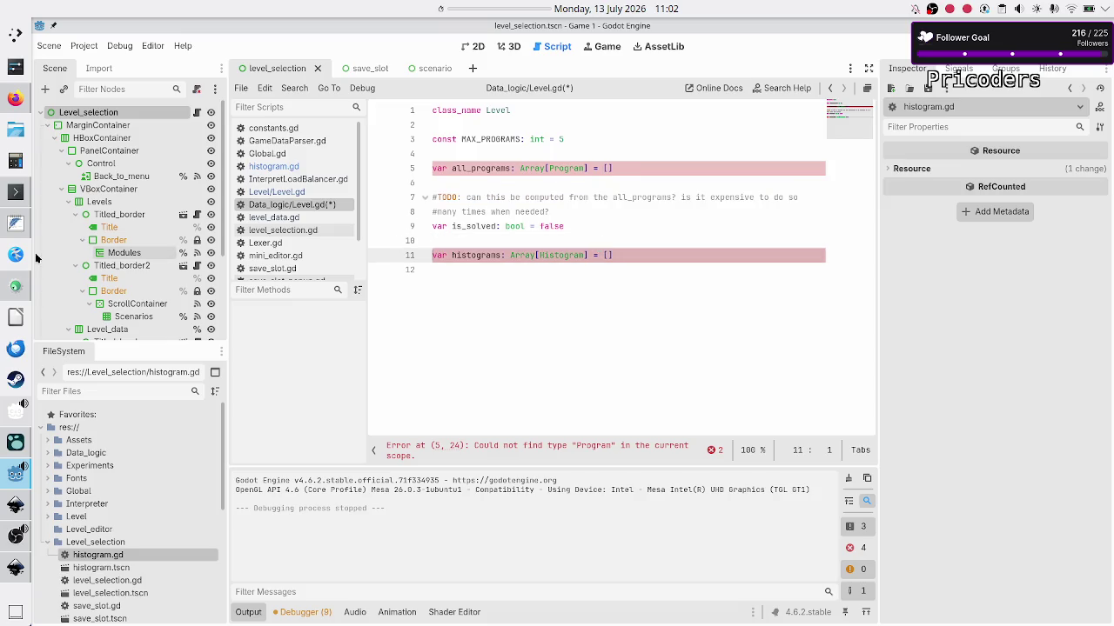
Undo the last edit in Mousepad to restore the Level notes, then compare them against Godot.
{"action": "left_click", "coordinate": [13, 226]}
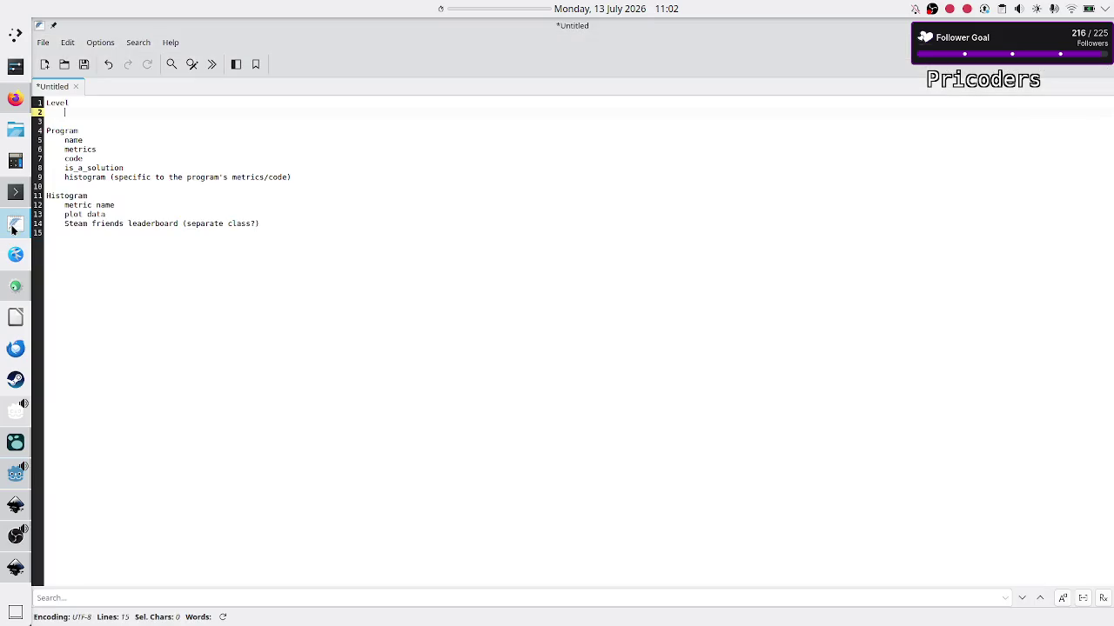
{"action": "key", "text": "ctrl+z"}
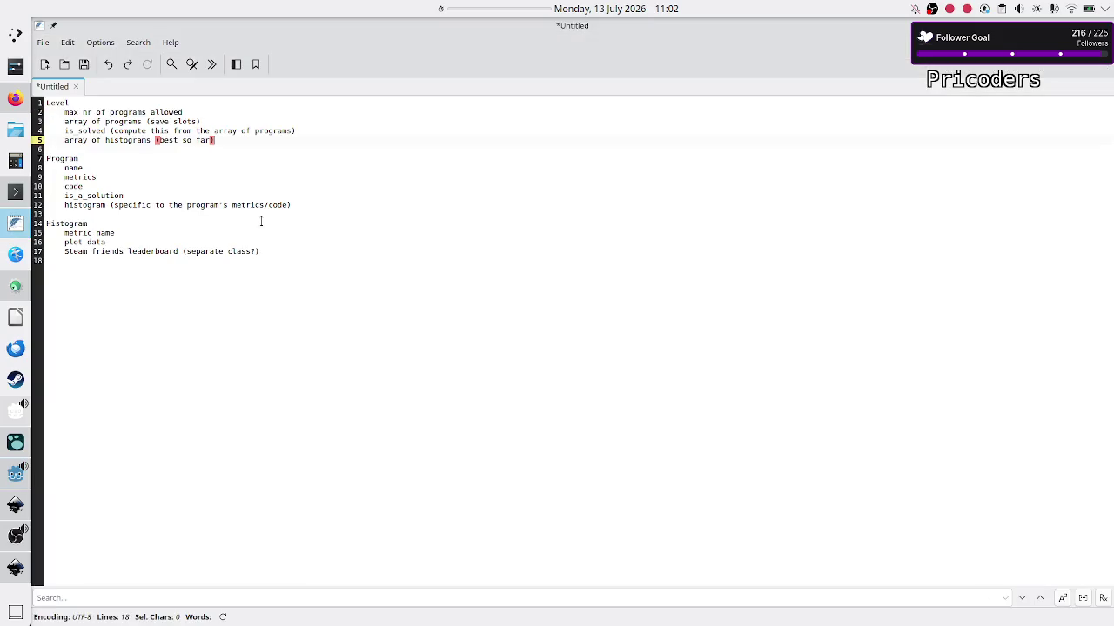
{"action": "key", "text": "alt+Tab"}
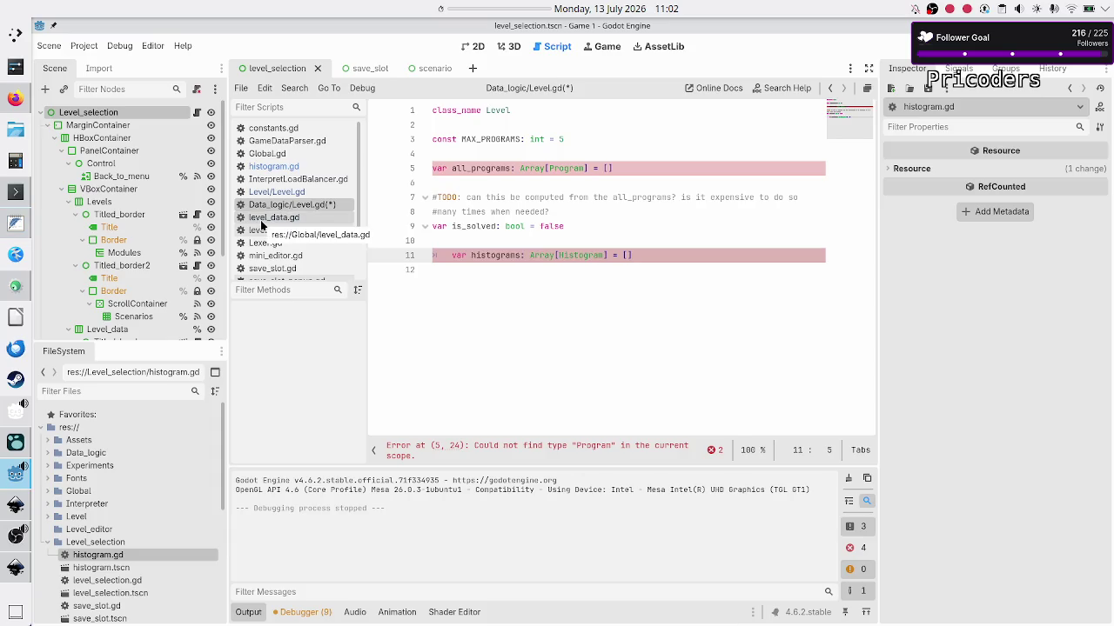
{"action": "key", "text": "alt+Tab"}
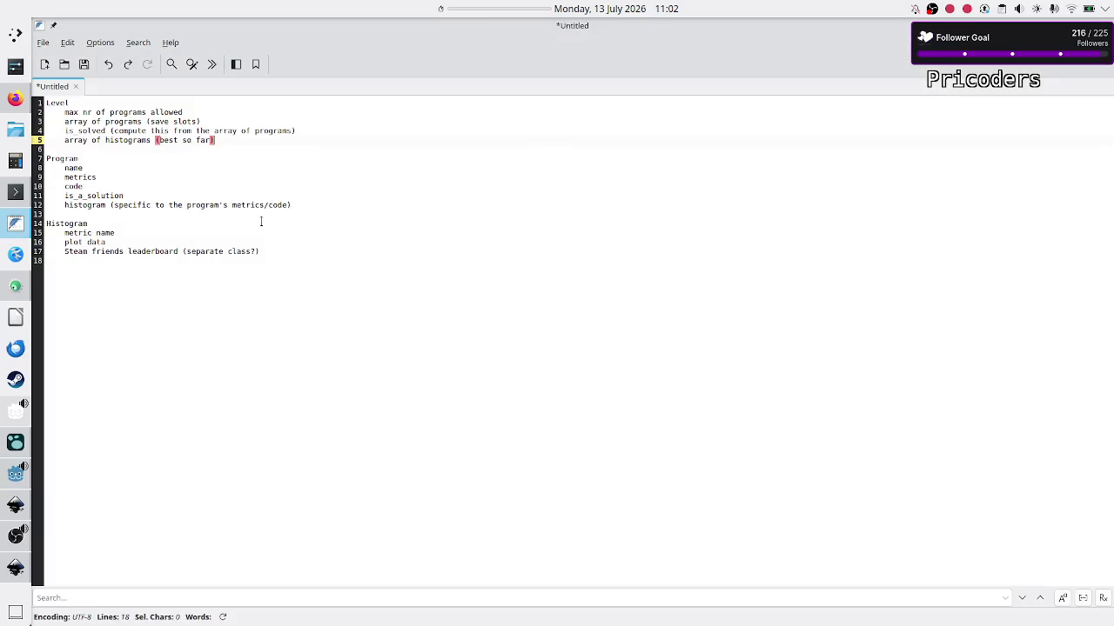
{"action": "key", "text": "alt+Tab"}
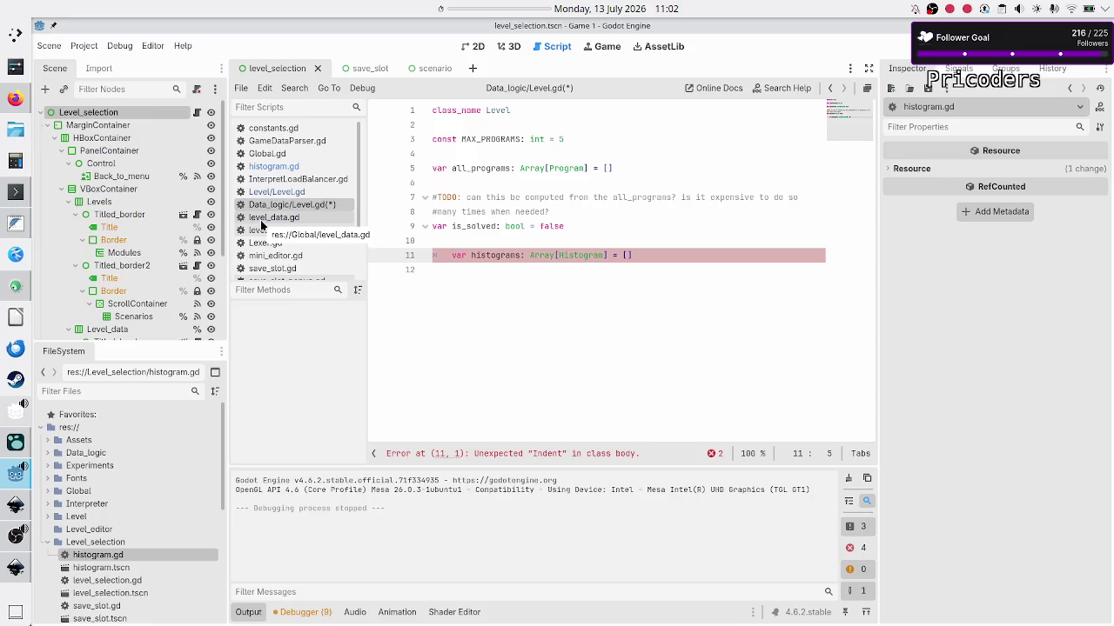
{"action": "key", "text": "alt+Tab"}
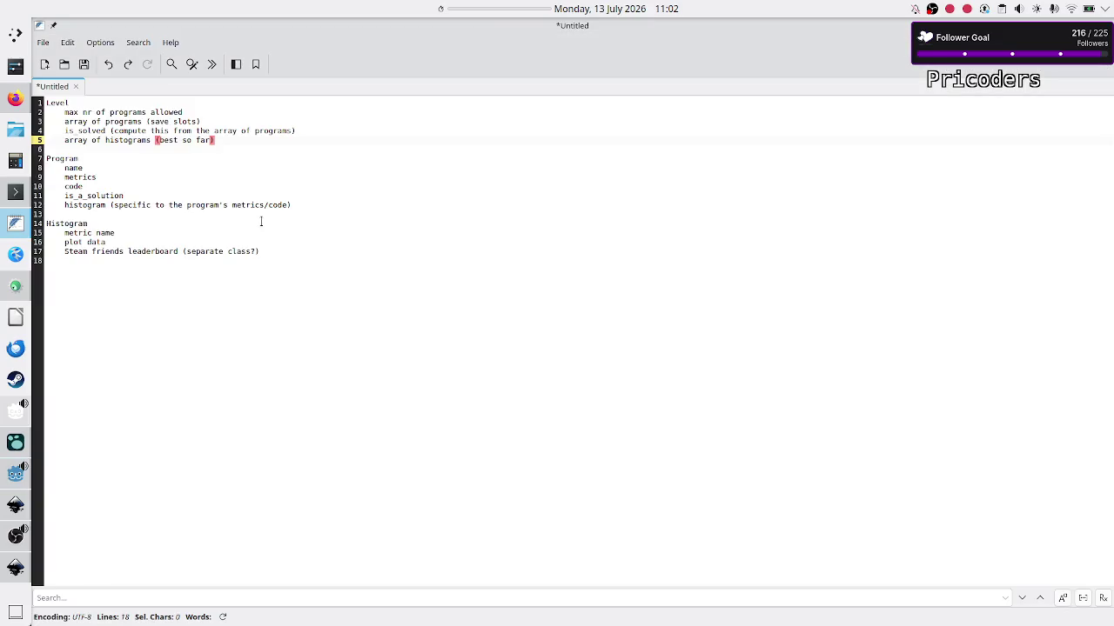
{"action": "key", "text": "alt+Tab"}
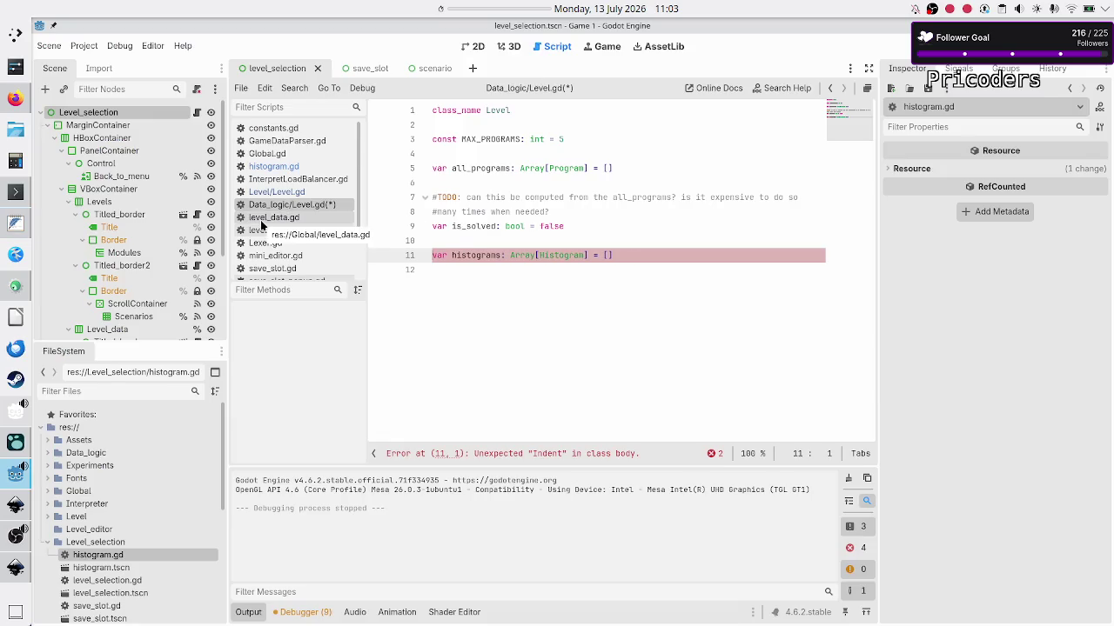
Pull the histograms declaration up directly under is_solved and check the selected declarations.
{"action": "key", "text": "BackSpace"}
{"action": "key", "text": "BackSpace"}
{"action": "key", "text": "Up"}
{"action": "key", "text": "Up"}
{"action": "key", "text": "Up"}
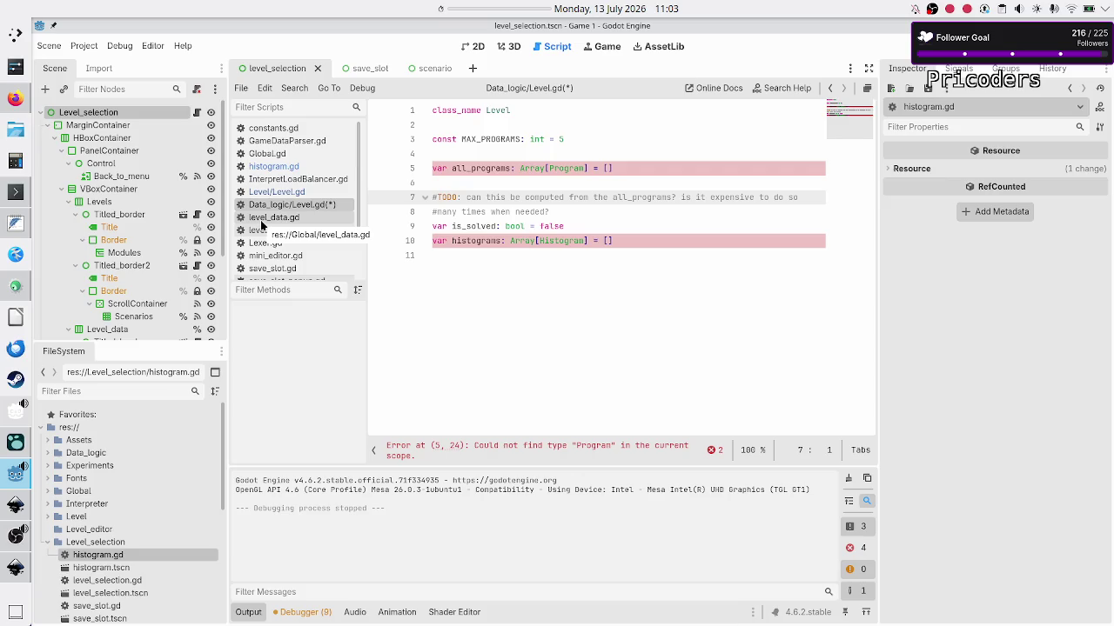
{"action": "key", "text": "shift+Down"}
{"action": "key", "text": "shift+End"}
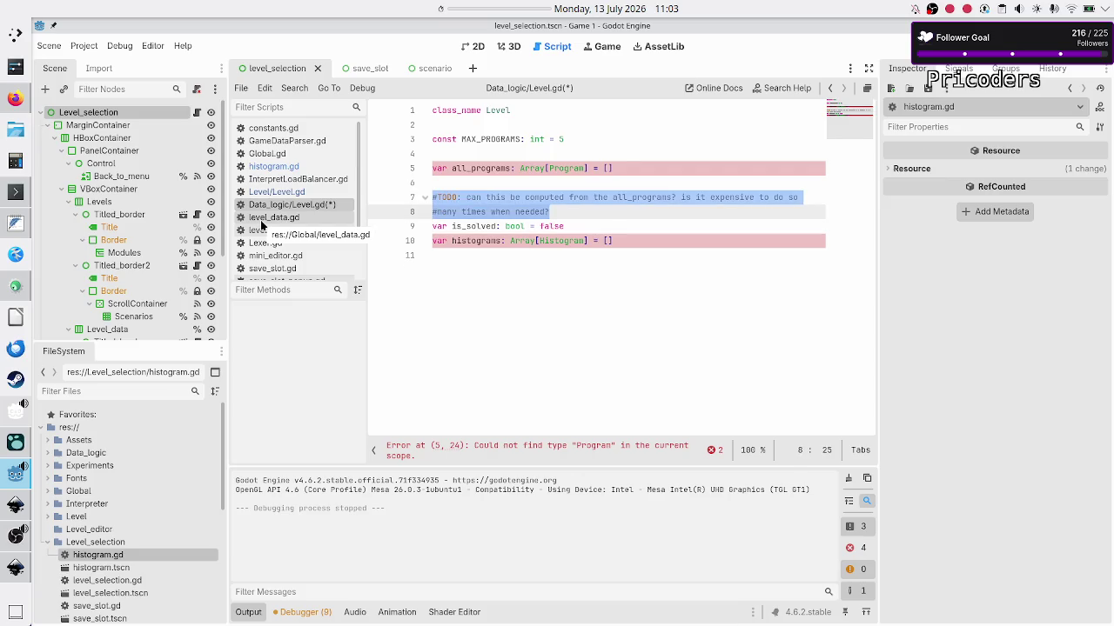
{"action": "key", "text": "Down"}
{"action": "key", "text": "Home"}
{"action": "key", "text": "shift+Down"}
{"action": "key", "text": "shift+Down"}
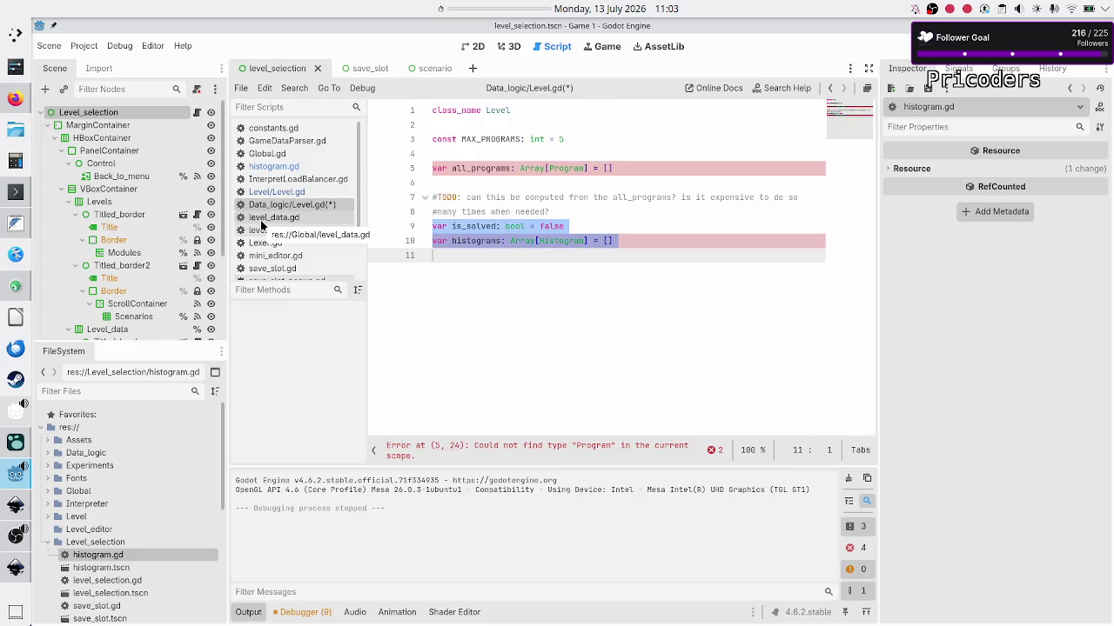
{"action": "key", "text": "Up"}
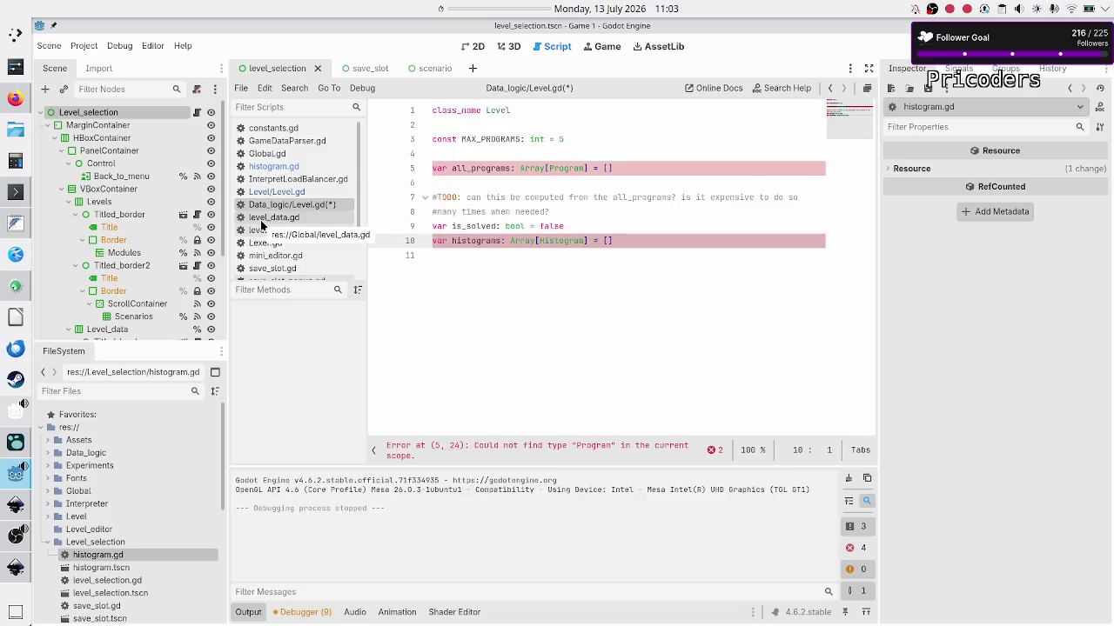
Add an empty line 12 at the end of Level.gd below the histograms declaration.
{"action": "key", "text": "Down"}
{"action": "key", "text": "Up"}
{"action": "key", "text": "Up"}
{"action": "key", "text": "Up"}
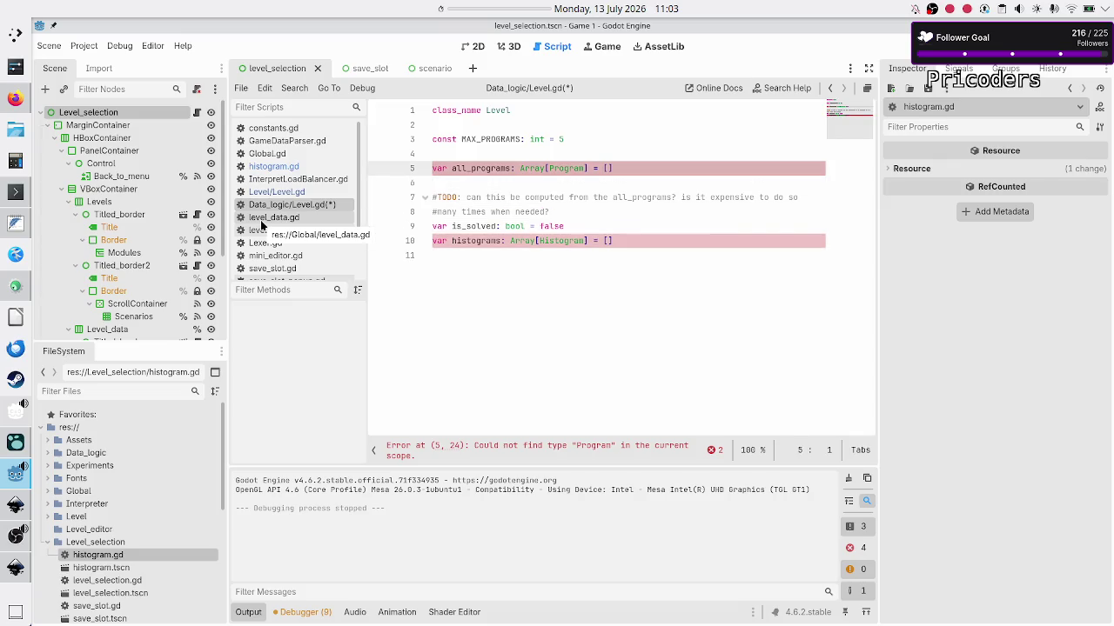
{"action": "key", "text": "Up"}
{"action": "key", "text": "Up"}
{"action": "key", "text": "Down"}
{"action": "key", "text": "Down"}
{"action": "key", "text": "Down"}
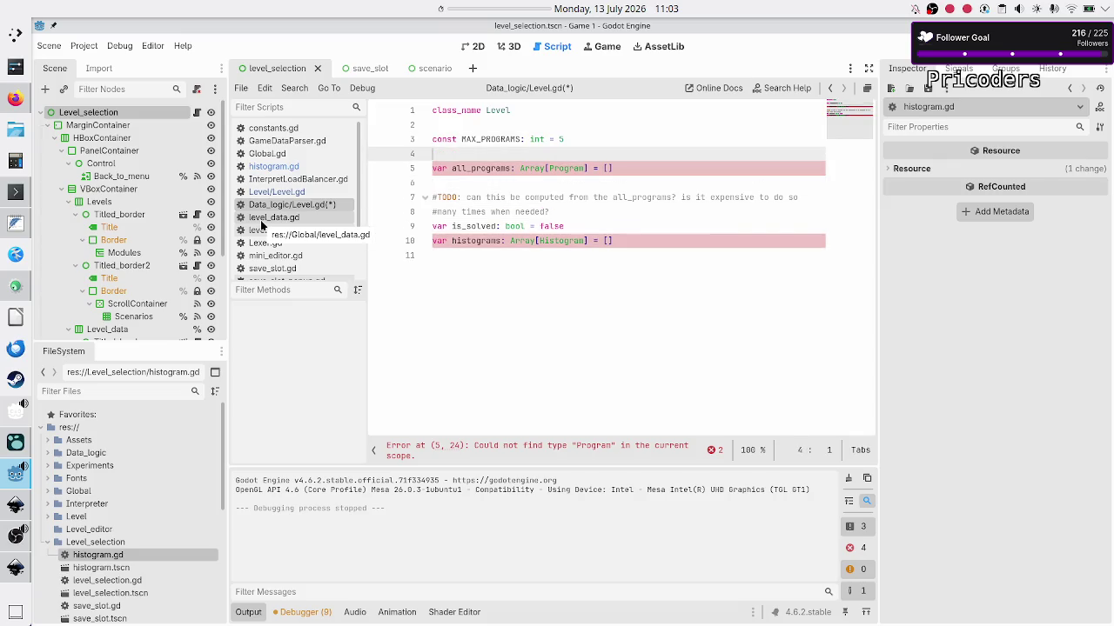
{"action": "key", "text": "Up"}
{"action": "key", "text": "Up"}
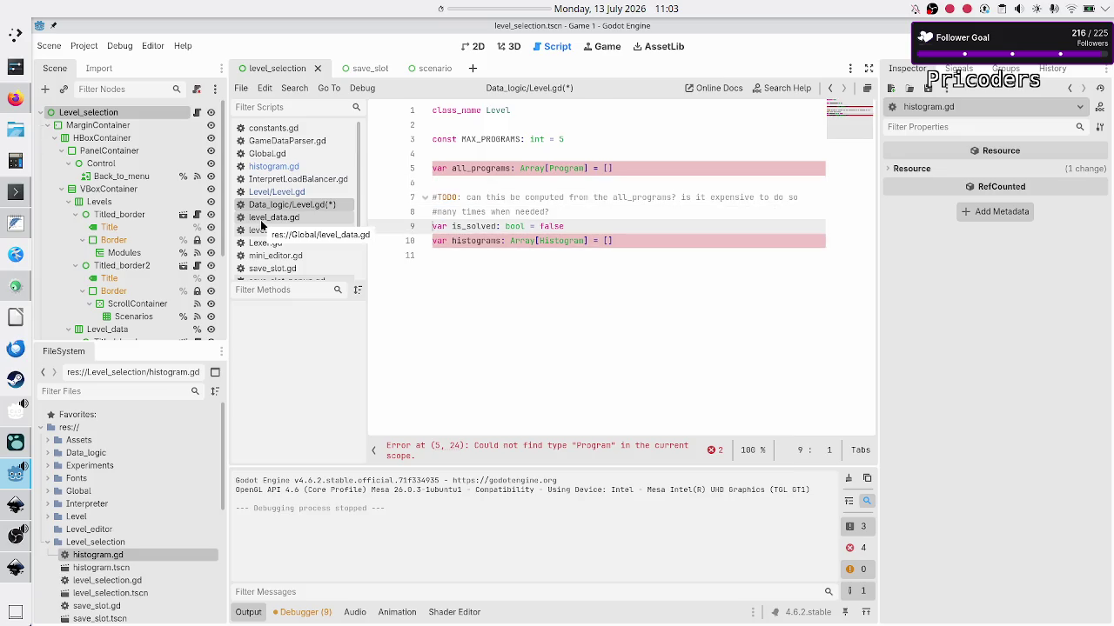
{"action": "key", "text": "Down"}
{"action": "key", "text": "Down"}
{"action": "key", "text": "Up"}
{"action": "key", "text": "Up"}
{"action": "key", "text": "Down"}
{"action": "key", "text": "Down"}
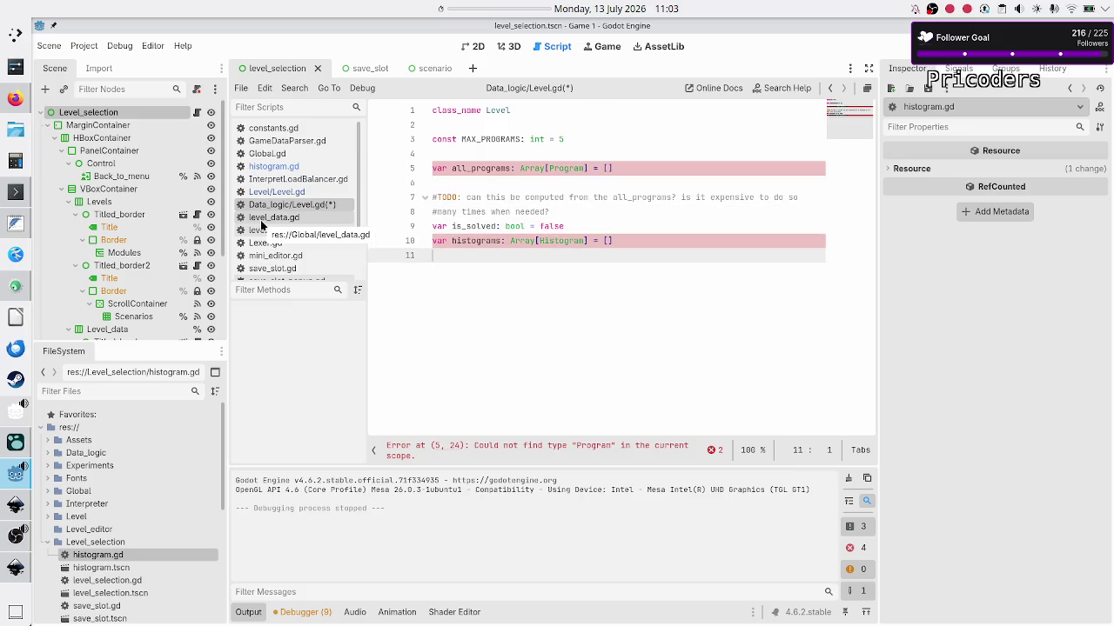
{"action": "key", "text": "Up"}
{"action": "key", "text": "Up"}
{"action": "key", "text": "Up"}
{"action": "key", "text": "Down"}
{"action": "key", "text": "Down"}
{"action": "key", "text": "Down"}
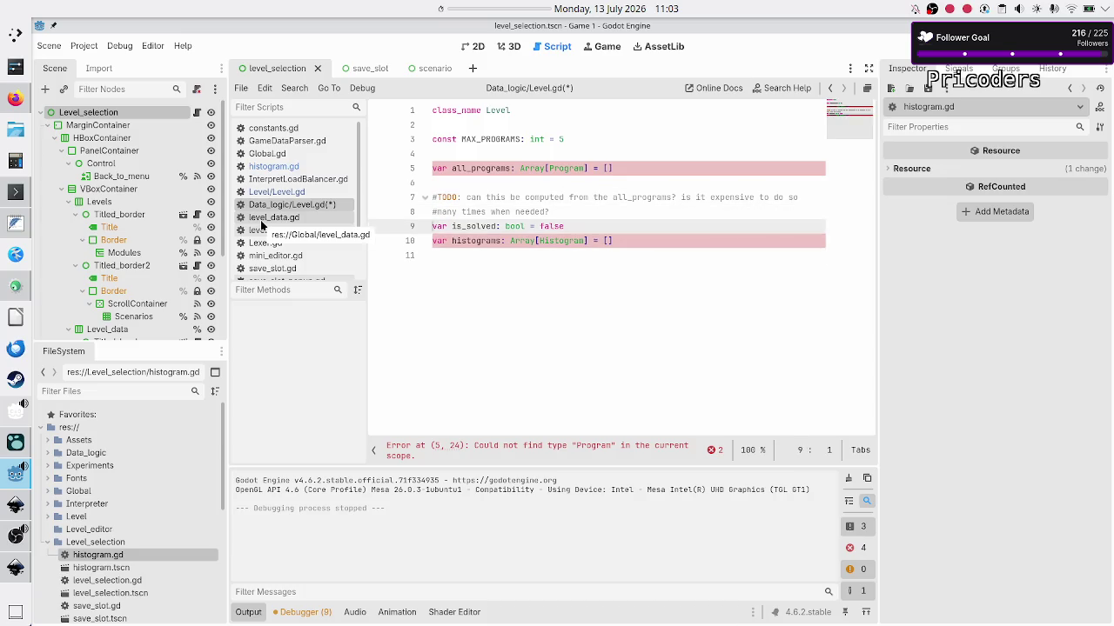
{"action": "key", "text": "Up"}
{"action": "key", "text": "Up"}
{"action": "key", "text": "Up"}
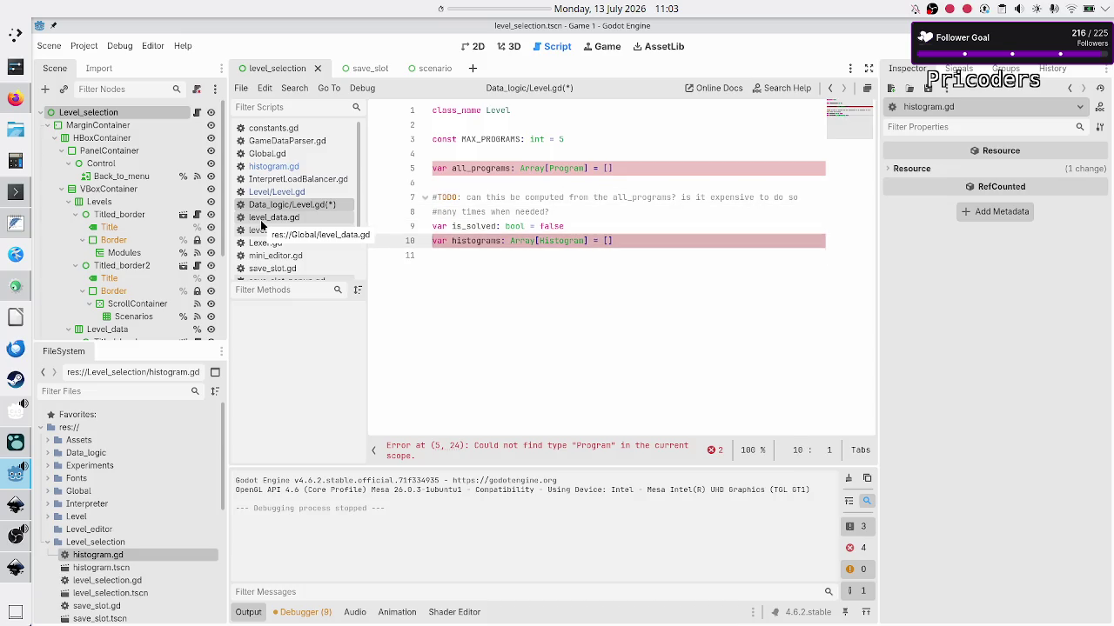
{"action": "key", "text": "Down"}
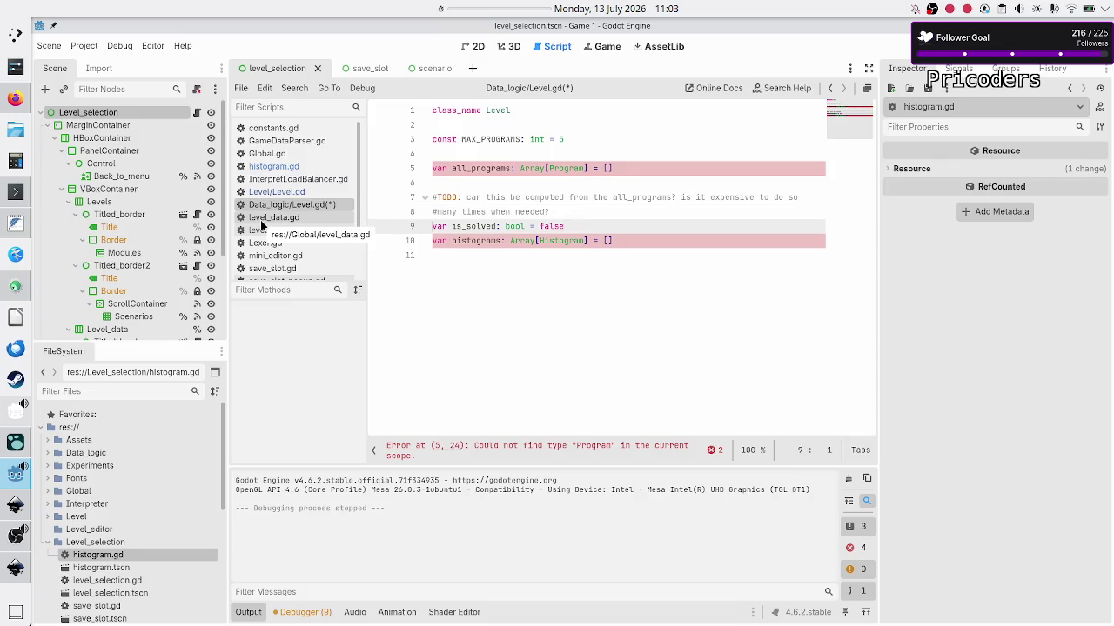
{"action": "key", "text": "Down"}
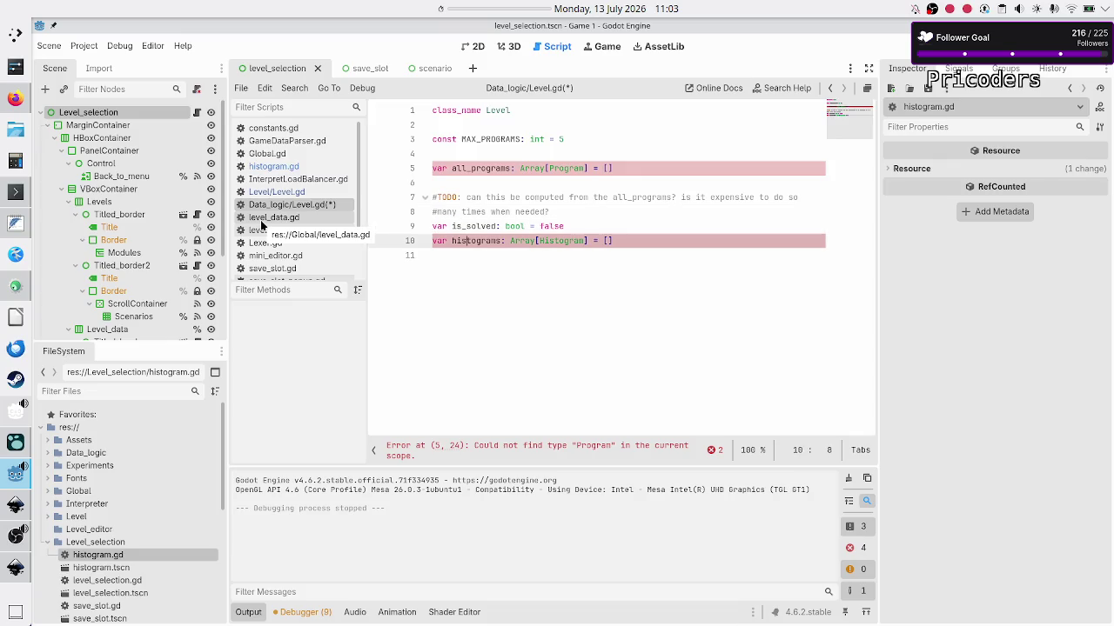
{"action": "key", "text": "Down"}
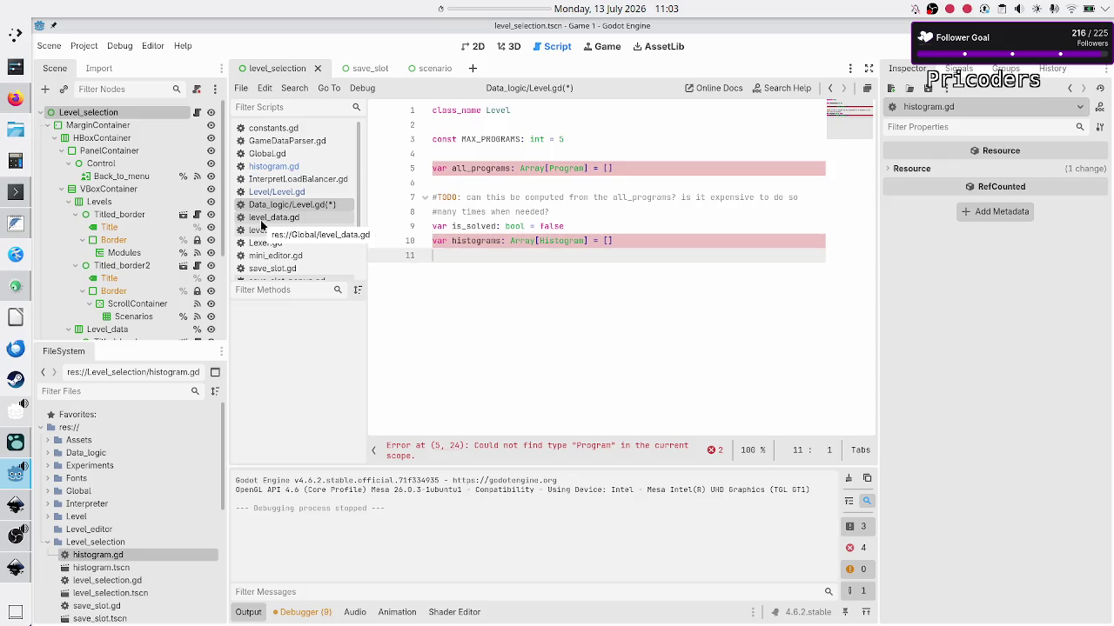
{"action": "key", "text": "Up"}
{"action": "key", "text": "Up"}
{"action": "key", "text": "Up"}
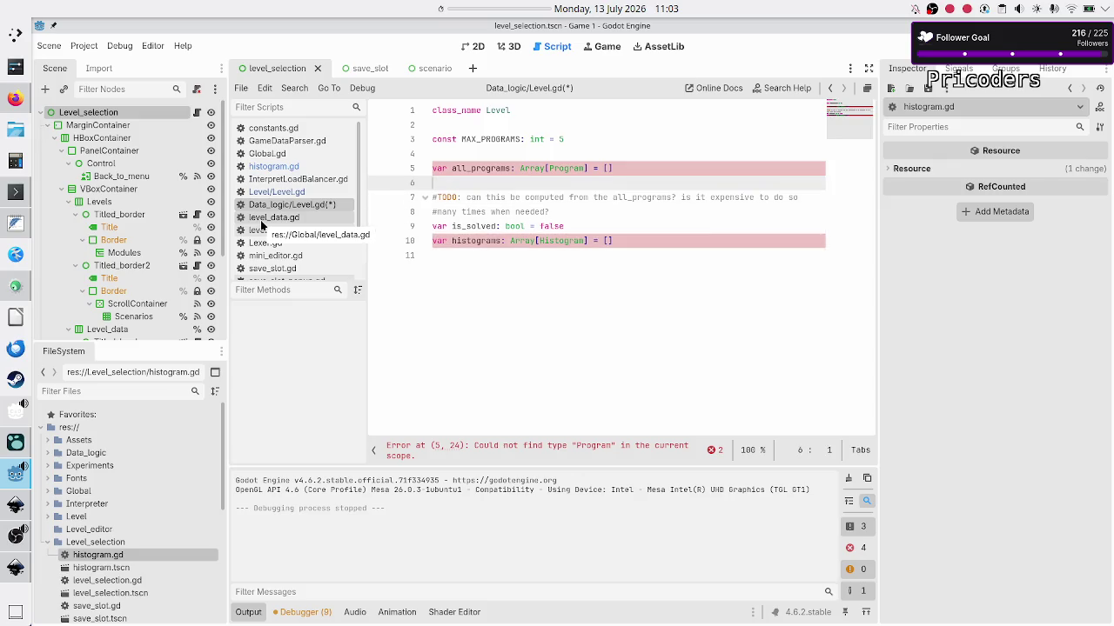
{"action": "key", "text": "Down"}
{"action": "key", "text": "Down"}
{"action": "key", "text": "Down"}
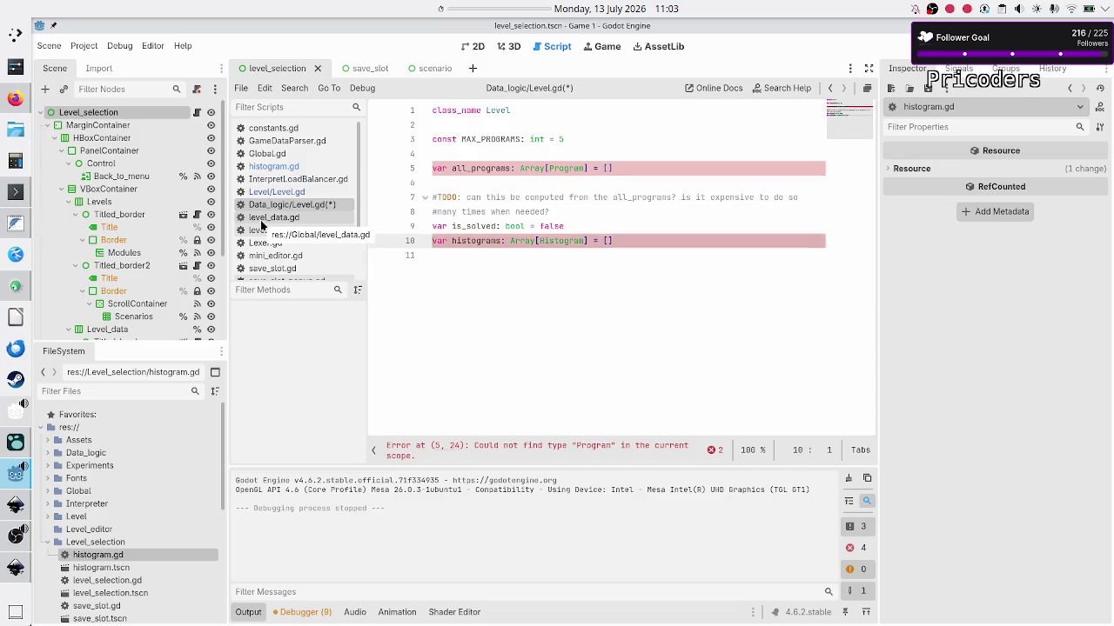
{"action": "key", "text": "Return"}
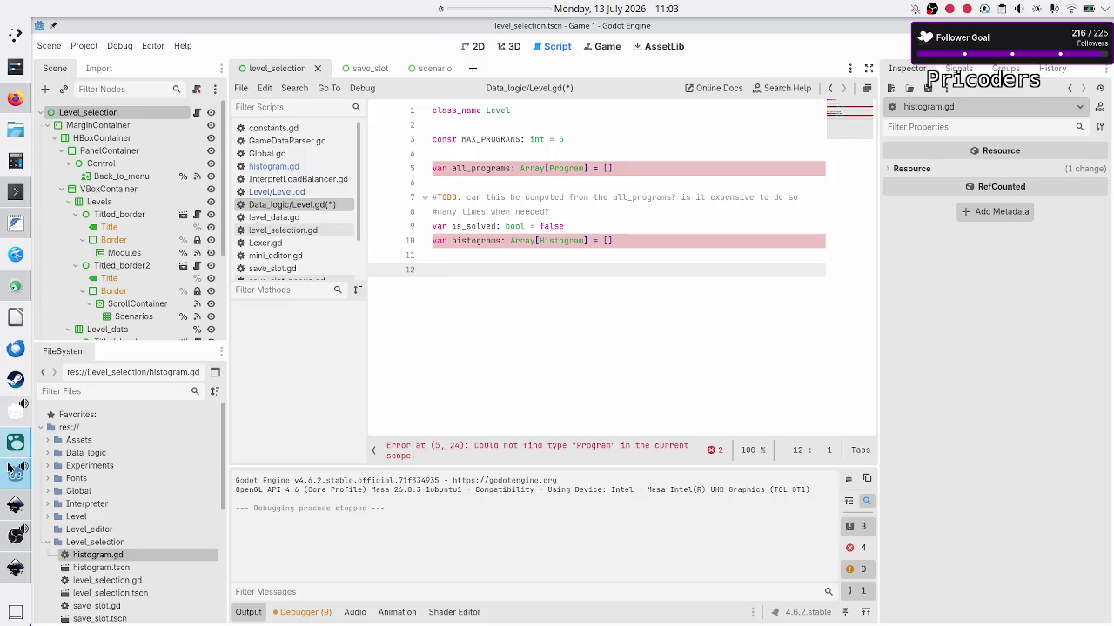
Bring the level_selection_UI.svg mockup in Inkscape to the front.
{"action": "mouse_move", "coordinate": [15, 506]}
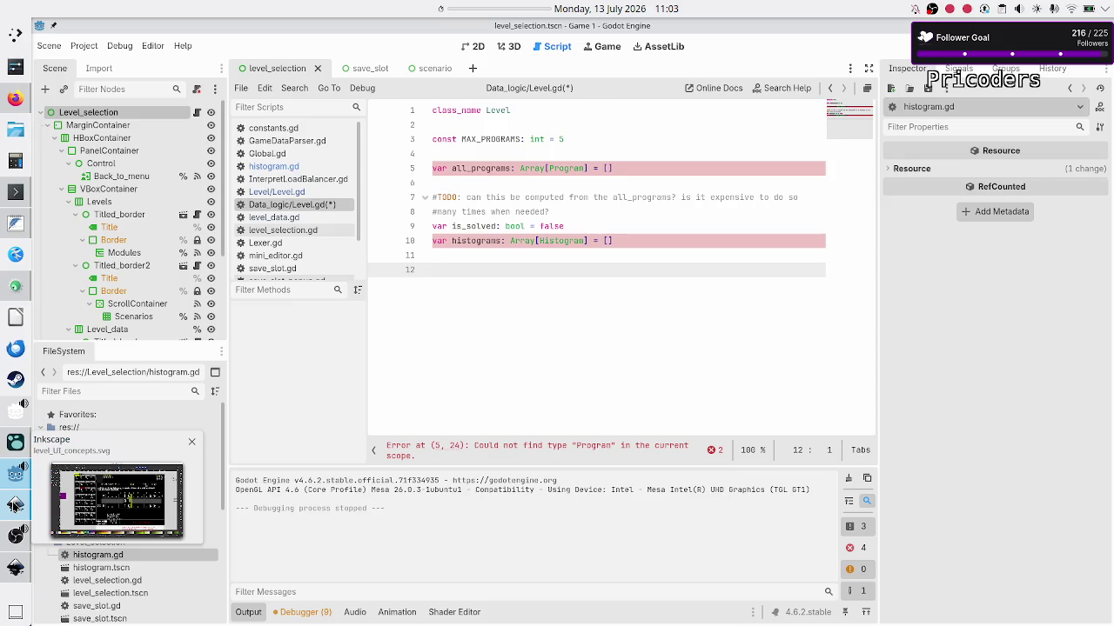
{"action": "mouse_move", "coordinate": [15, 567]}
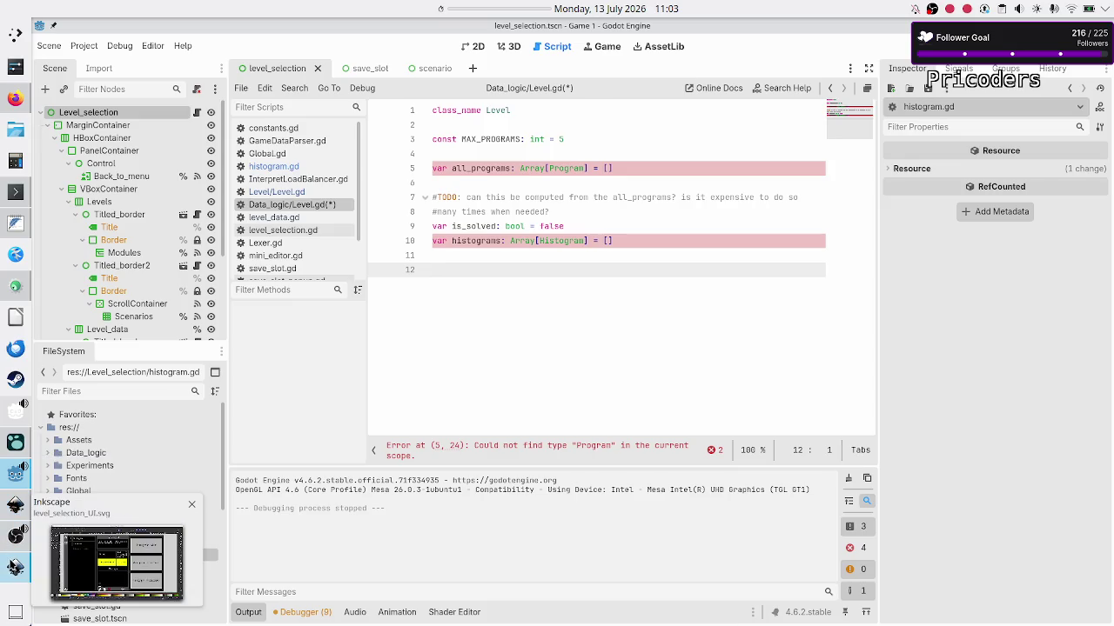
{"action": "left_click", "coordinate": [15, 567]}
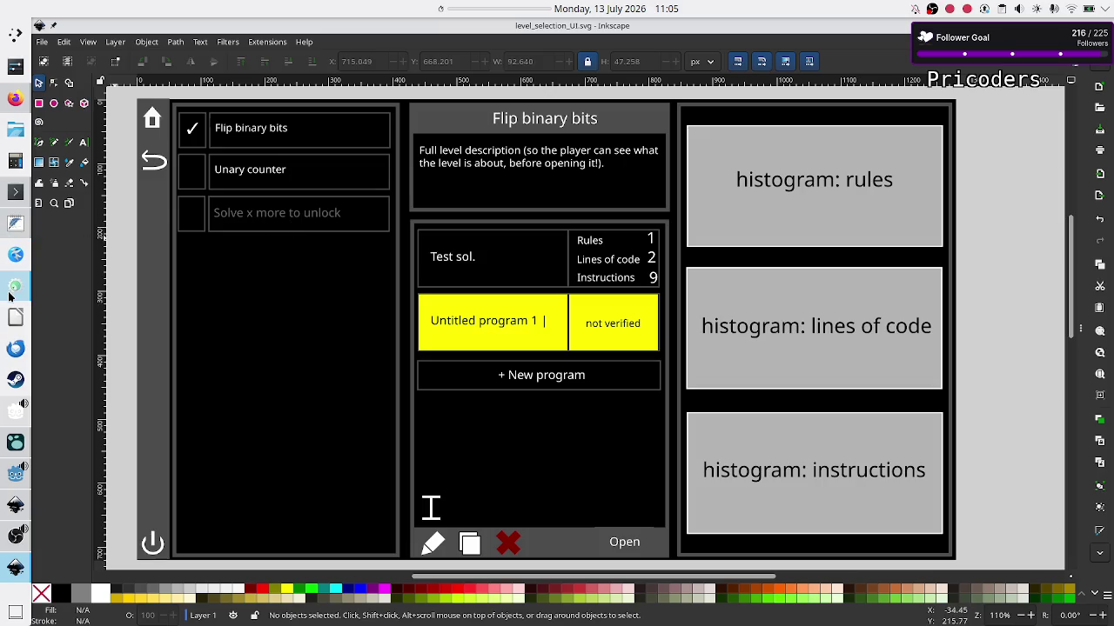
Back in Godot, add var is_locked: bool = true above all_programs in Level.gd and save.
{"action": "left_click", "coordinate": [15, 410]}
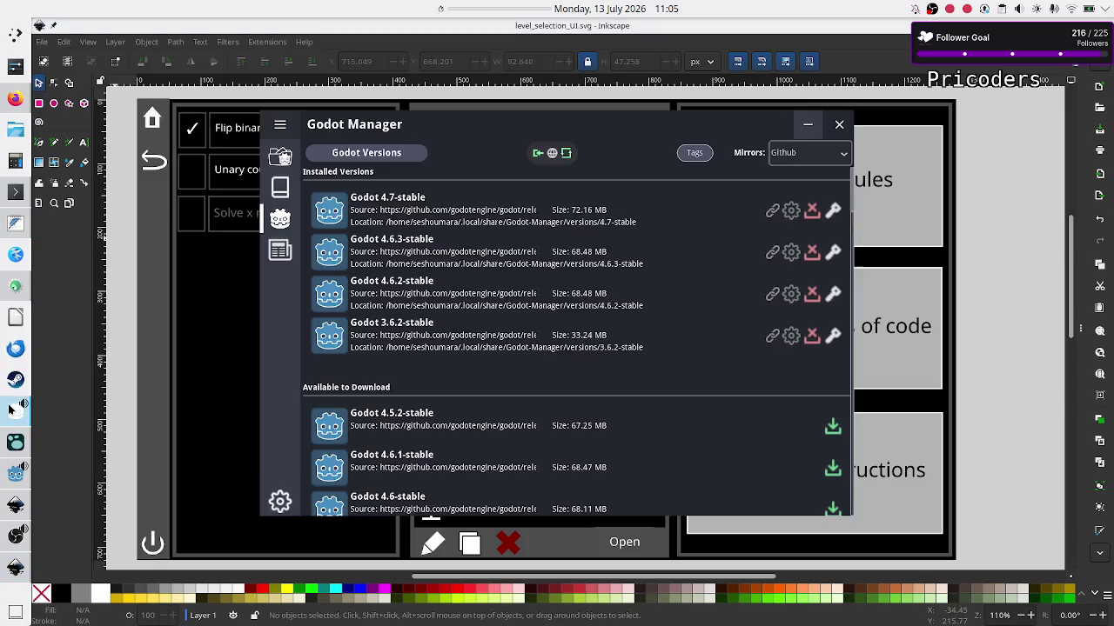
{"action": "left_click", "coordinate": [12, 476]}
{"action": "left_click", "coordinate": [669, 171]}
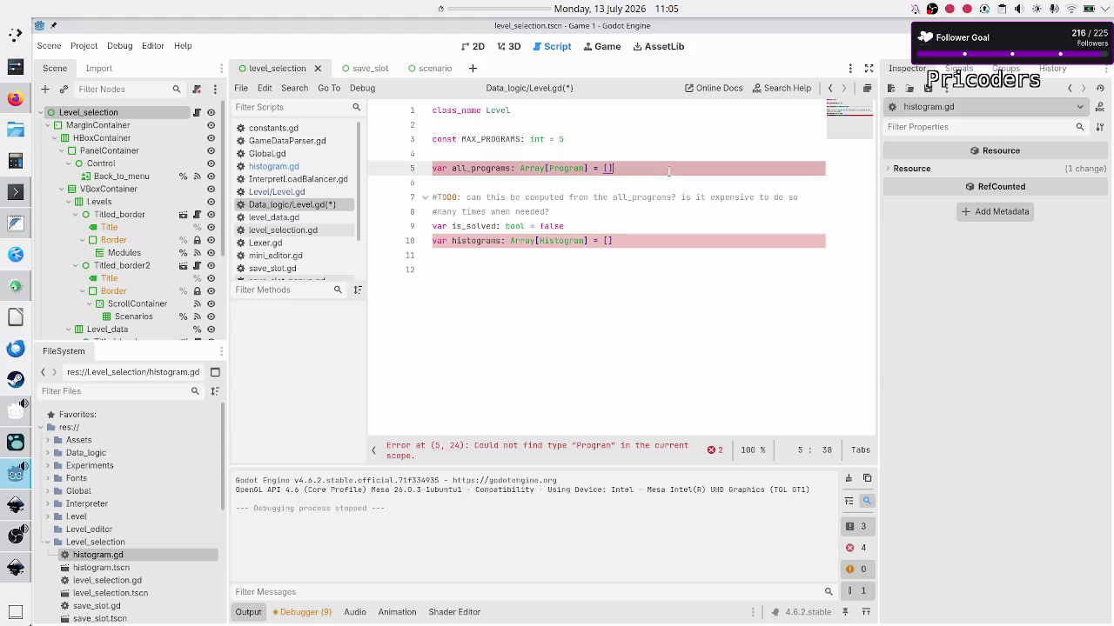
{"action": "key", "text": "Up"}
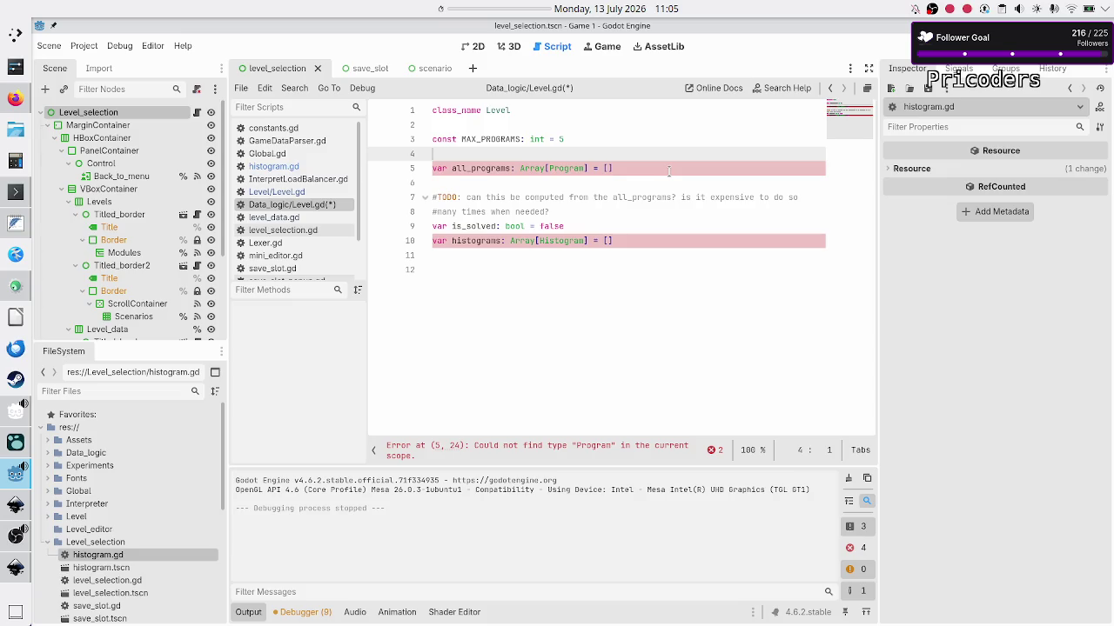
{"action": "key", "text": "Return"}
{"action": "key", "text": "Up"}
{"action": "key", "text": "Return"}
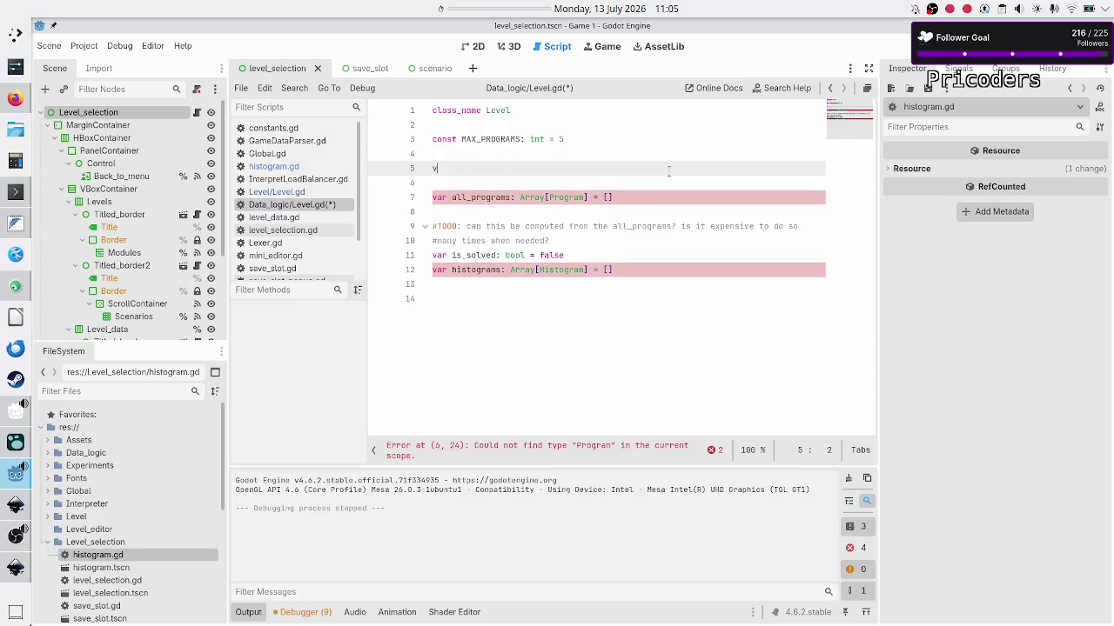
{"action": "type", "text": "var is_locked: "}
{"action": "type", "text": "bool = "}
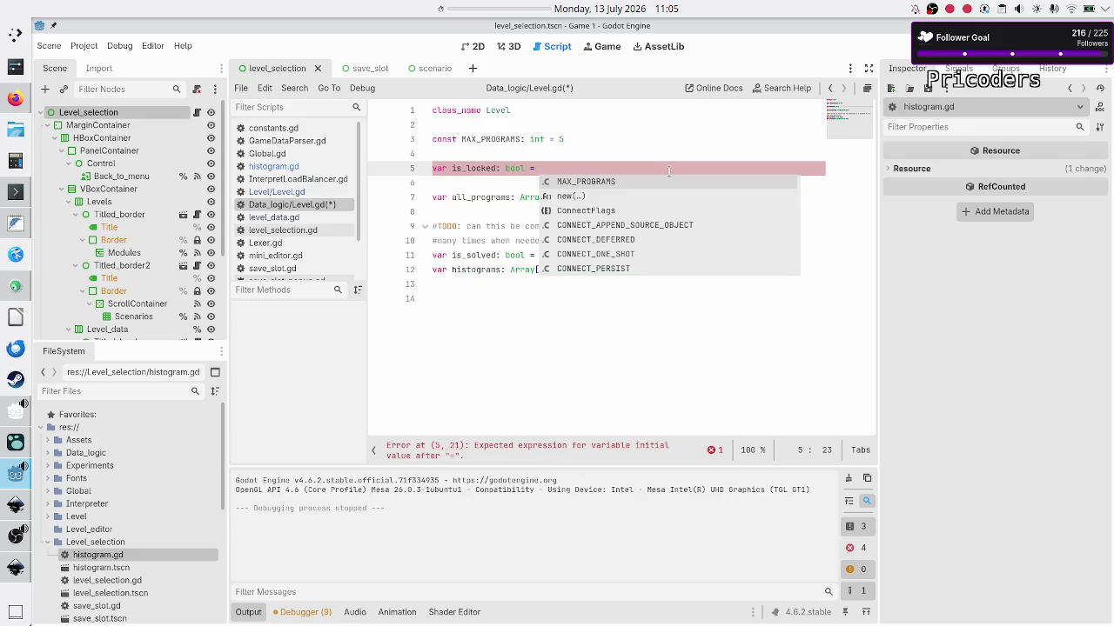
{"action": "type", "text": "true"}
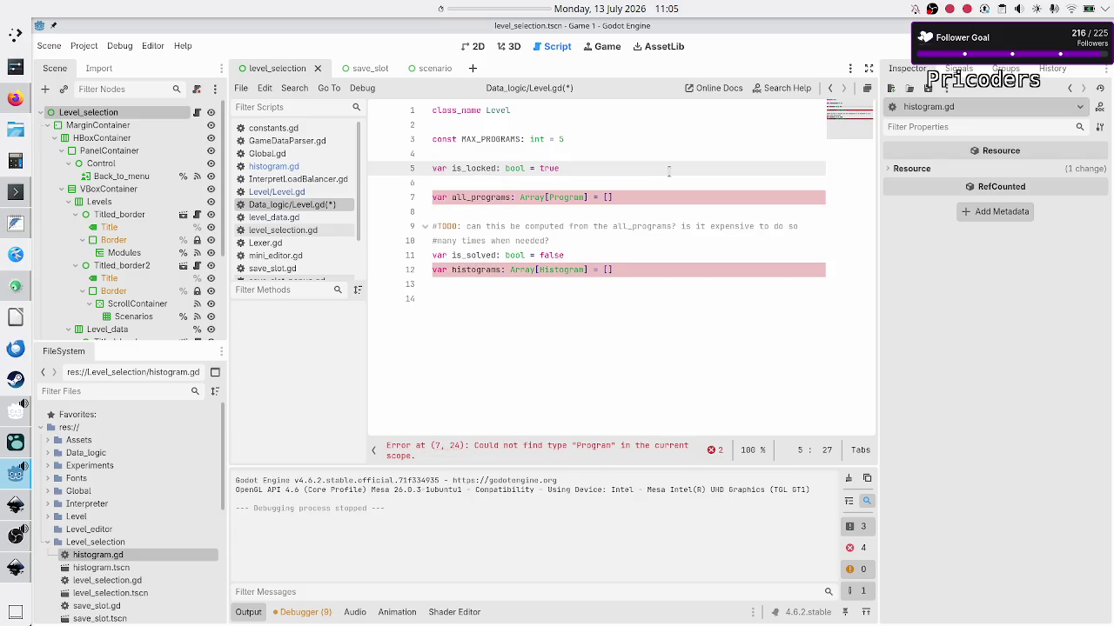
{"action": "key", "text": "Down"}
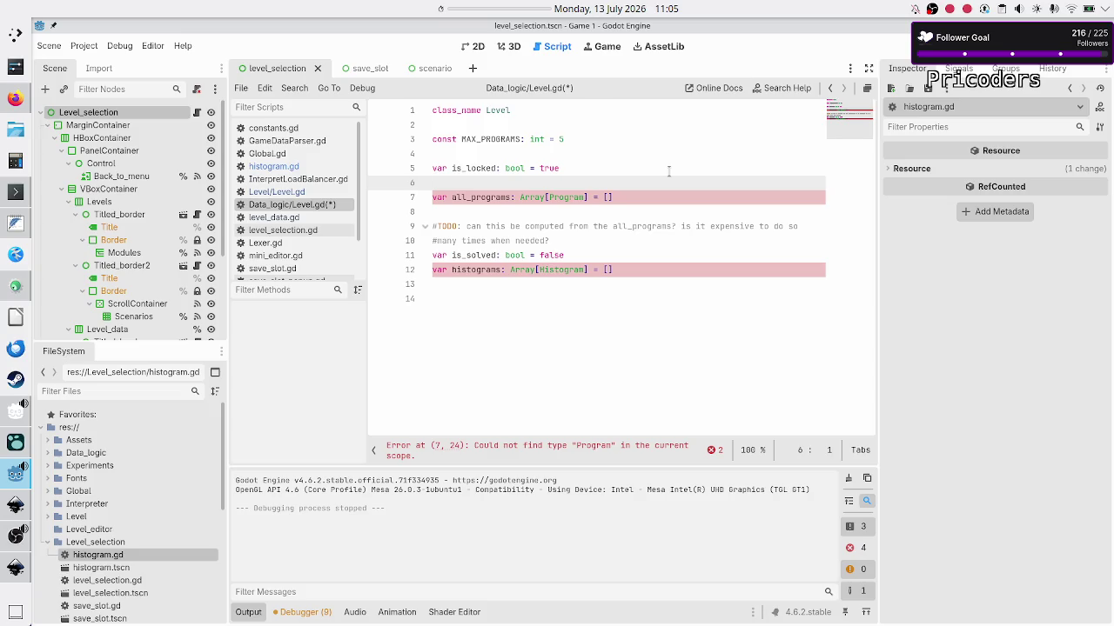
{"action": "key", "text": "ctrl+s"}
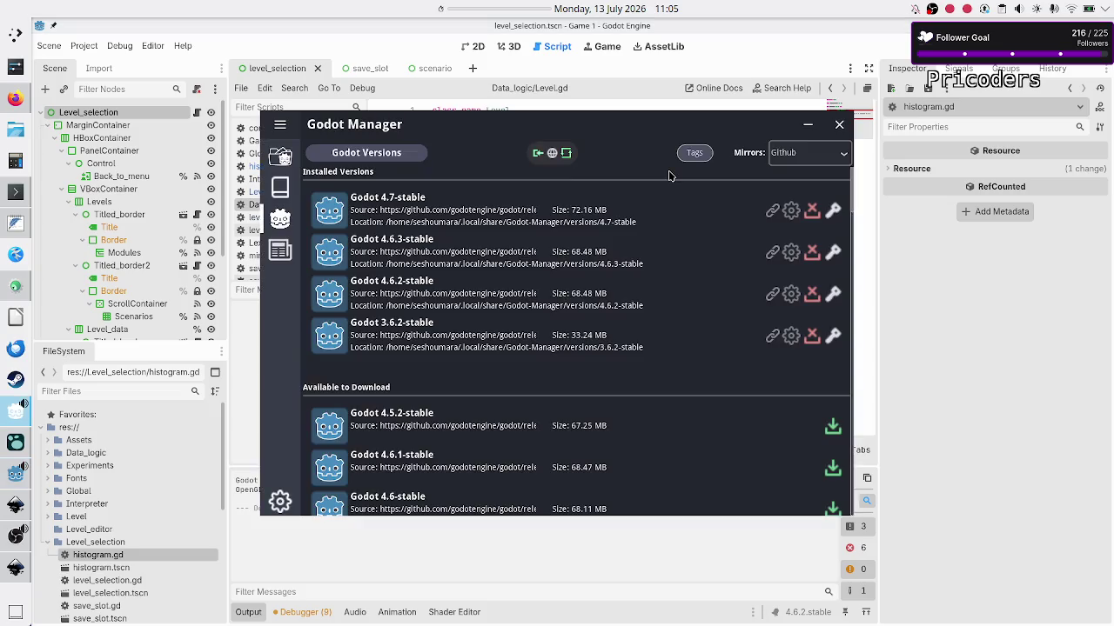
Switch away from Godot Manager and return to the Level.gd script editor.
{"action": "key", "text": "alt+Tab"}
{"action": "key", "text": "alt+Tab"}
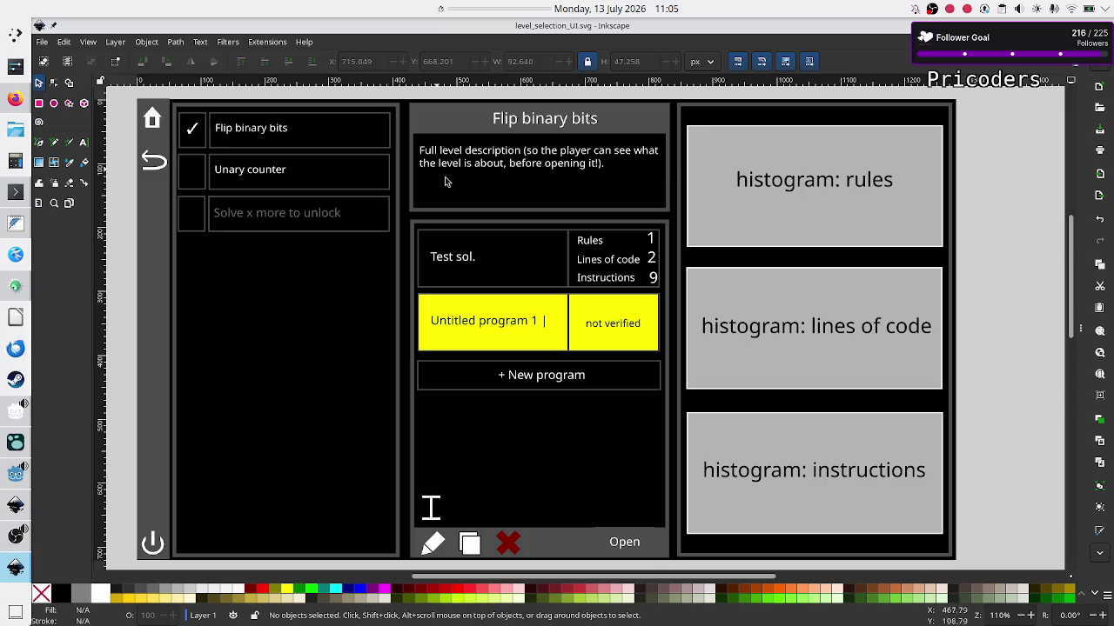
{"action": "key", "text": "alt+Tab"}
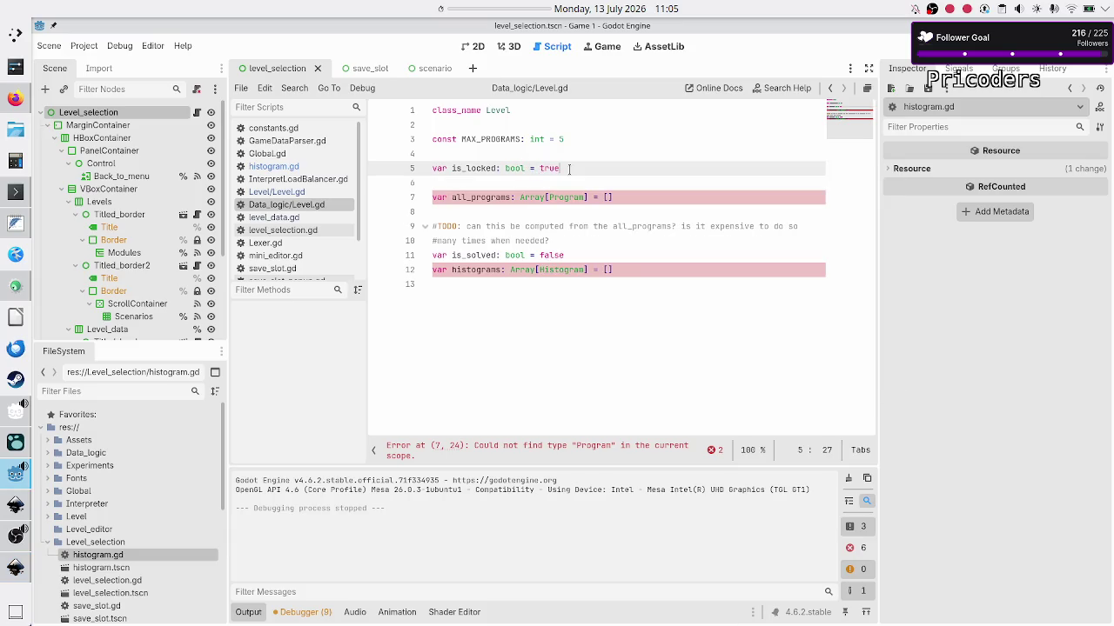
Add var description: String = "" on a new line directly above is_locked.
{"action": "key", "text": "Up"}
{"action": "key", "text": "Return"}
{"action": "type", "text": "var "}
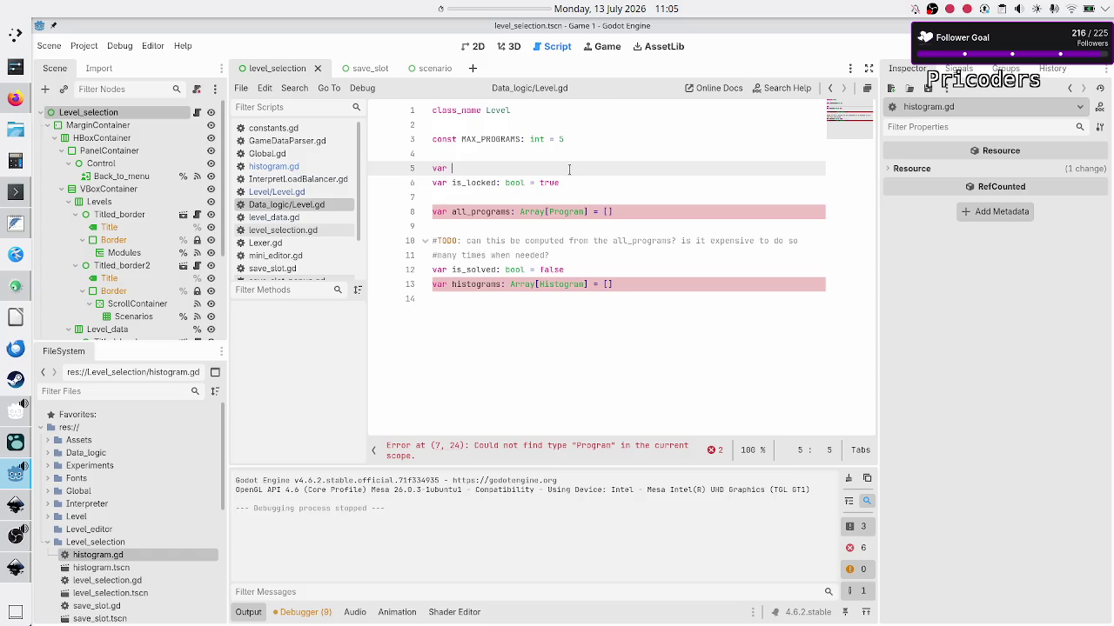
{"action": "type", "text": "description: "}
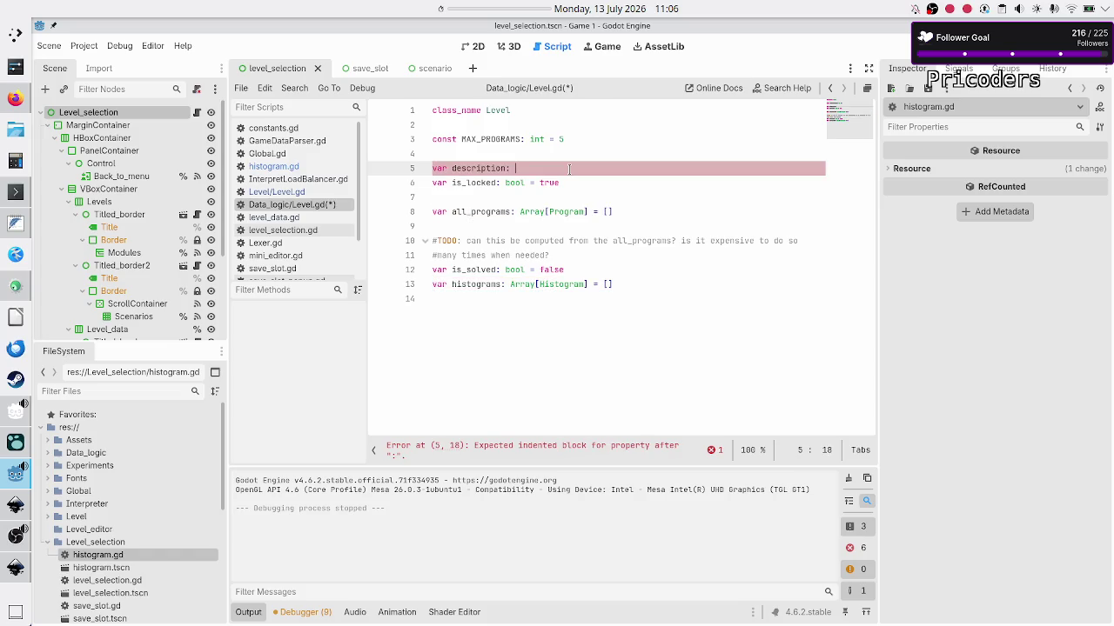
{"action": "type", "text": "String "}
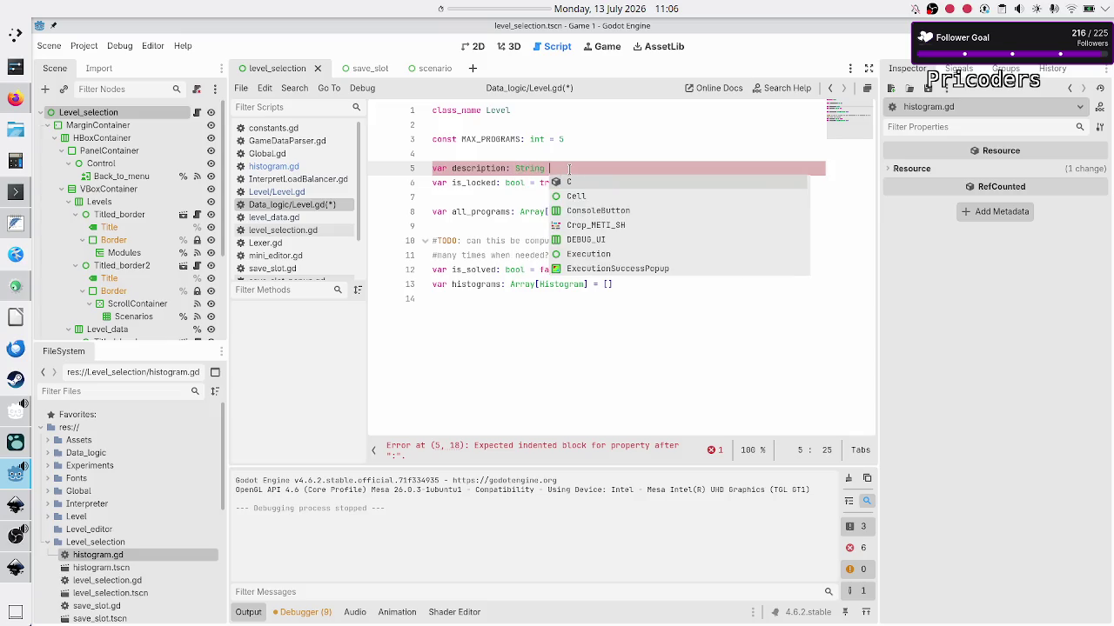
{"action": "type", "text": "= \"\""}
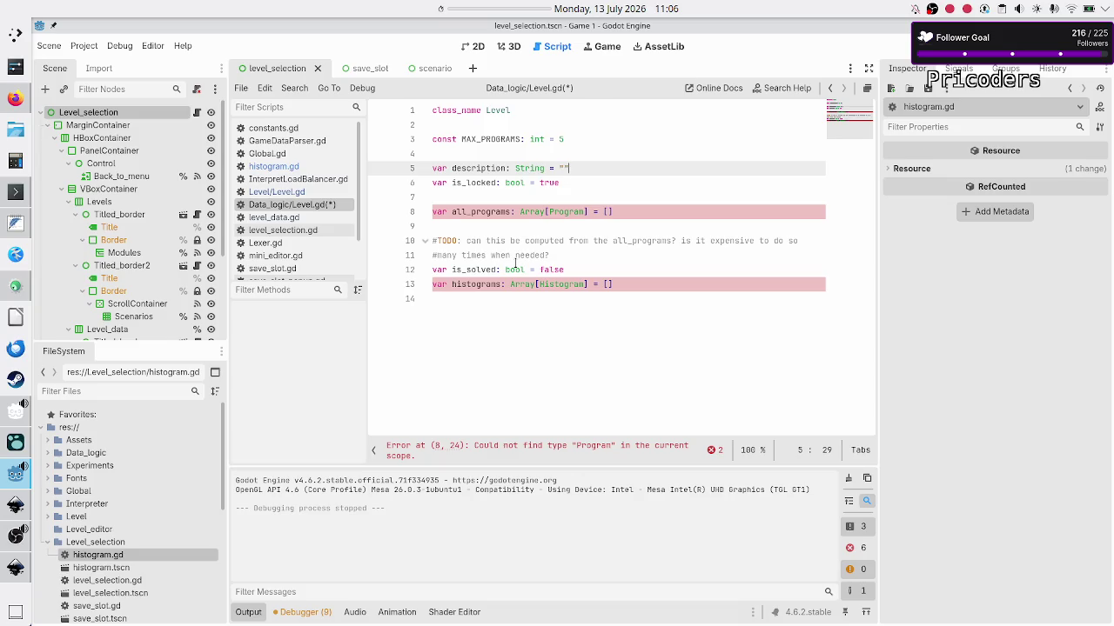
{"action": "left_click", "coordinate": [510, 326]}
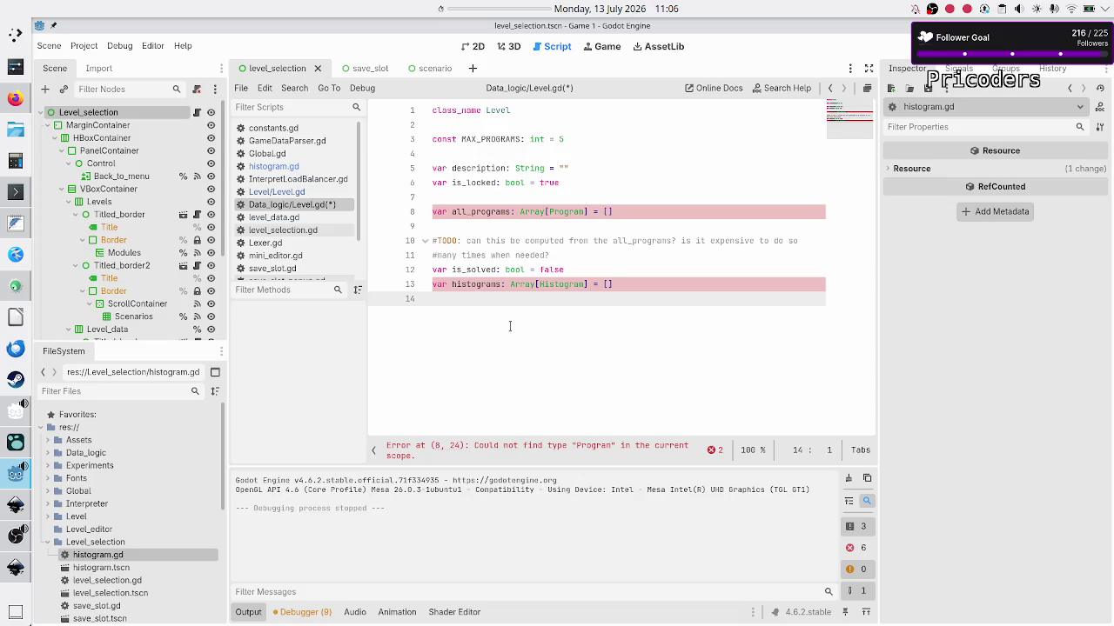
Review the level_UI_concepts.svg and level_selection_UI.svg mockups in Inkscape, then return to Godot.
{"action": "key", "text": "alt+Tab"}
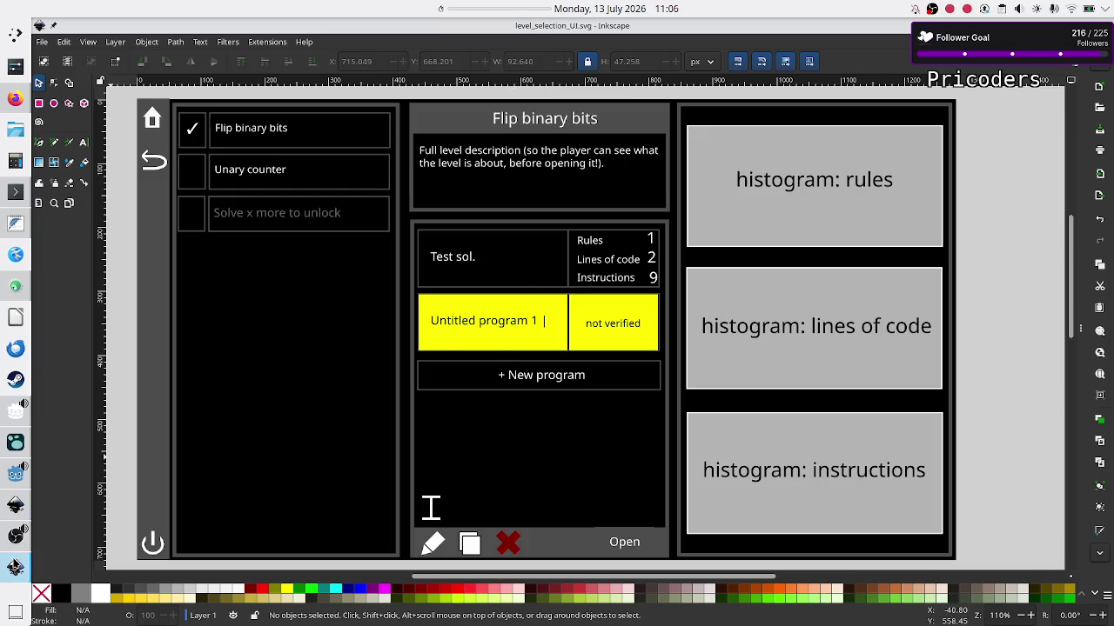
{"action": "left_click", "coordinate": [16, 505]}
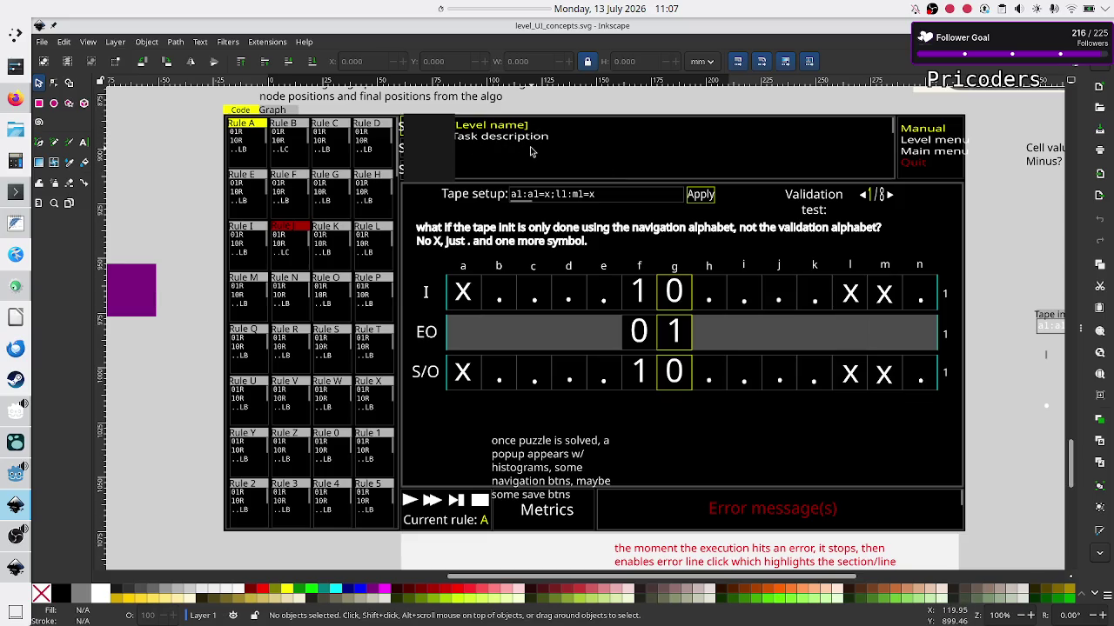
{"action": "key", "text": "ctrl+Tab"}
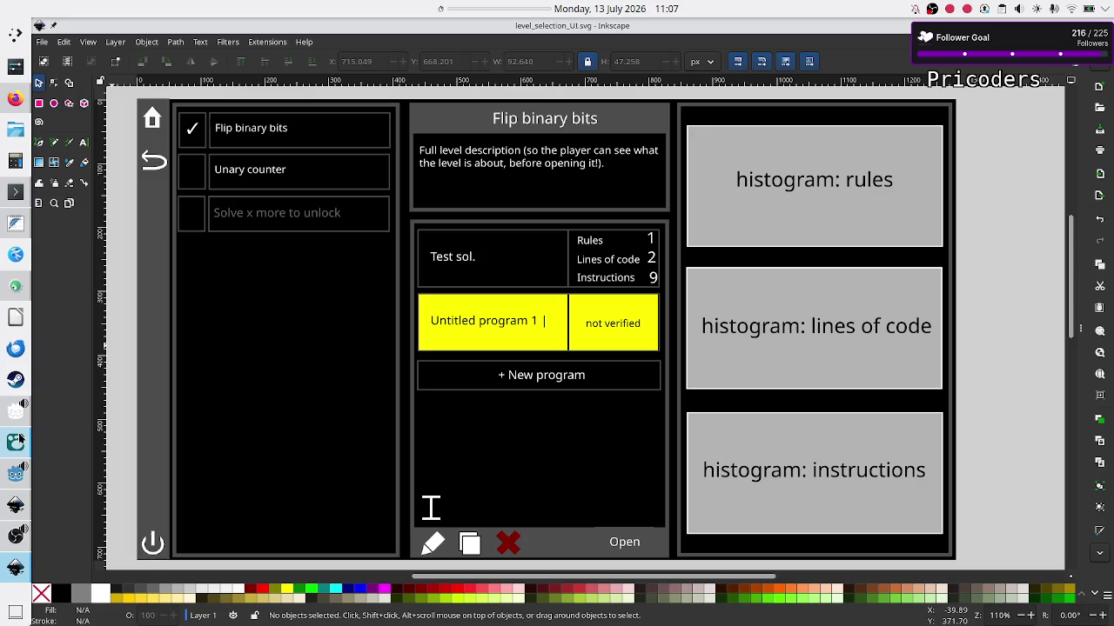
{"action": "left_click", "coordinate": [14, 472]}
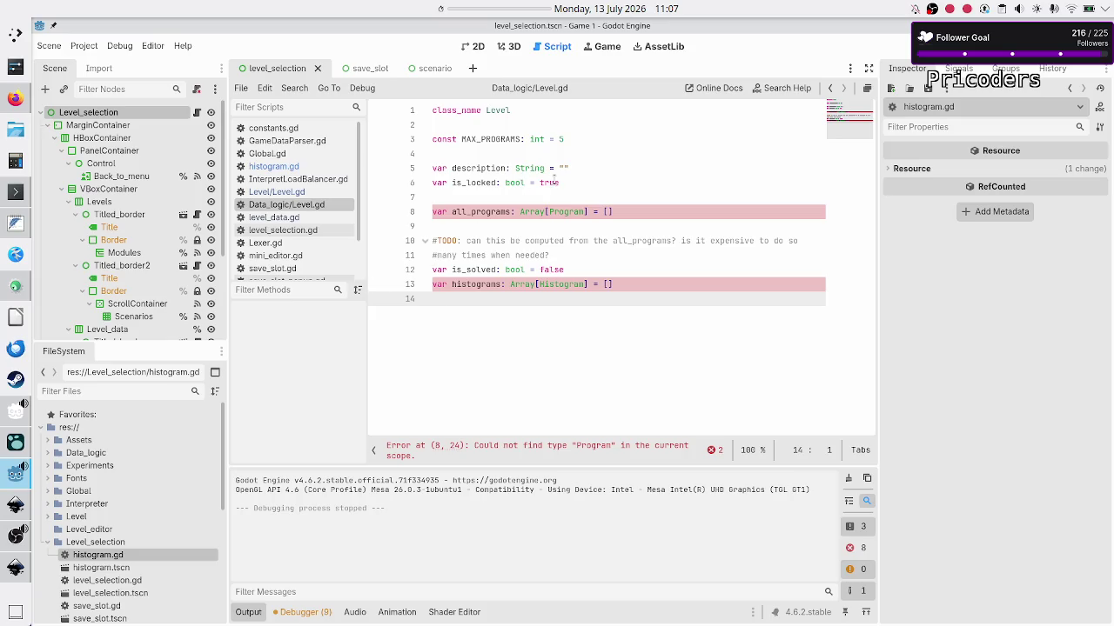
Declare var lvl_name: String = "" on line 5, above description.
{"action": "left_click", "coordinate": [591, 168]}
{"action": "key", "text": "Up"}
{"action": "key", "text": "Return"}
{"action": "type", "text": "var "}
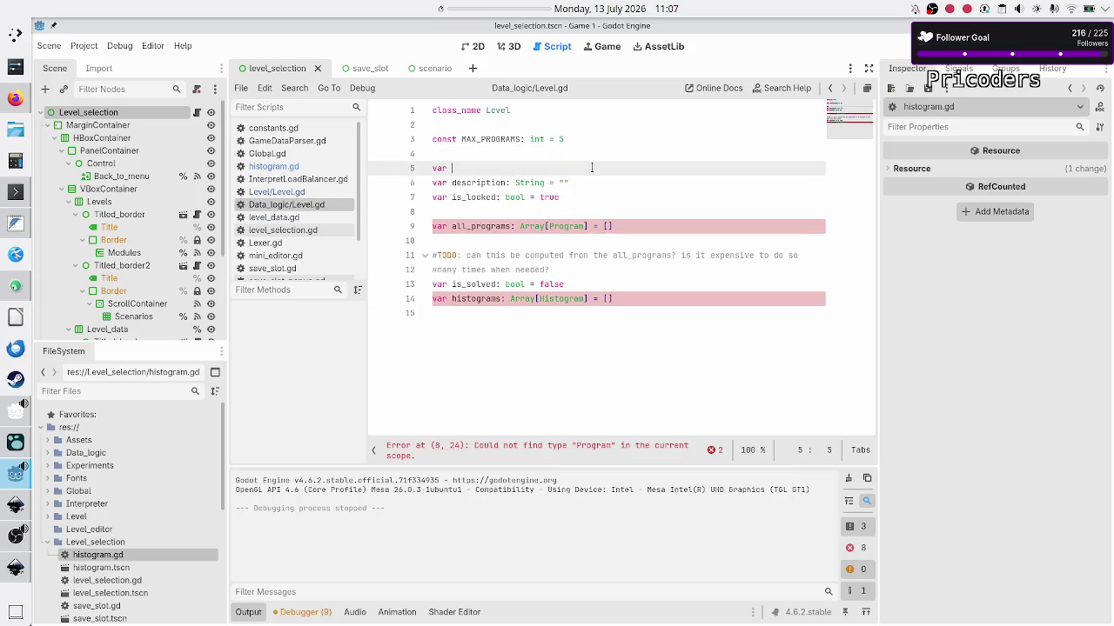
{"action": "type", "text": "name:"}
{"action": "key", "text": "BackSpace"}
{"action": "key", "text": "BackSpace"}
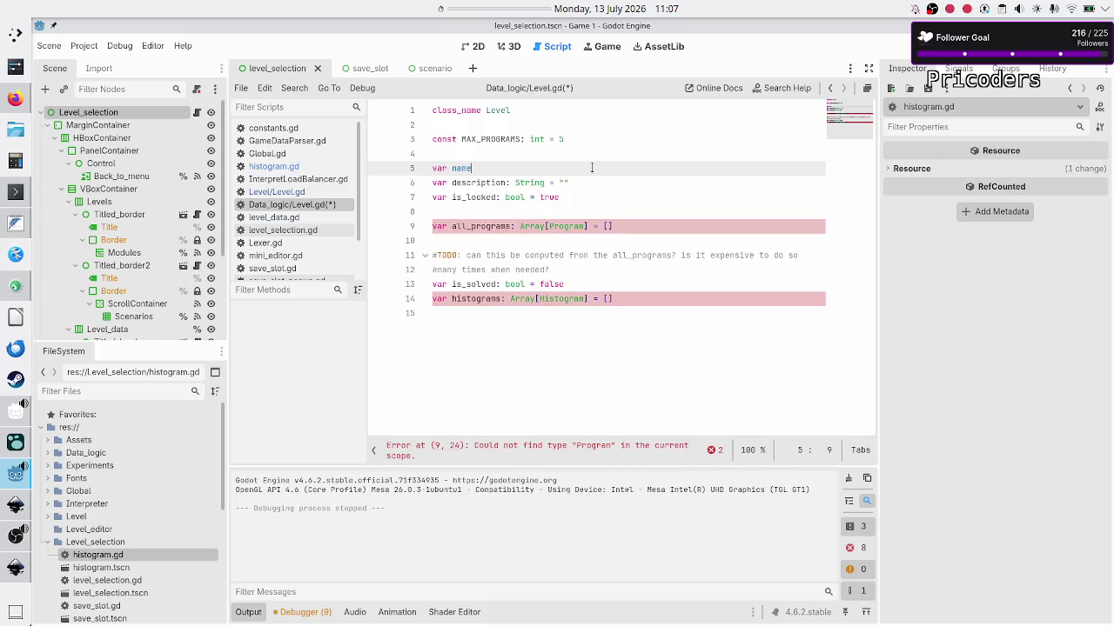
{"action": "key", "text": "BackSpace"}
{"action": "key", "text": "BackSpace"}
{"action": "key", "text": "BackSpace"}
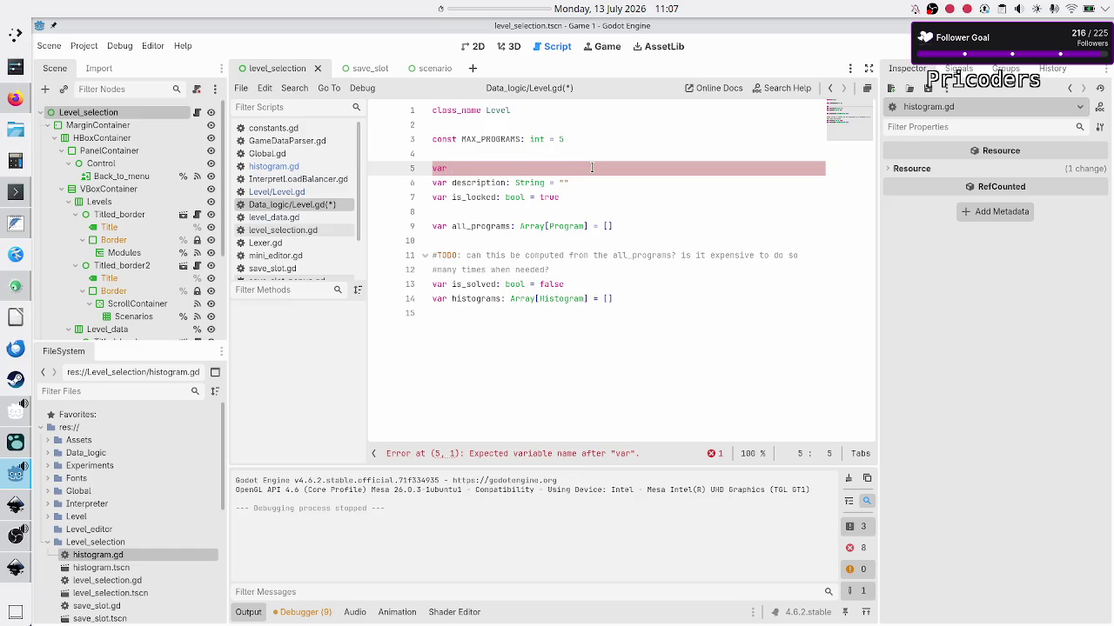
{"action": "type", "text": "lvl_name: S"}
{"action": "type", "text": "tring = "}
{"action": "type", "text": "\"\""}
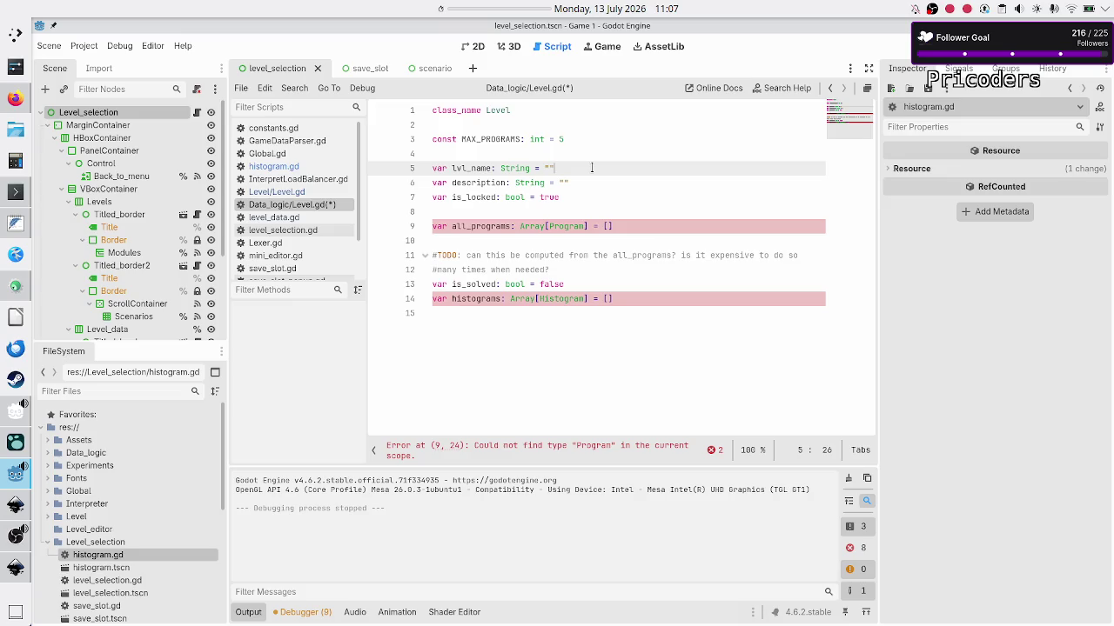
Insert a new line before all_programs and begin typing var all_VTs.
{"action": "key", "text": "Down"}
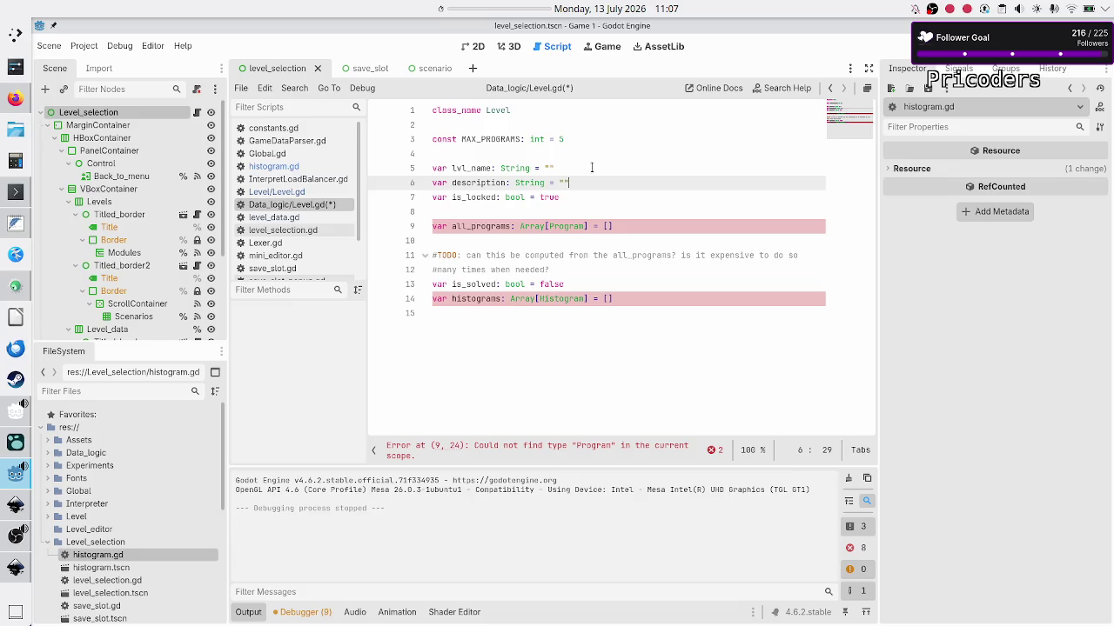
{"action": "key", "text": "Down"}
{"action": "key", "text": "Up"}
{"action": "key", "text": "Down"}
{"action": "key", "text": "Down"}
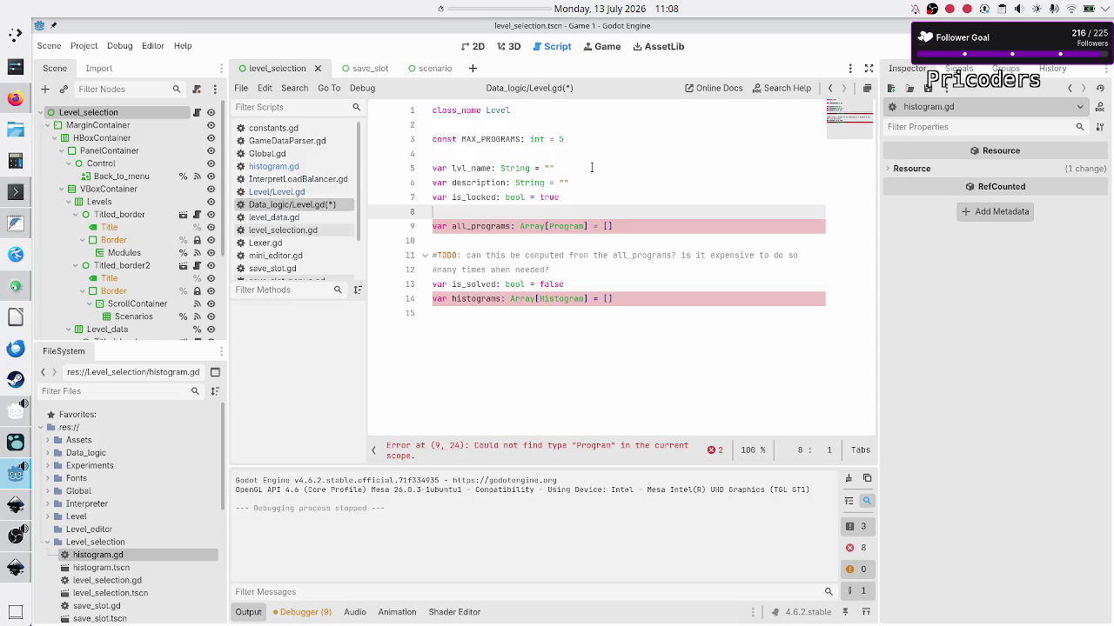
{"action": "key", "text": "Return"}
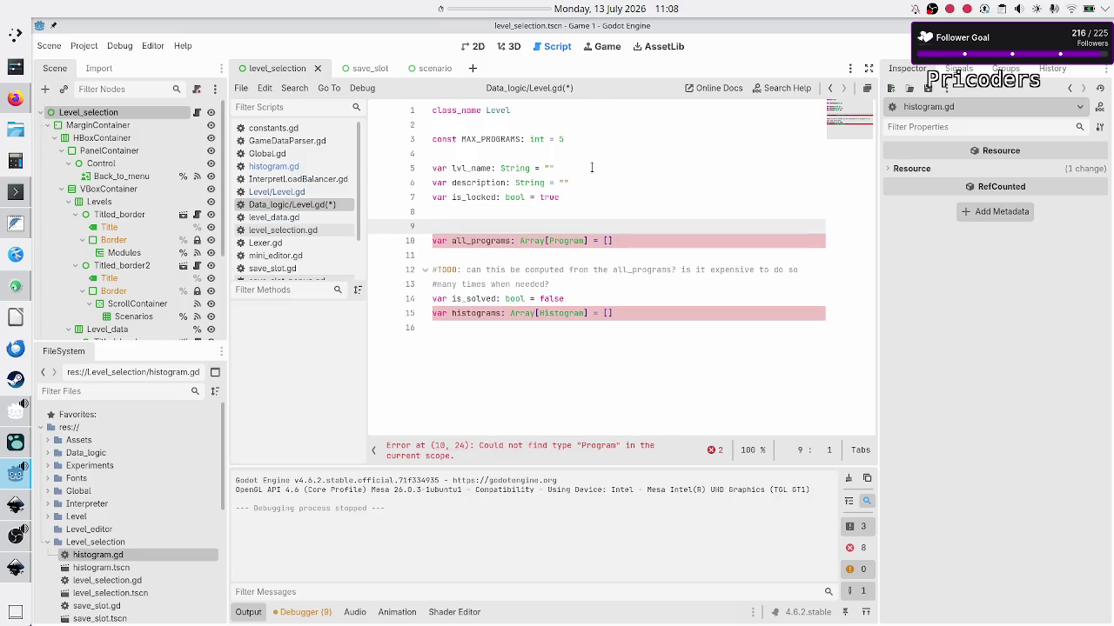
{"action": "type", "text": "var all_"}
{"action": "type", "text": "VTs"}
Bring up the level_UI_concepts.svg mockup with its tape grid and validation test layout.
{"action": "key", "text": "alt+Tab"}
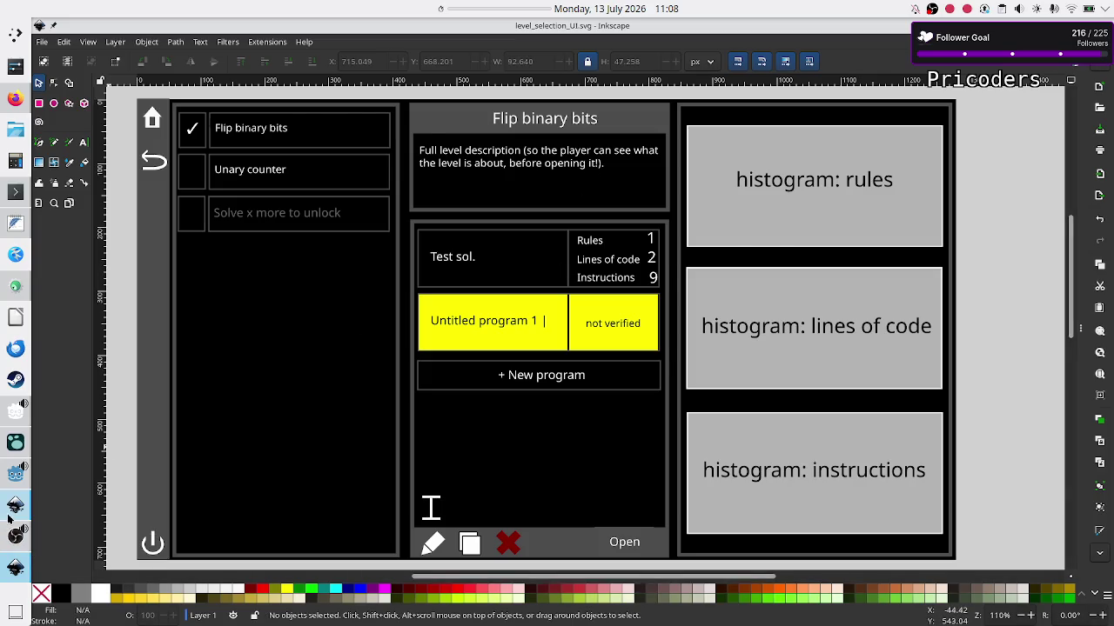
{"action": "left_click", "coordinate": [12, 509]}
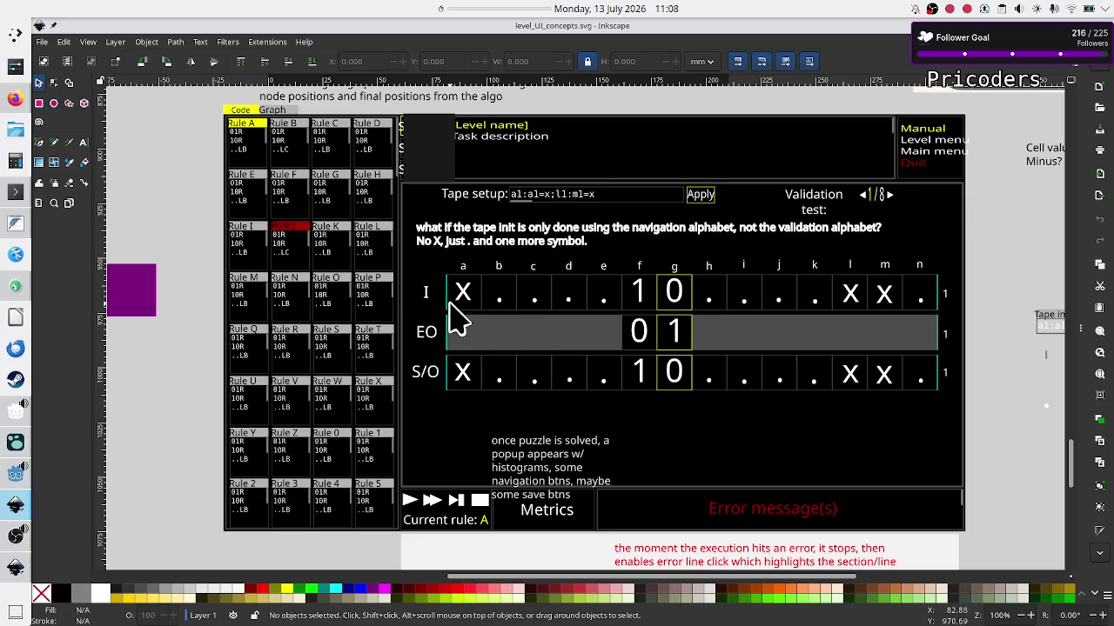
{"action": "key", "text": "alt+Tab"}
{"action": "key", "text": "alt+Tab"}
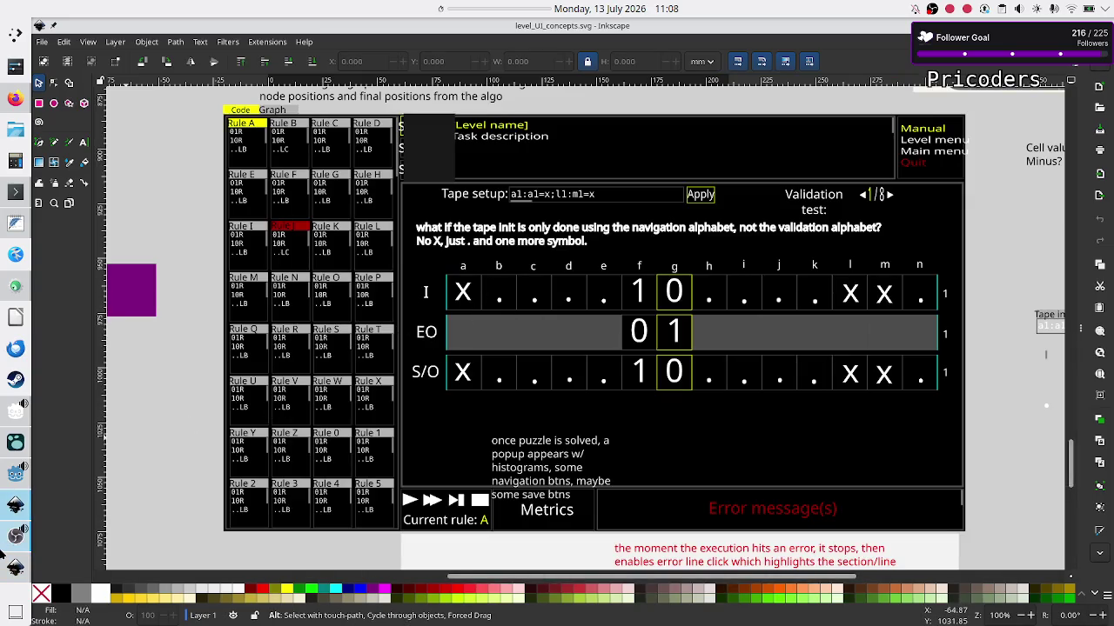
Complete the line as var all_VTs: Array[ValidationTest] = [] and save Level.gd.
{"action": "left_click", "coordinate": [12, 477]}
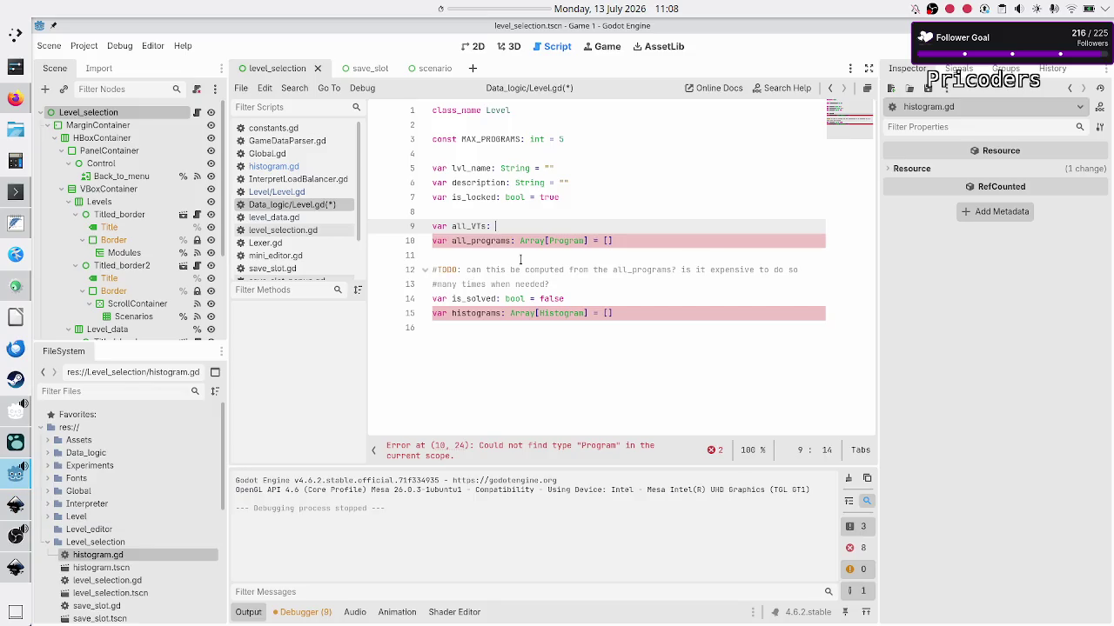
{"action": "type", "text": "Array["}
{"action": "type", "text": "Validation"}
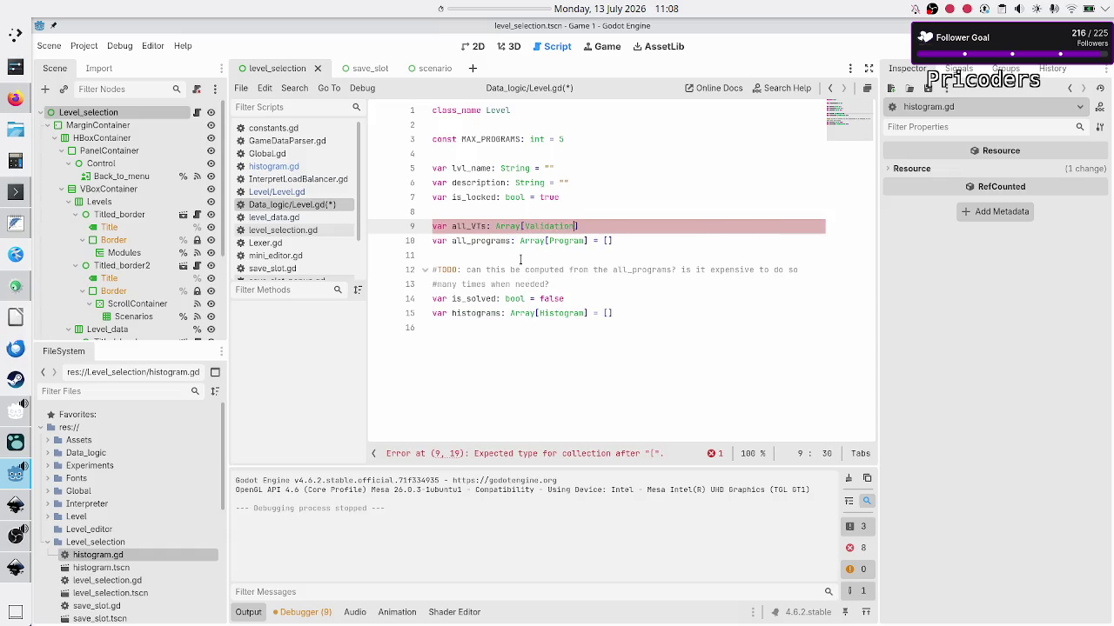
{"action": "type", "text": "_"}
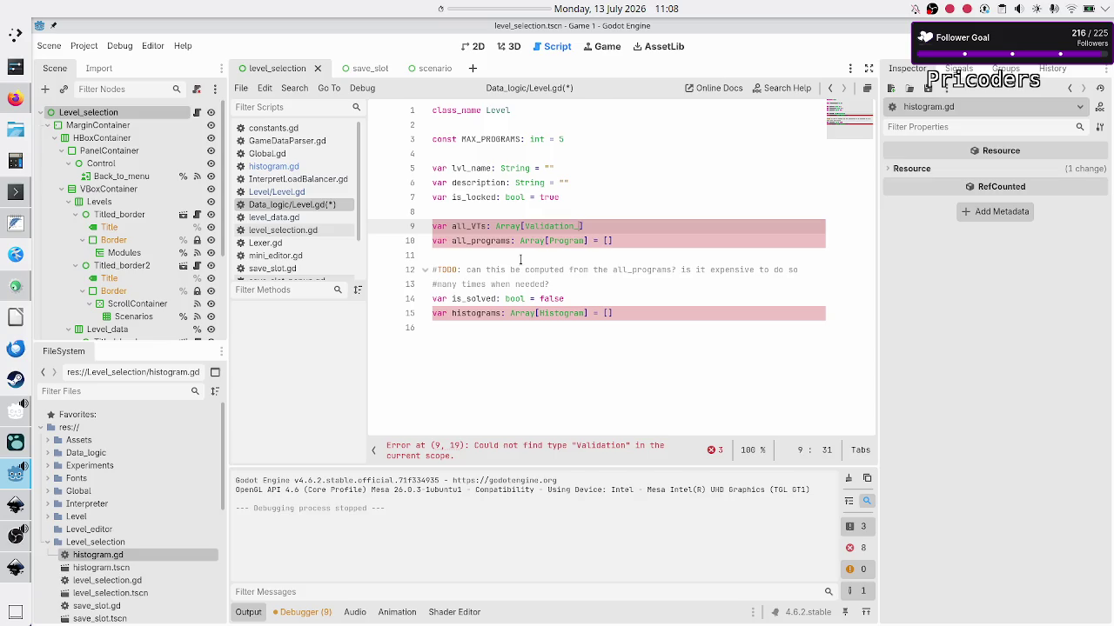
{"action": "key", "text": "BackSpace"}
{"action": "type", "text": "Test"}
{"action": "type", "text": "]"}
{"action": "type", "text": " = []"}
{"action": "key", "text": "Down"}
{"action": "key", "text": "Down"}
{"action": "key", "text": "Down"}
{"action": "key", "text": "Down"}
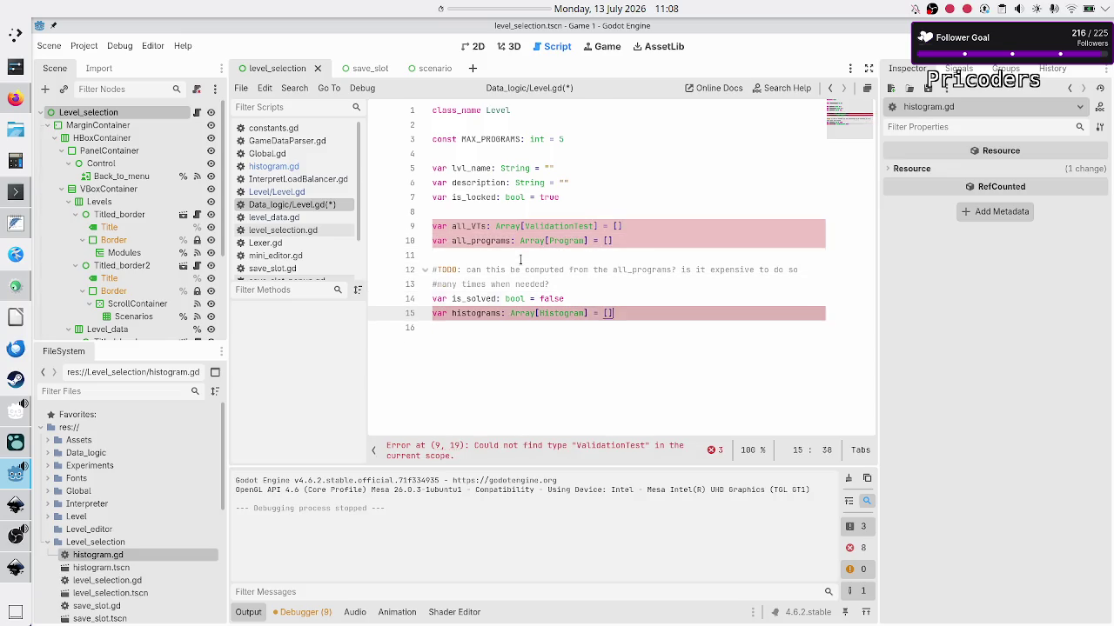
{"action": "key", "text": "ctrl+s"}
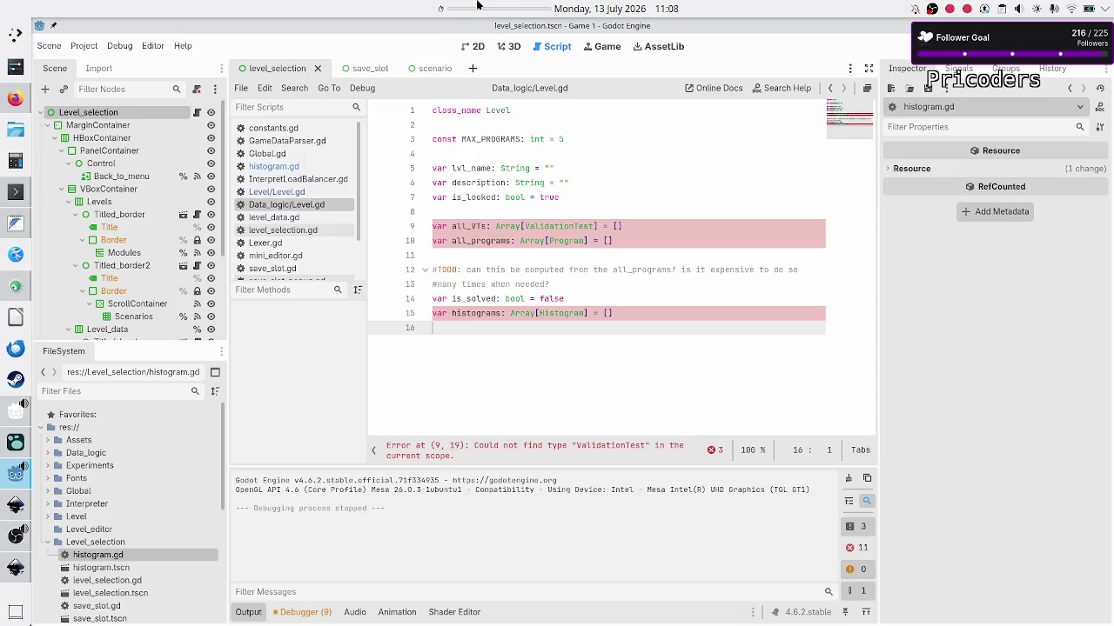
Start a 00:03:00 panel countdown and mute the microphone in OBS Studio.
{"action": "right_click", "coordinate": [476, 7]}
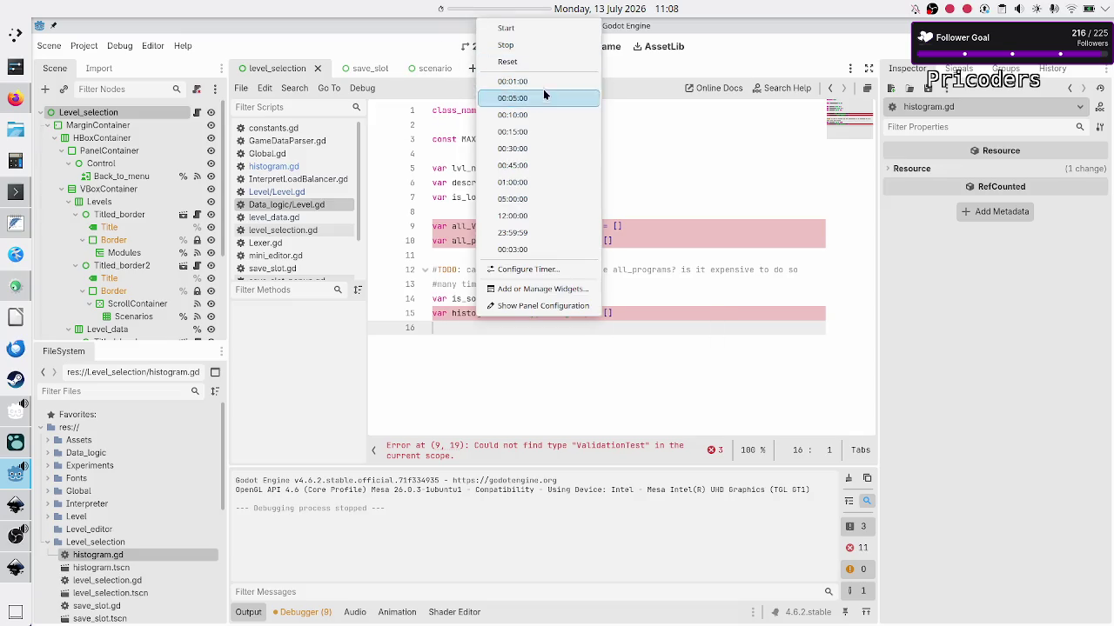
{"action": "left_click", "coordinate": [529, 248]}
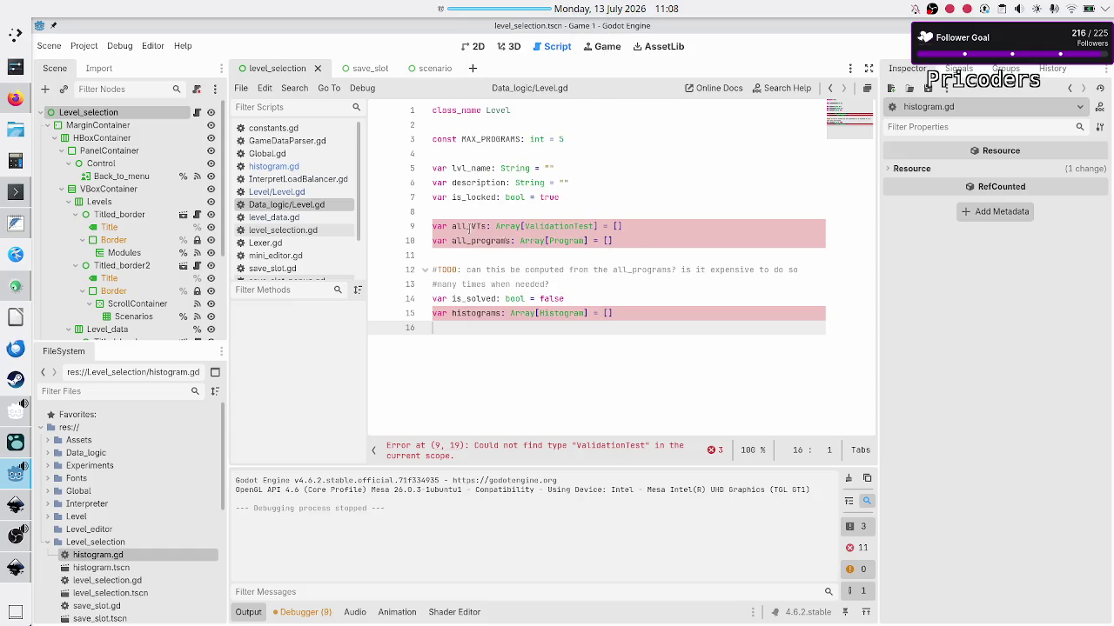
{"action": "left_click", "coordinate": [16, 537]}
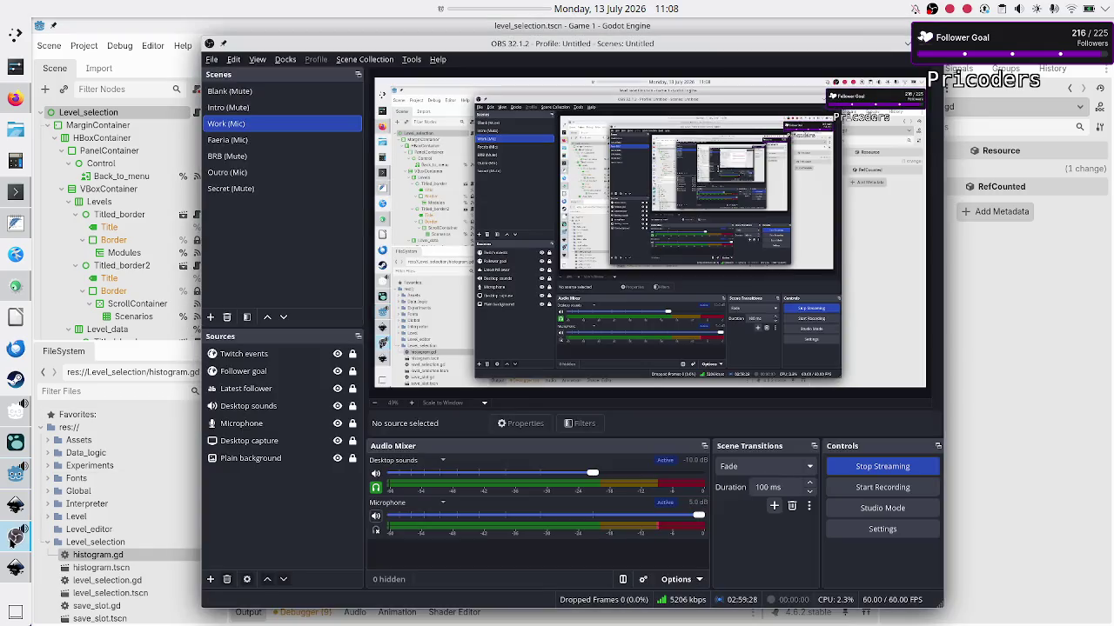
{"action": "left_click", "coordinate": [375, 519]}
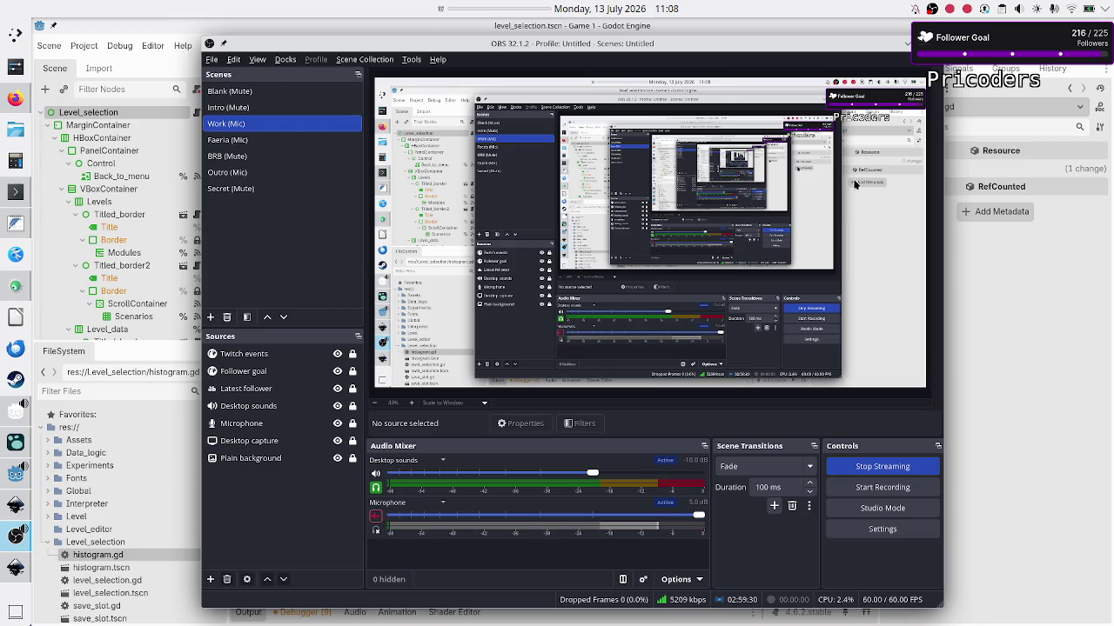
{"action": "left_click", "coordinate": [905, 46]}
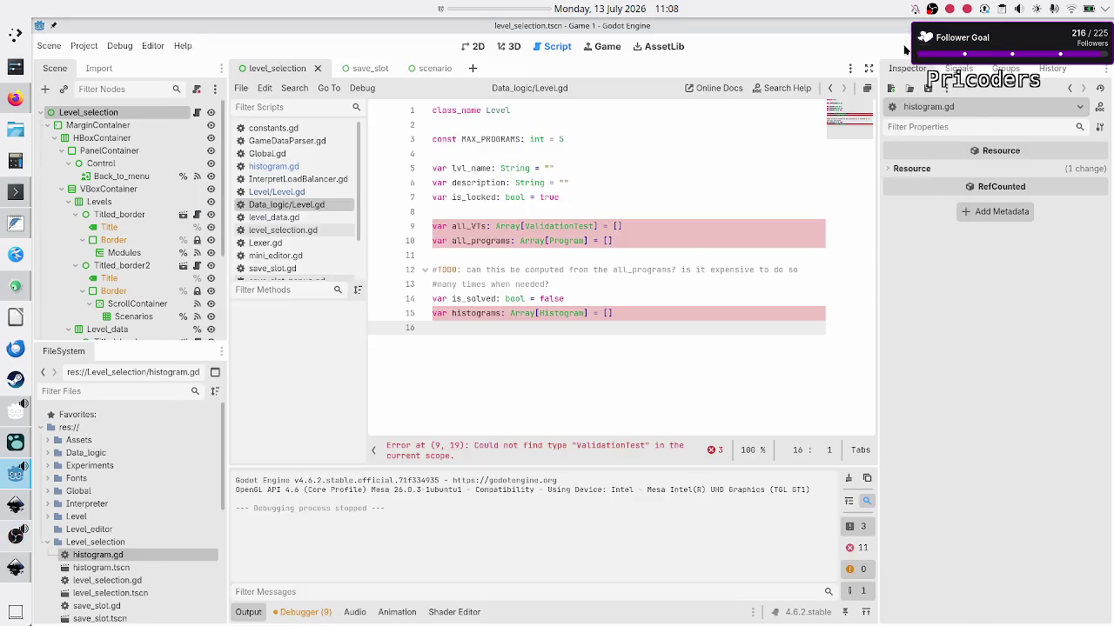
{"action": "left_click", "coordinate": [491, 6]}
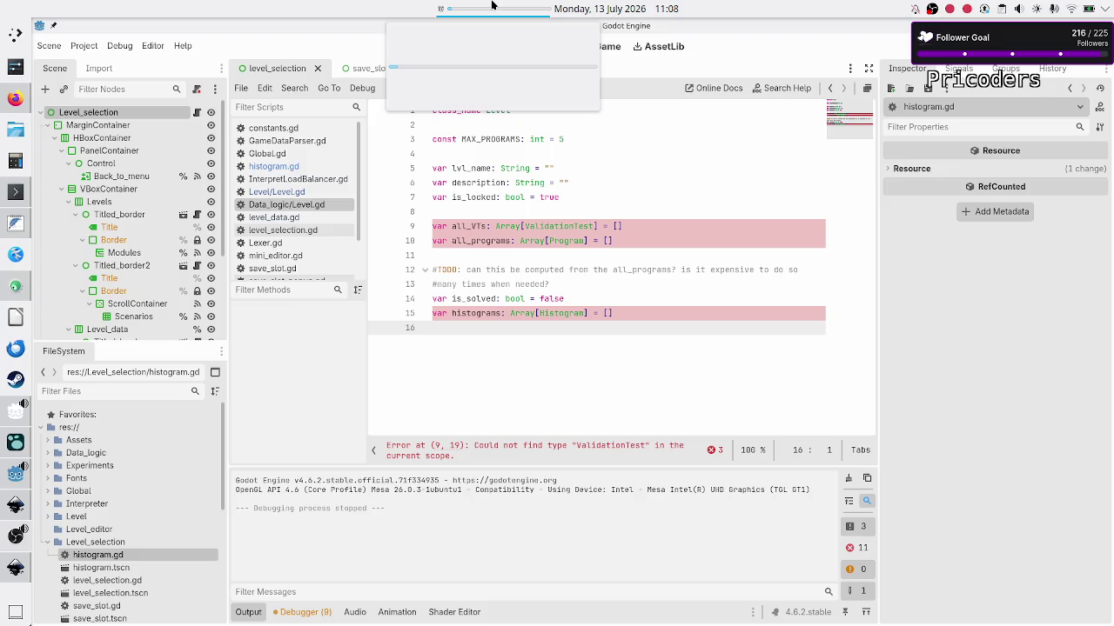
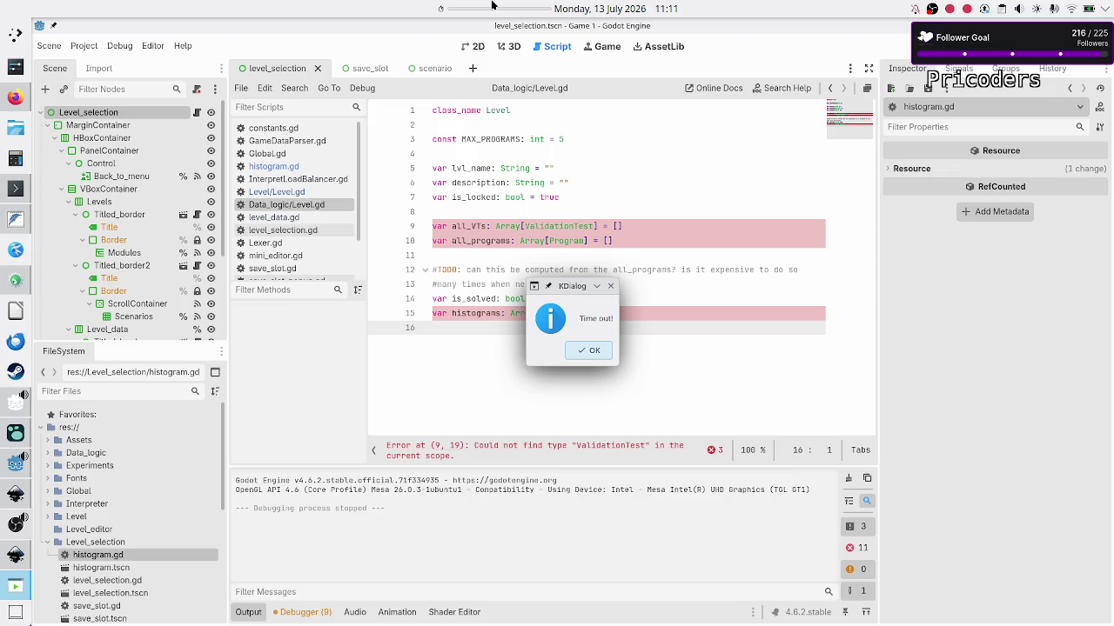
Dismiss the Time out notice, unmute the microphone in OBS, and return to Level.gd in Godot.
{"action": "left_click", "coordinate": [599, 355]}
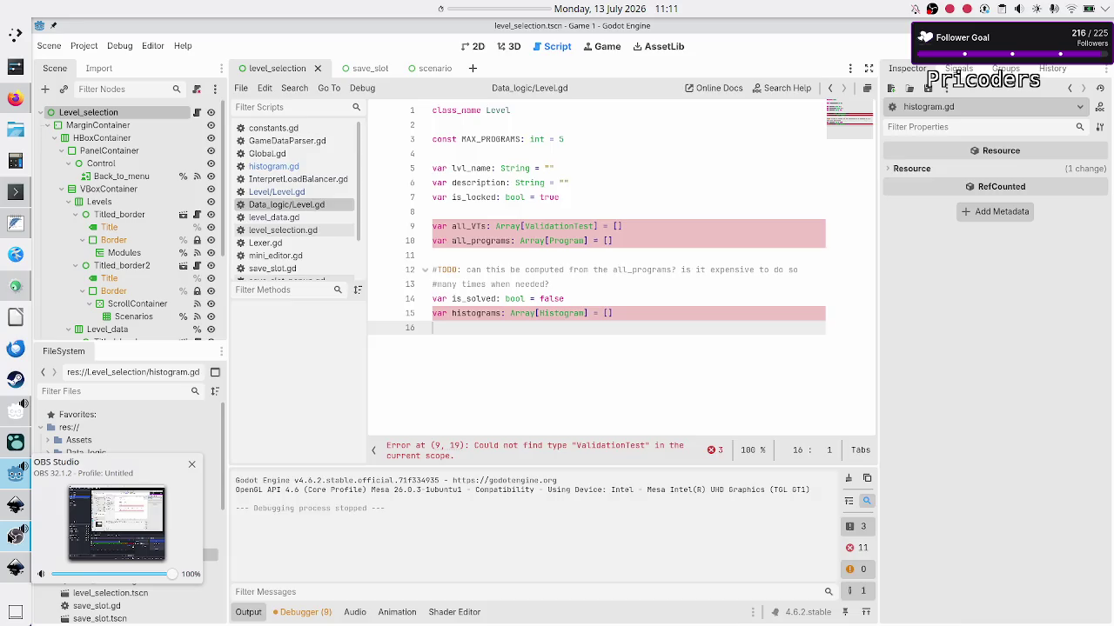
{"action": "left_click", "coordinate": [14, 535]}
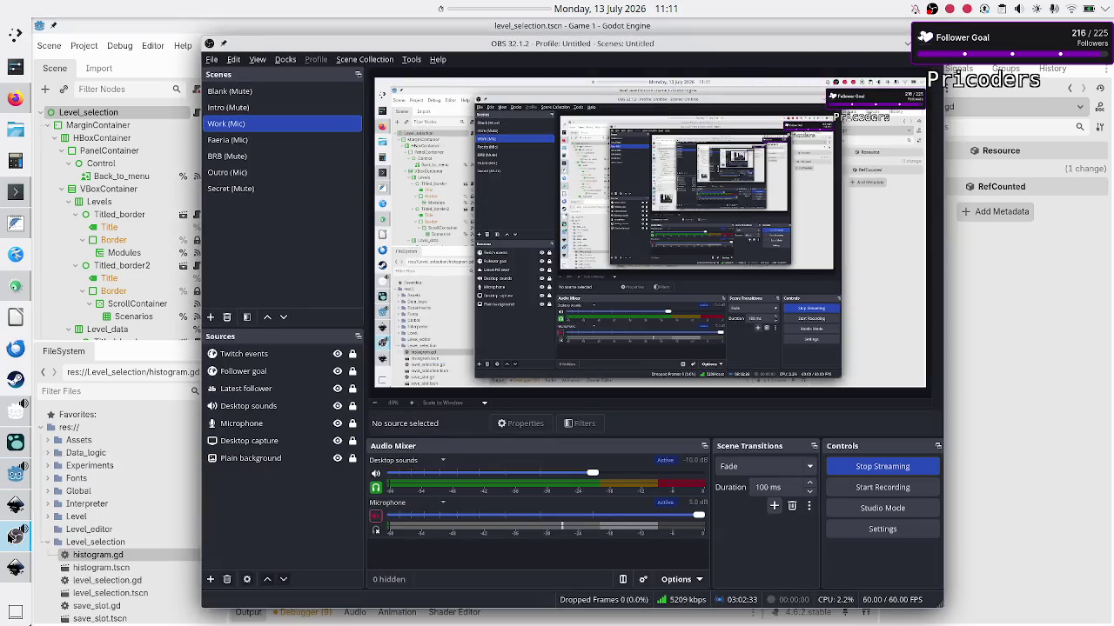
{"action": "left_click", "coordinate": [376, 518]}
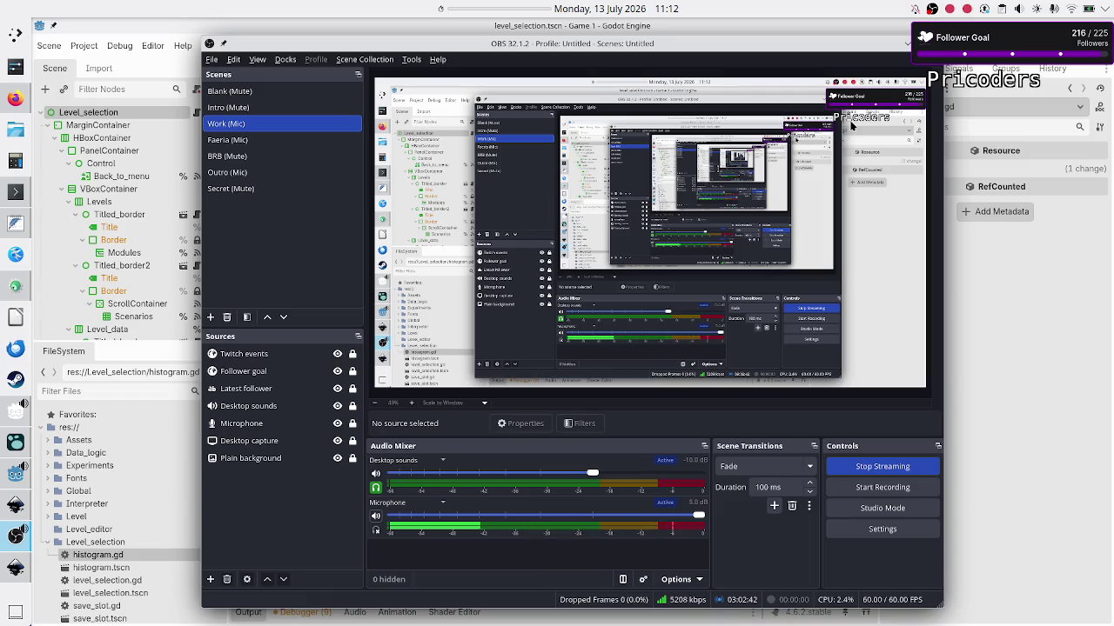
{"action": "left_click", "coordinate": [996, 361]}
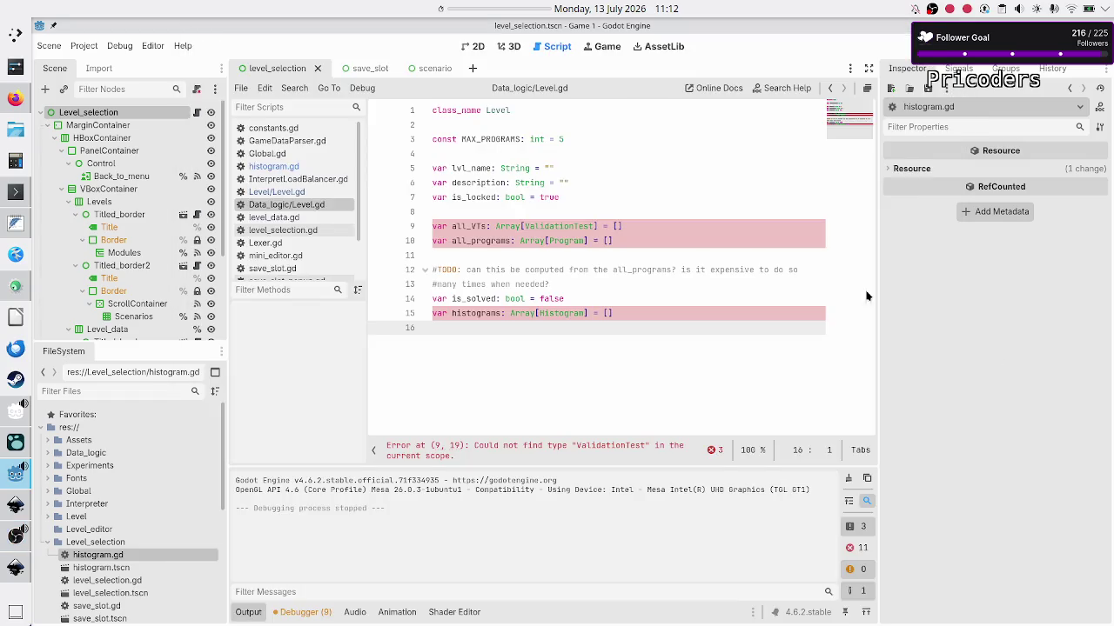
Bring up the Twitch Stream Manager, briefly raising OBS, and reload the page.
{"action": "left_click", "coordinate": [13, 100]}
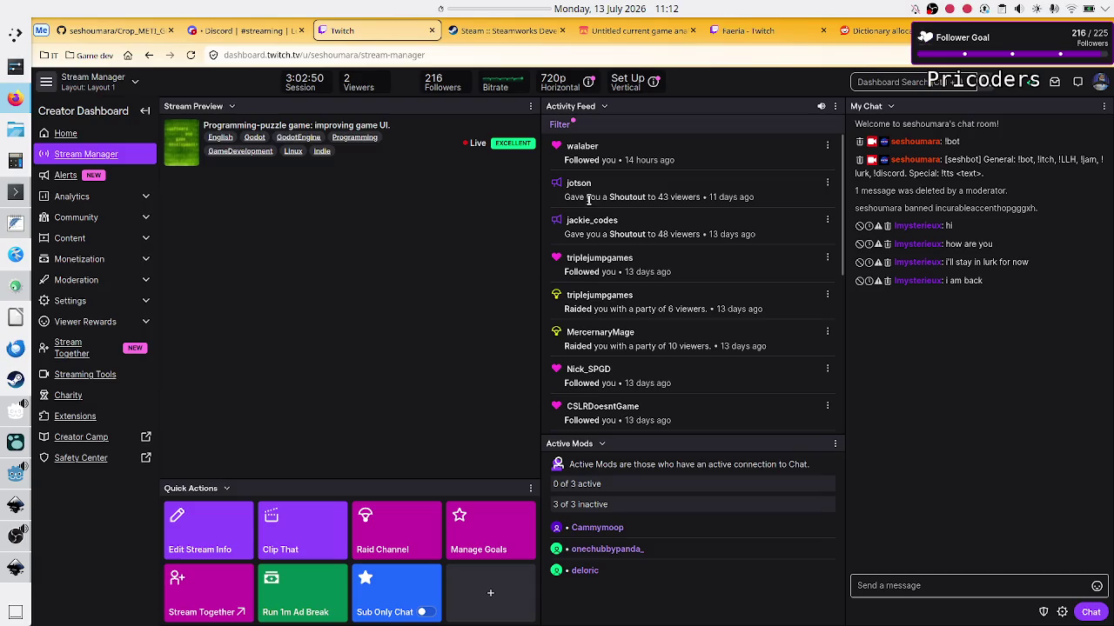
{"action": "left_click", "coordinate": [13, 534]}
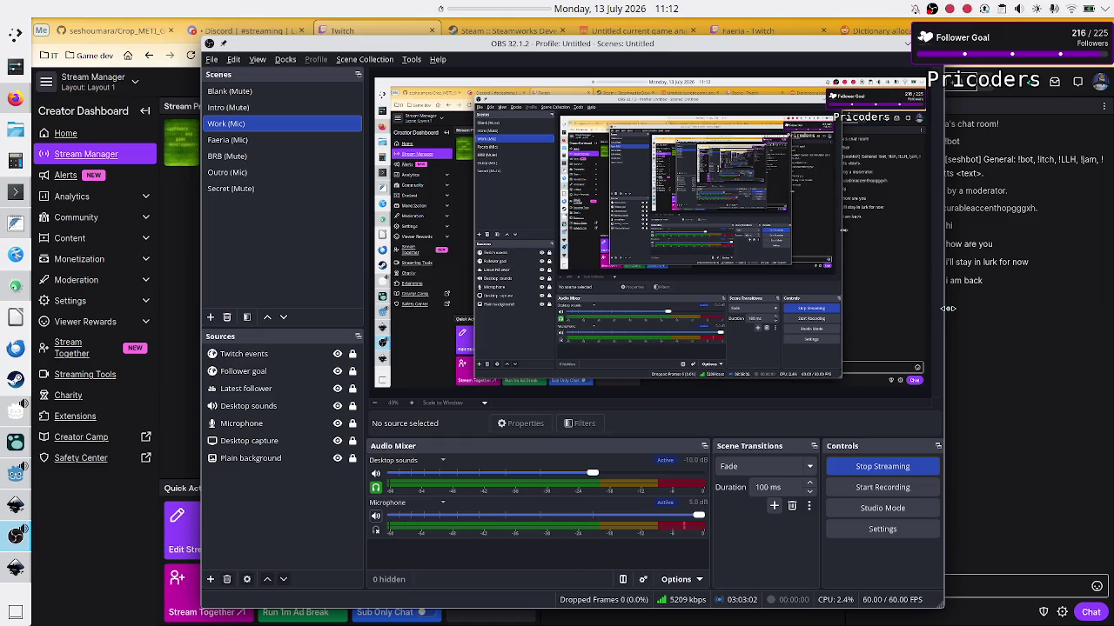
{"action": "left_click", "coordinate": [982, 403]}
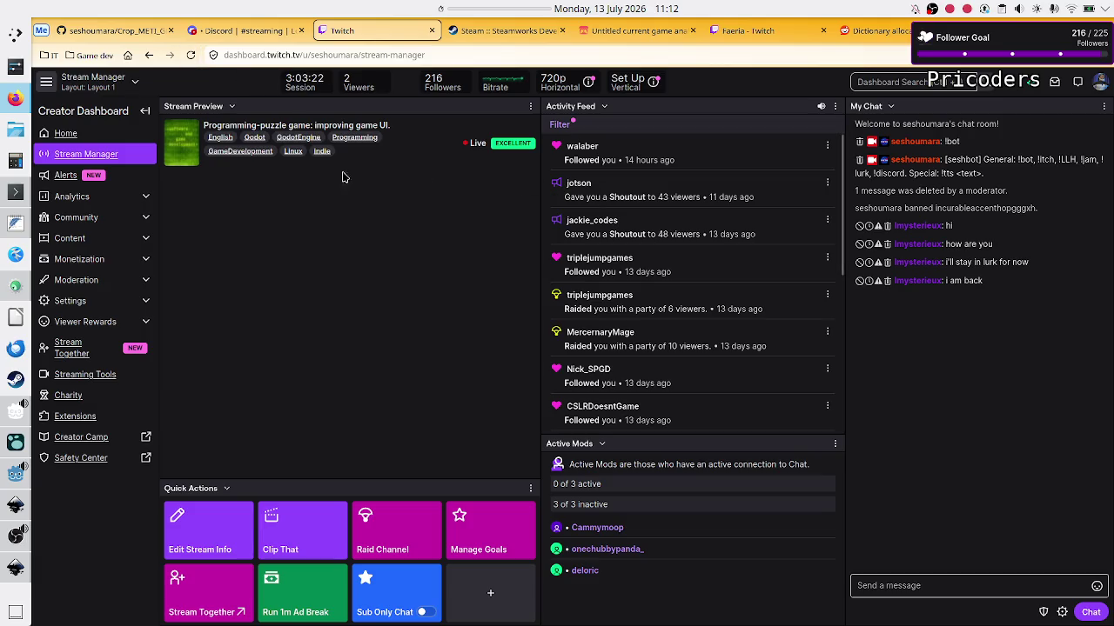
{"action": "left_click", "coordinate": [191, 55]}
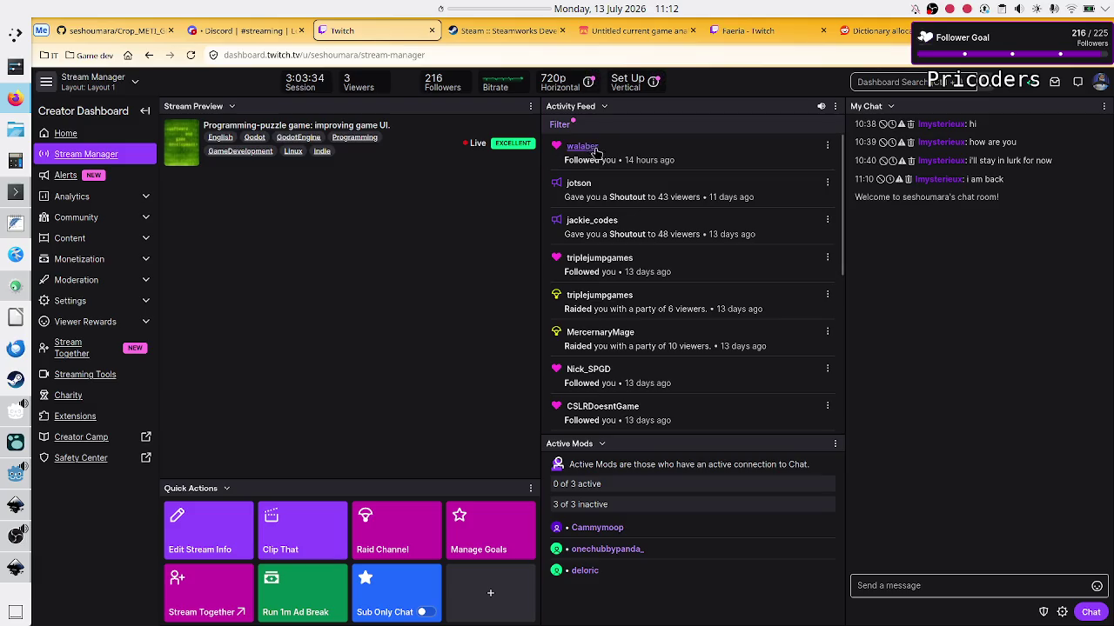
{"action": "mouse_move", "coordinate": [635, 158]}
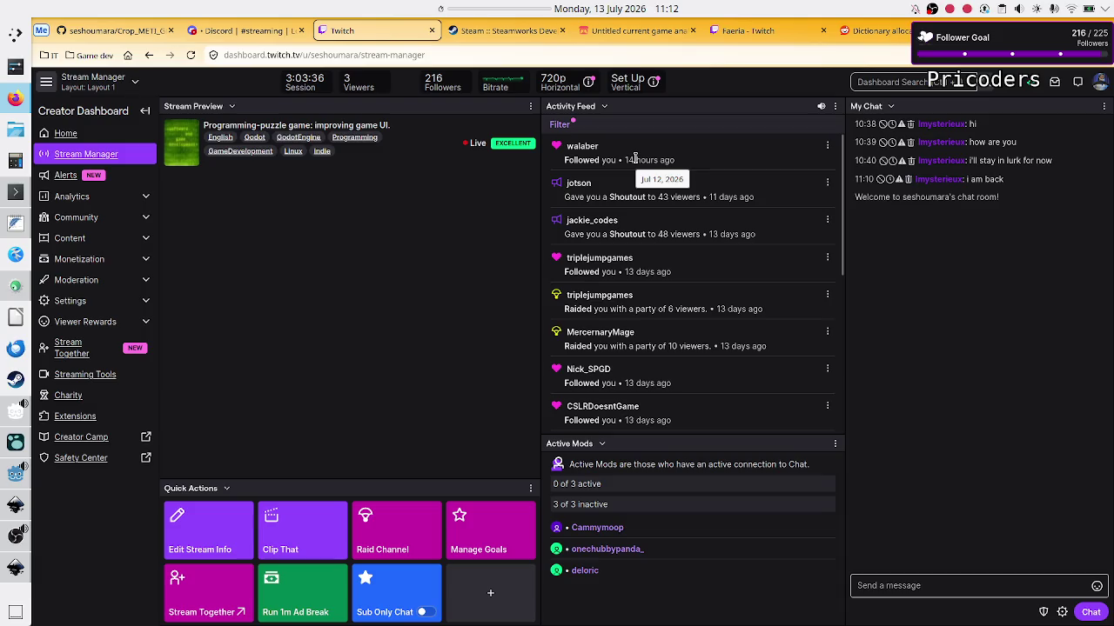
{"action": "mouse_move", "coordinate": [9, 545]}
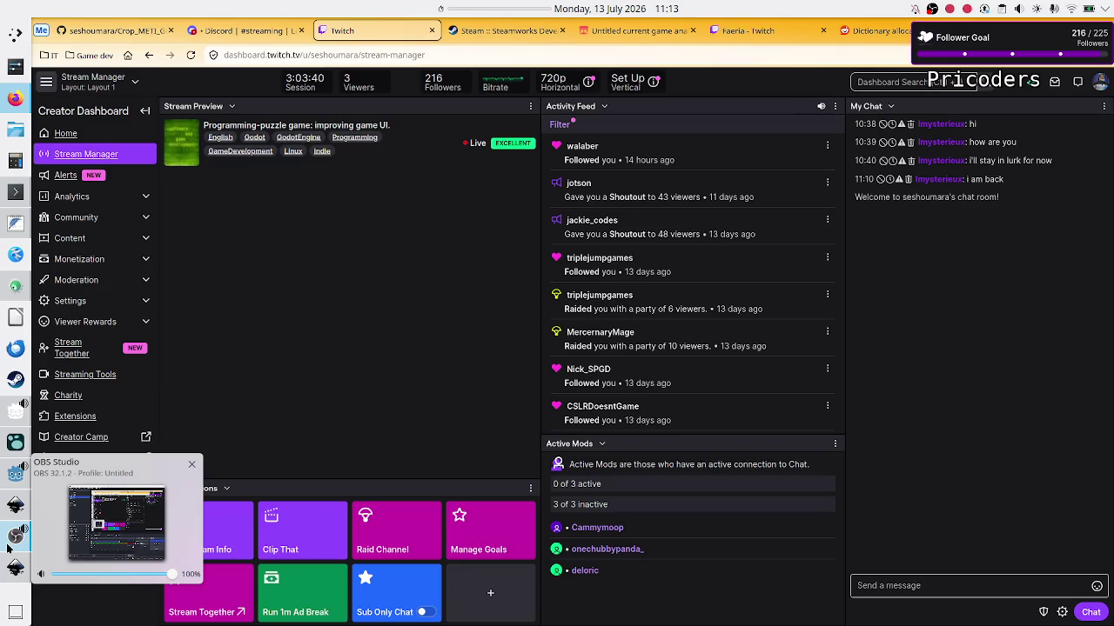
{"action": "left_click", "coordinate": [10, 543]}
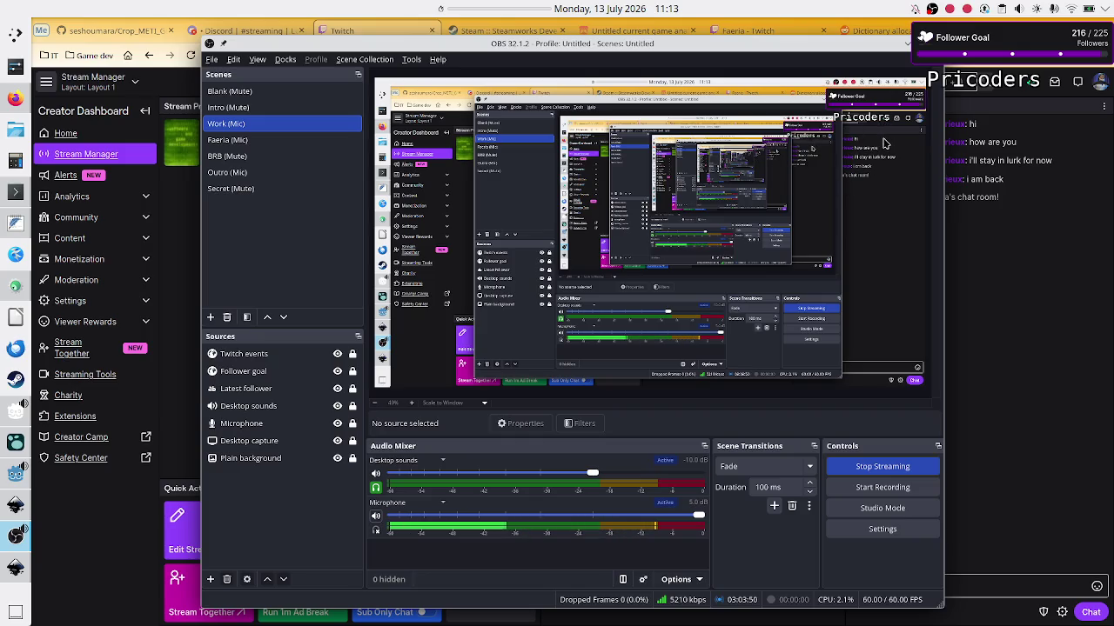
{"action": "key", "text": "alt+Tab"}
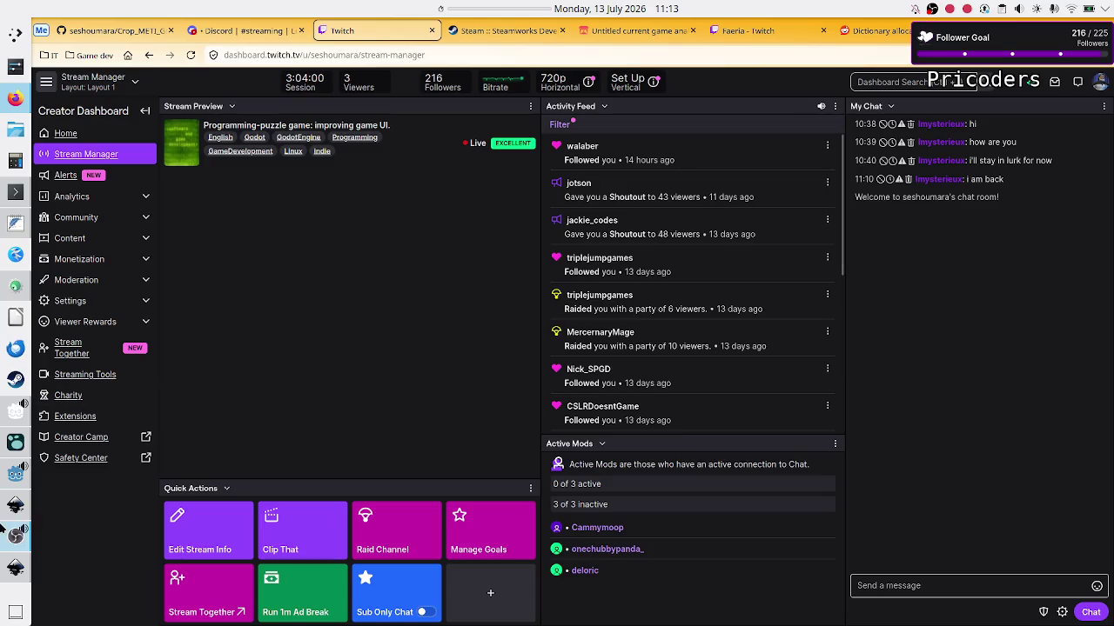
{"action": "mouse_move", "coordinate": [7, 567]}
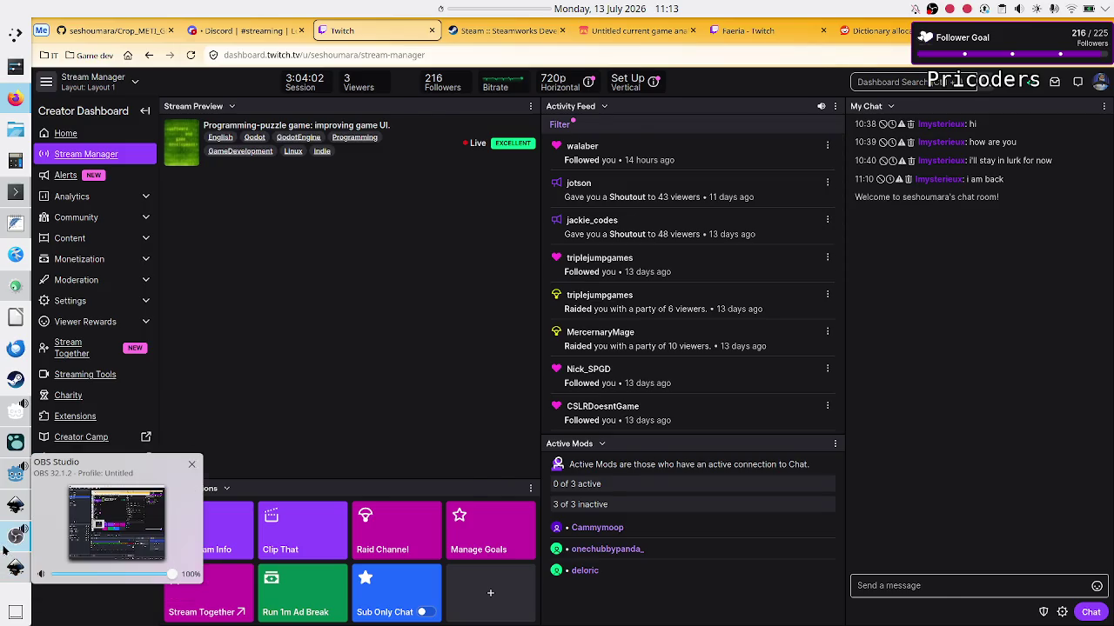
{"action": "left_click", "coordinate": [99, 524]}
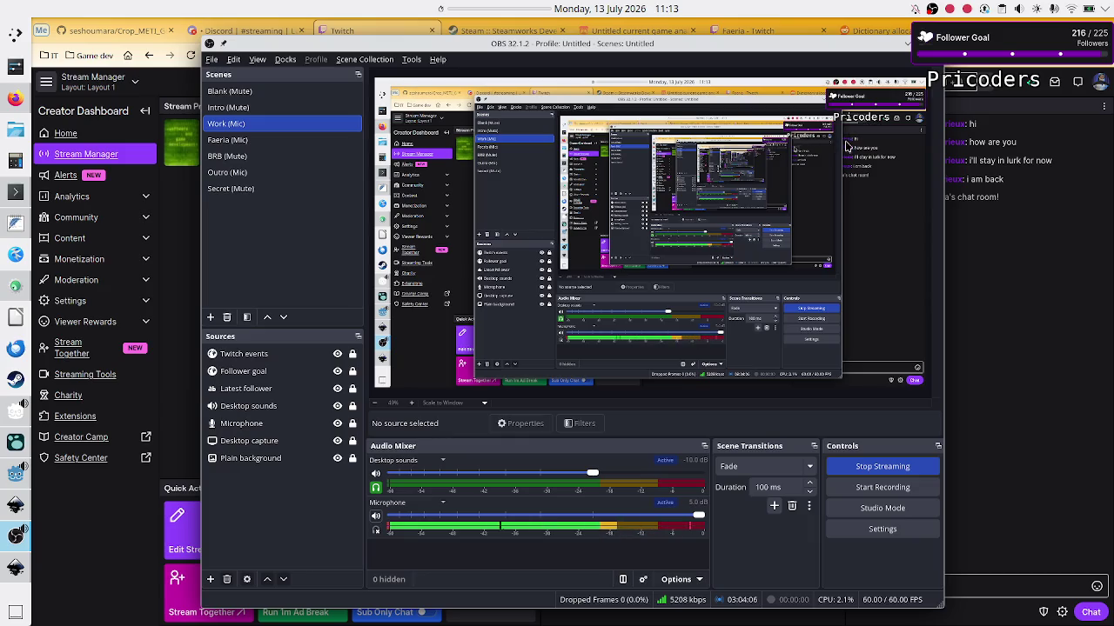
{"action": "left_click", "coordinate": [989, 338]}
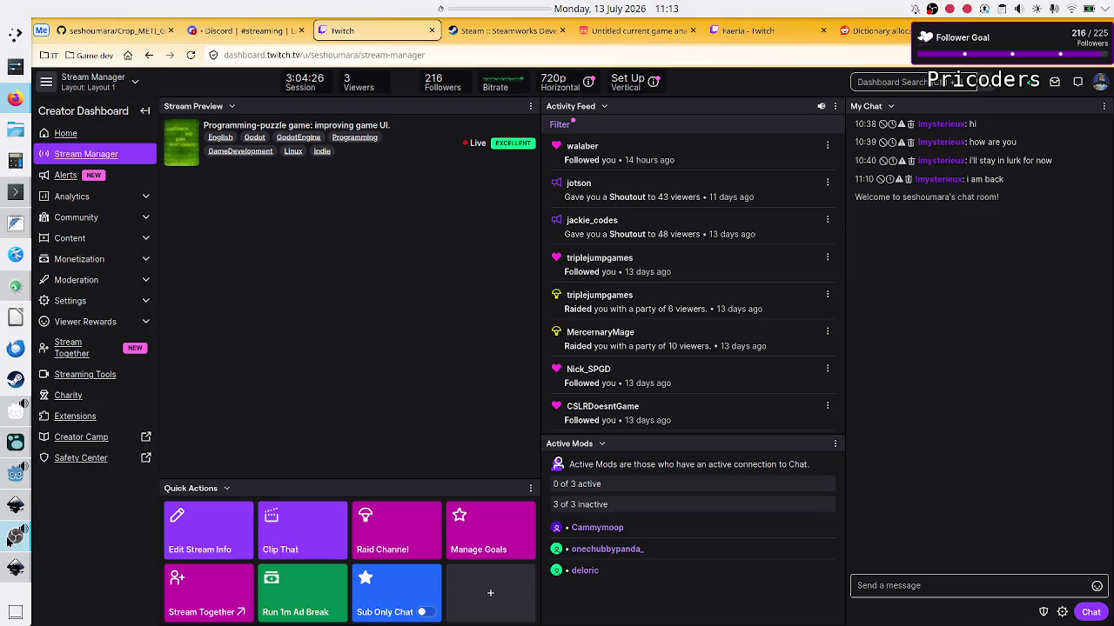
Review the chat bot log and follower watch tabs in Konsole, briefly raising OBS.
{"action": "left_click", "coordinate": [19, 200]}
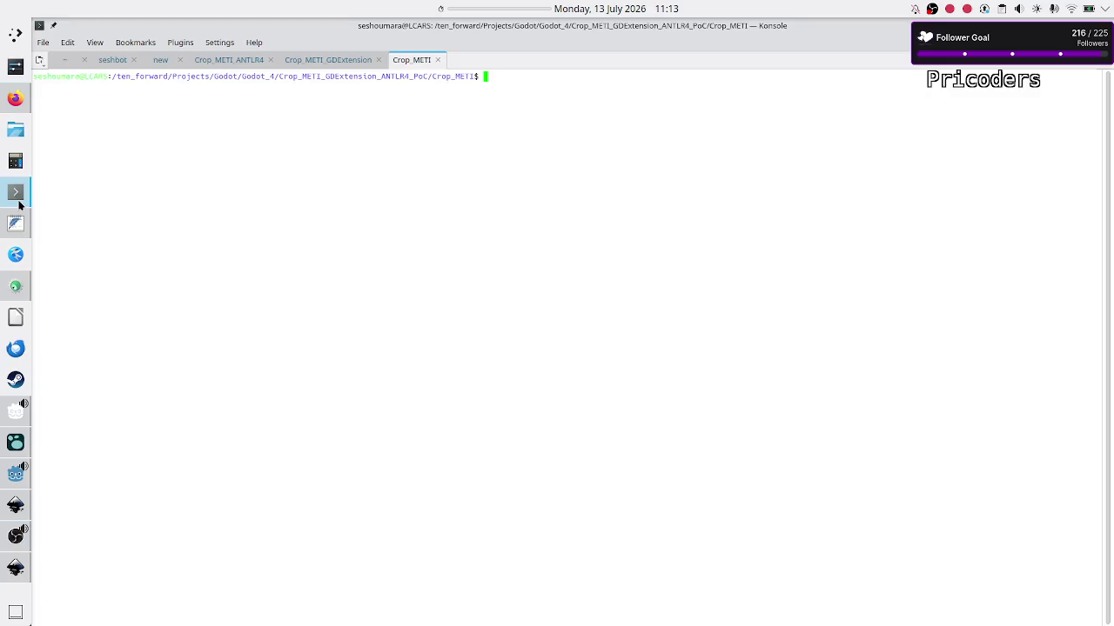
{"action": "left_click", "coordinate": [110, 66]}
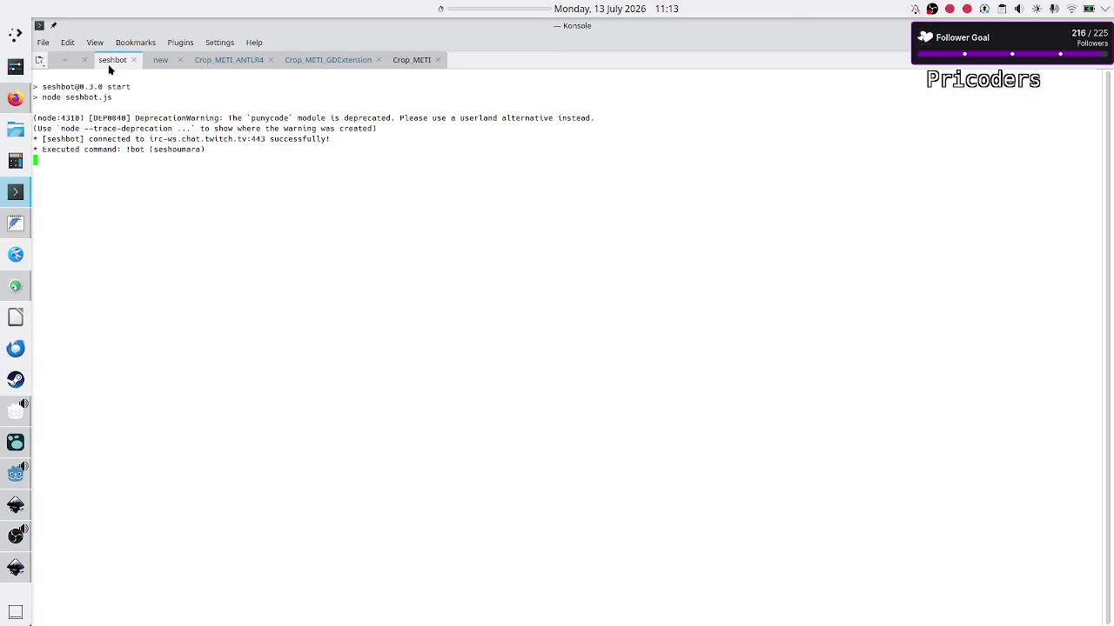
{"action": "left_click", "coordinate": [159, 63]}
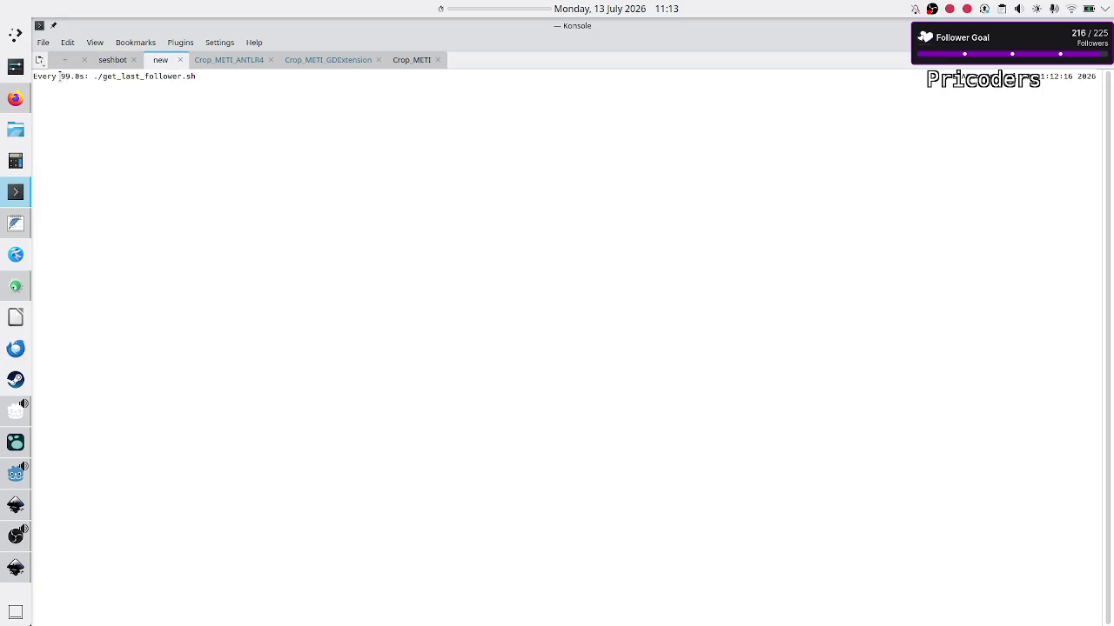
{"action": "left_click_drag", "start_coordinate": [59, 76], "coordinate": [71, 76]}
{"action": "mouse_move", "coordinate": [14, 545]}
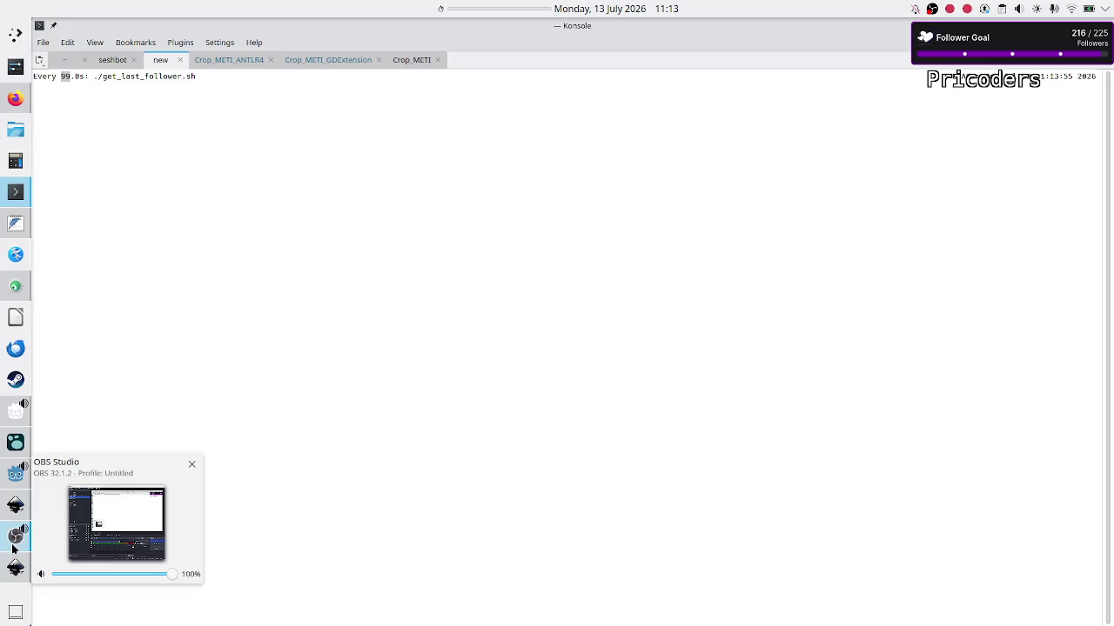
{"action": "left_click", "coordinate": [14, 545]}
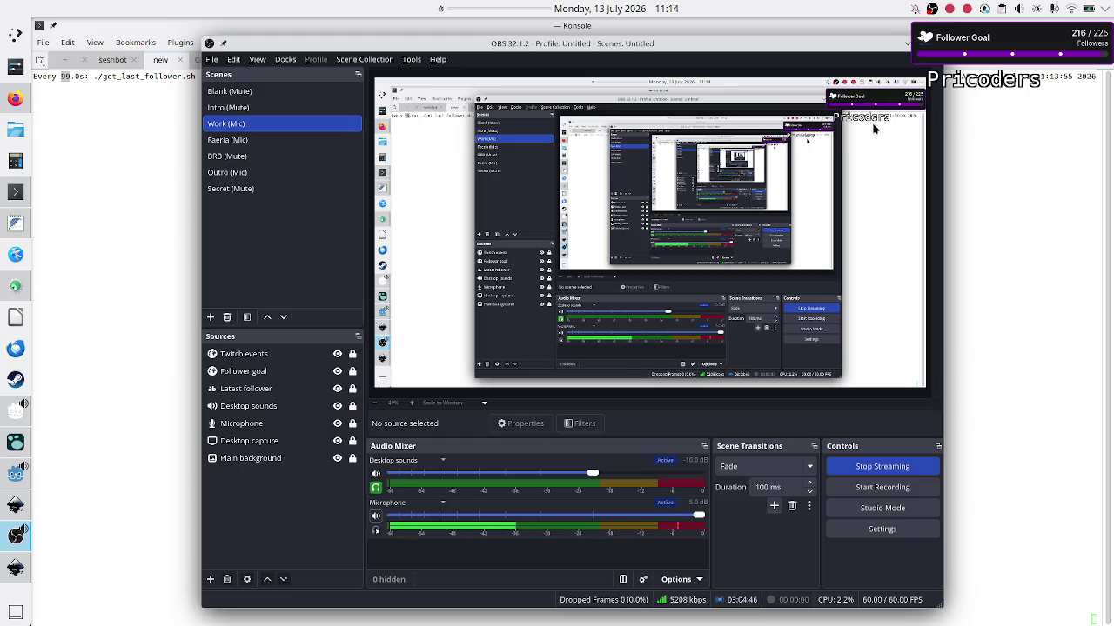
{"action": "left_click", "coordinate": [981, 136]}
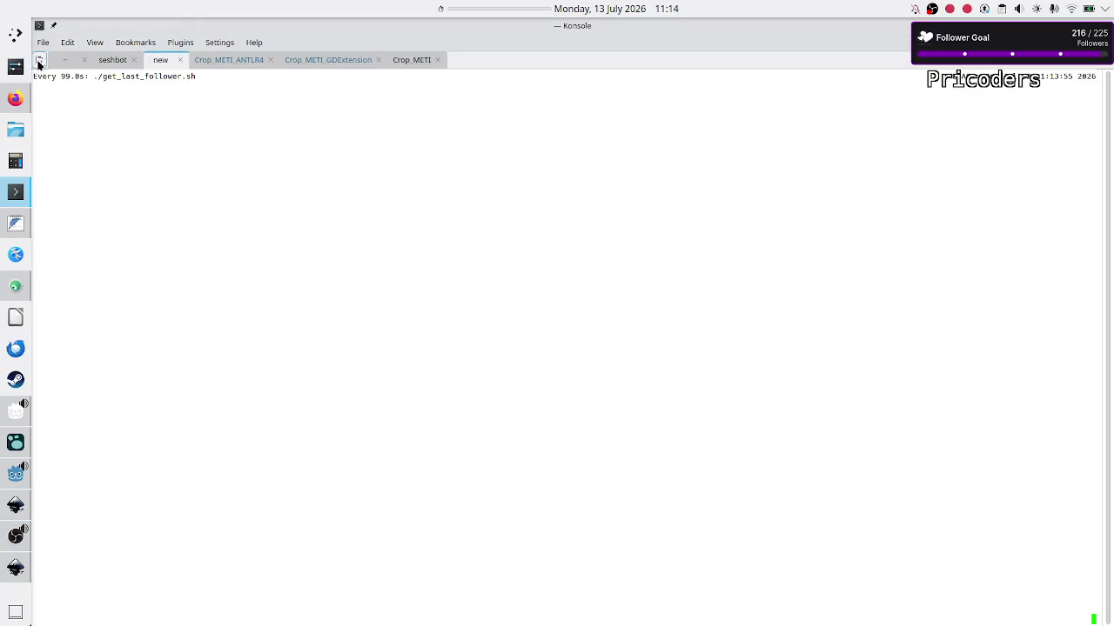
In a new Konsole tab, print last_follower.txt, then return to the Twitch dashboard.
{"action": "key", "text": "ctrl+shift+t"}
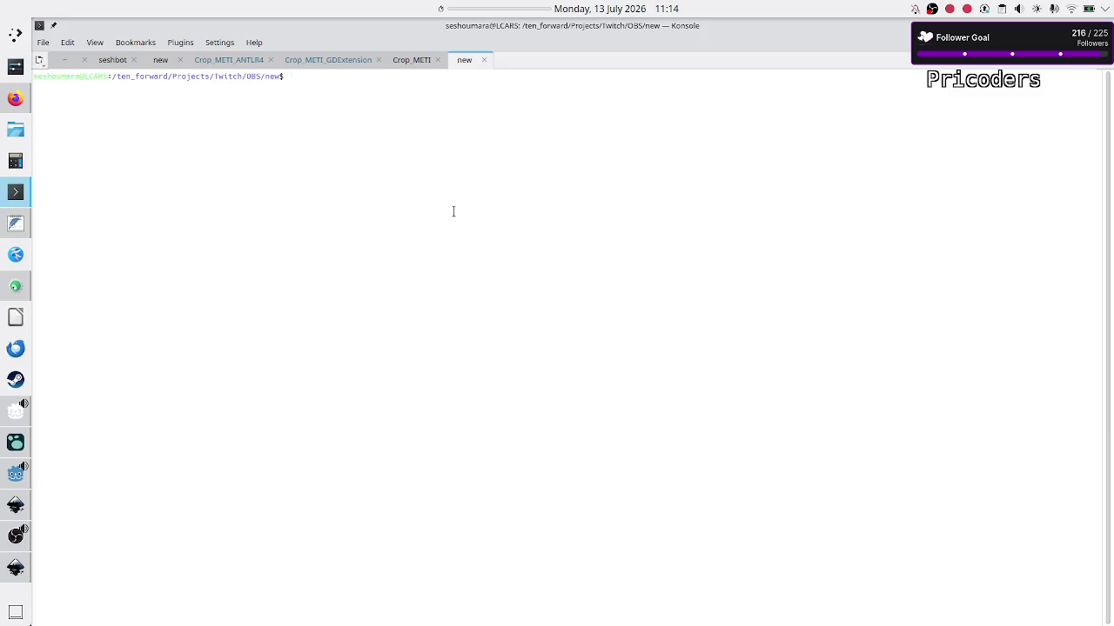
{"action": "type", "text": "cat las"}
{"action": "key", "text": "Tab"}
{"action": "key", "text": "Return"}
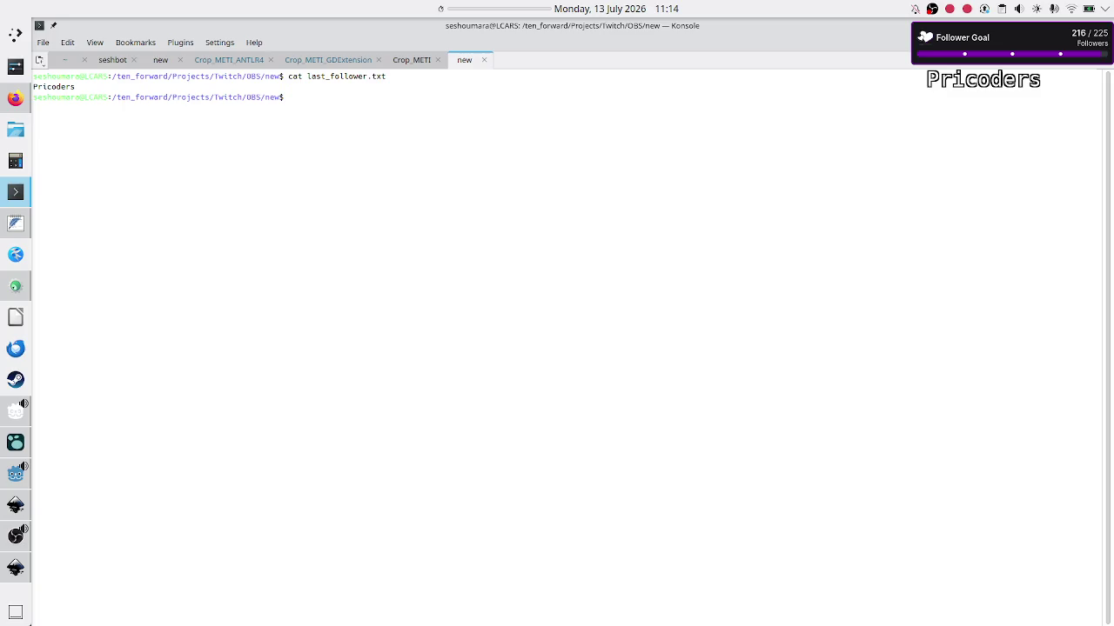
{"action": "left_click", "coordinate": [15, 100]}
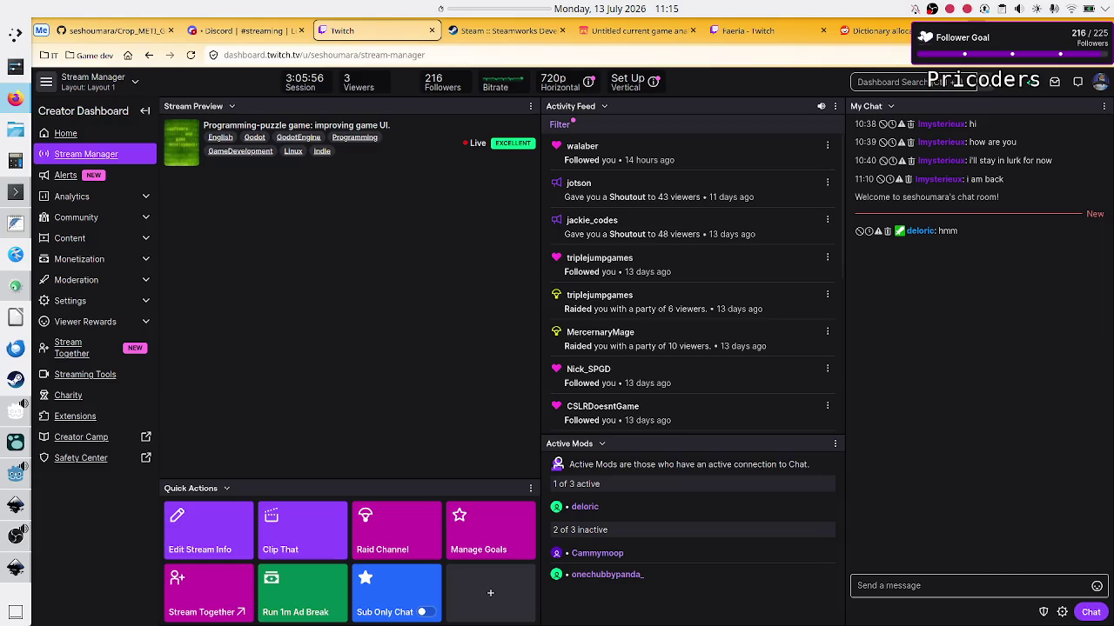
Switch to the Faeria Twitch page and try the profile picture's context menu.
{"action": "left_click", "coordinate": [756, 35]}
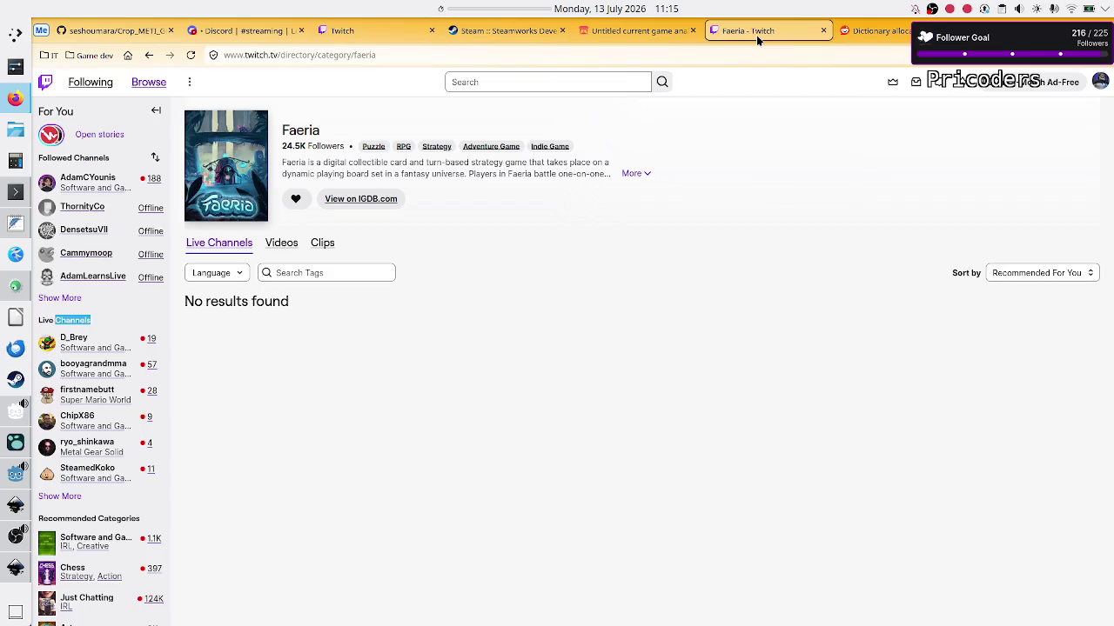
{"action": "right_click", "coordinate": [1099, 81]}
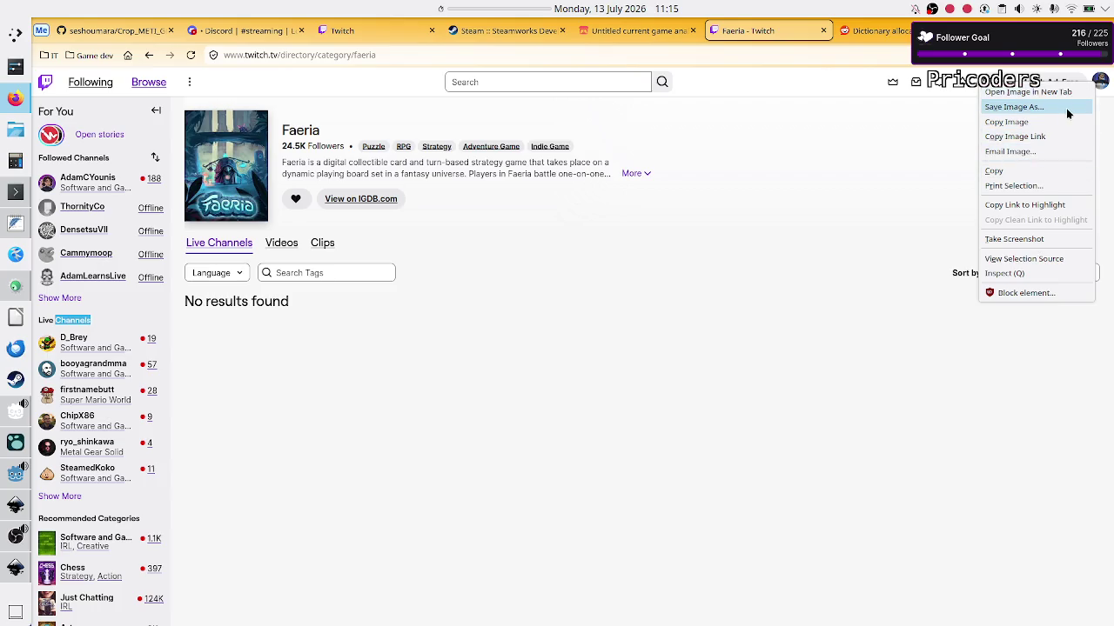
{"action": "left_click", "coordinate": [896, 202]}
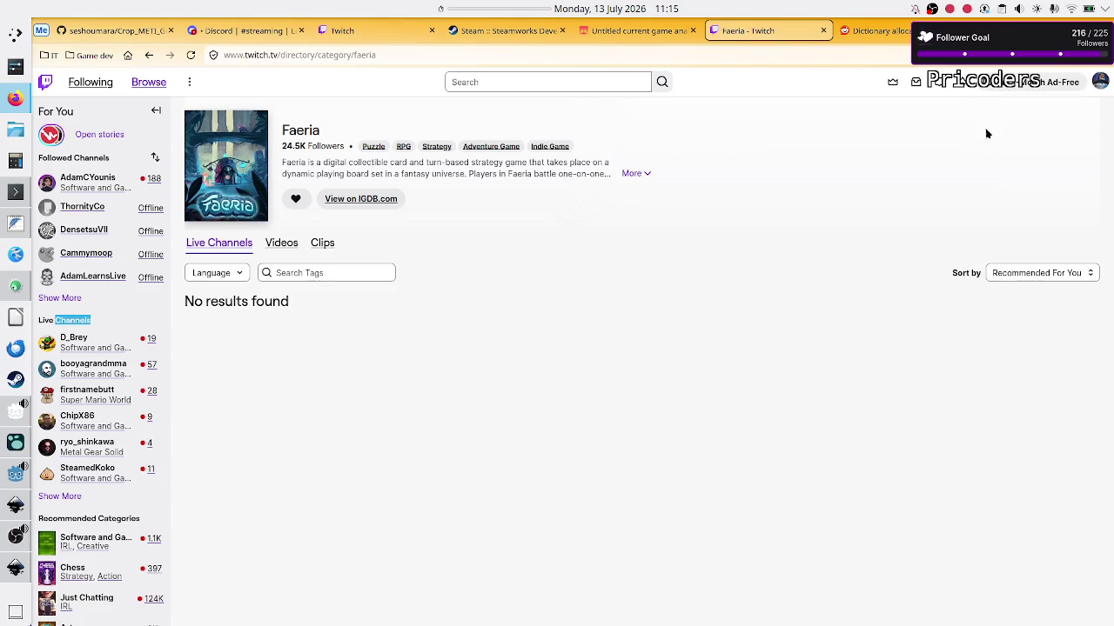
{"action": "right_click", "coordinate": [1103, 80]}
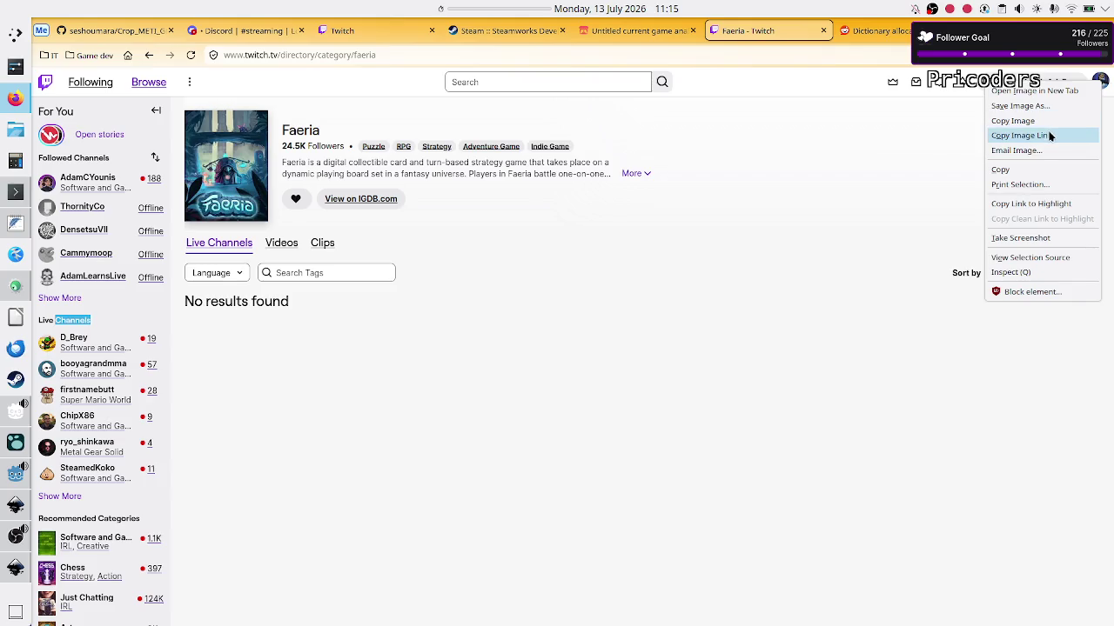
{"action": "left_click", "coordinate": [896, 174]}
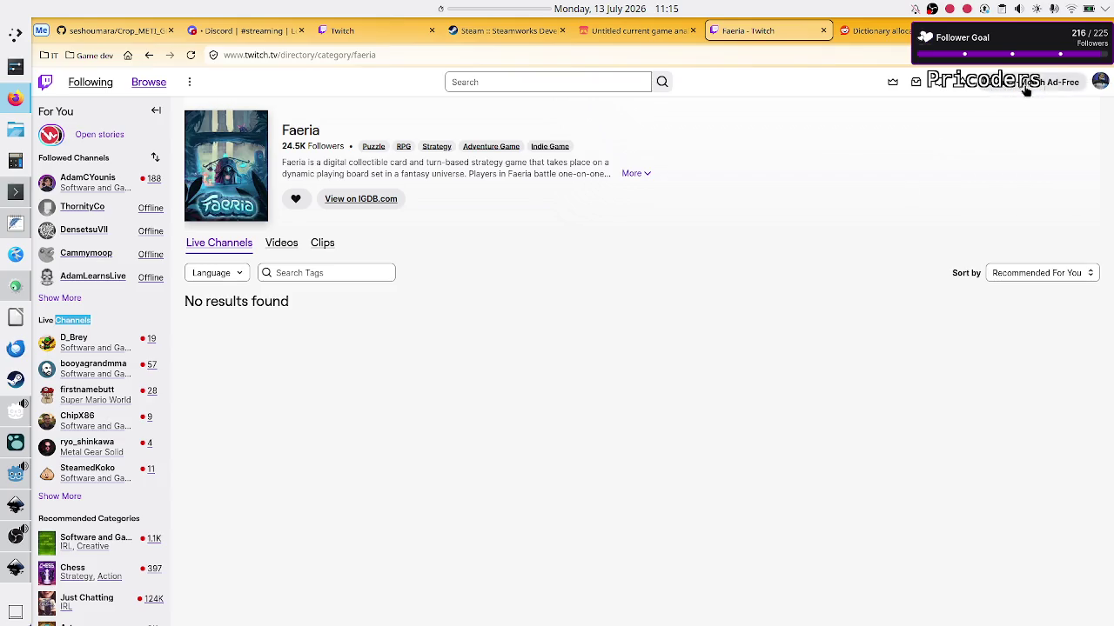
Open your own channel from the account menu in a new tab and switch to it.
{"action": "left_click", "coordinate": [1100, 80]}
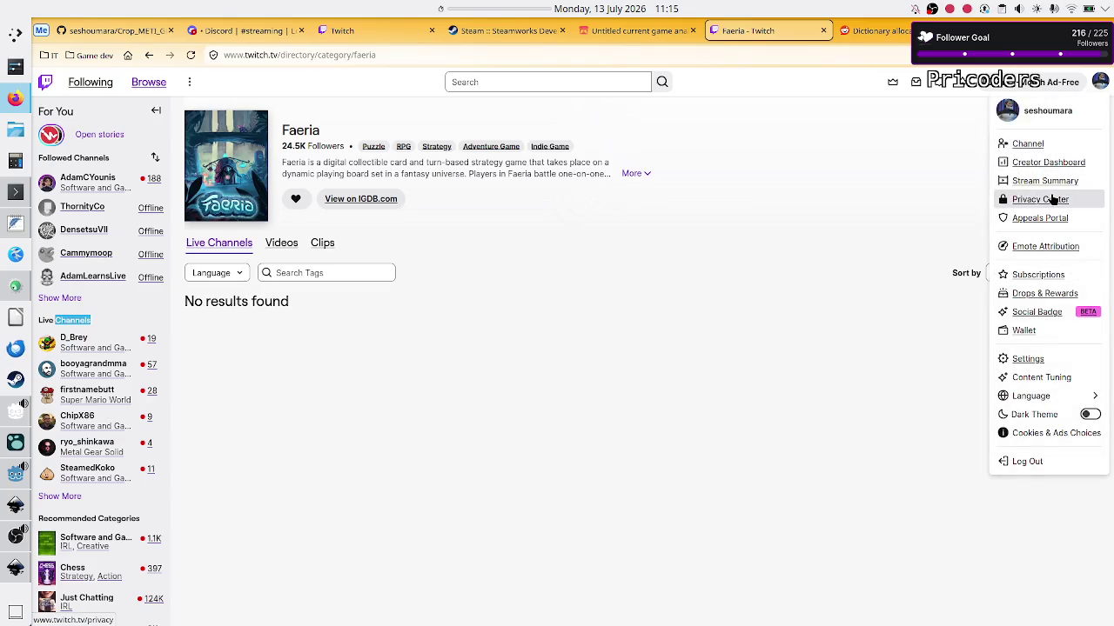
{"action": "right_click", "coordinate": [1041, 149]}
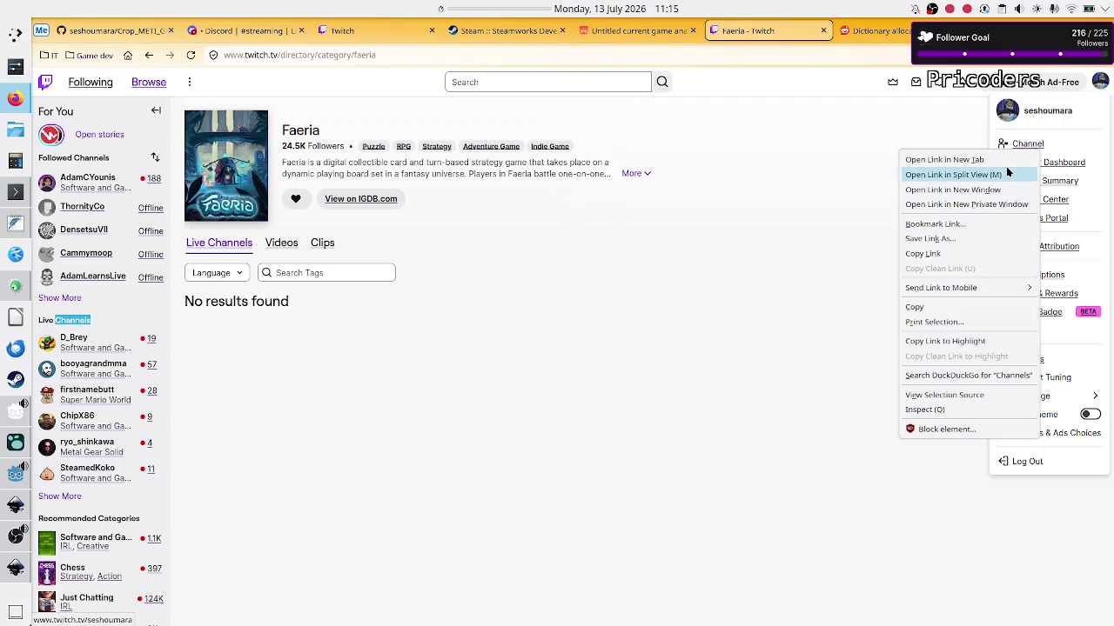
{"action": "left_click", "coordinate": [1008, 160]}
{"action": "left_click", "coordinate": [879, 181]}
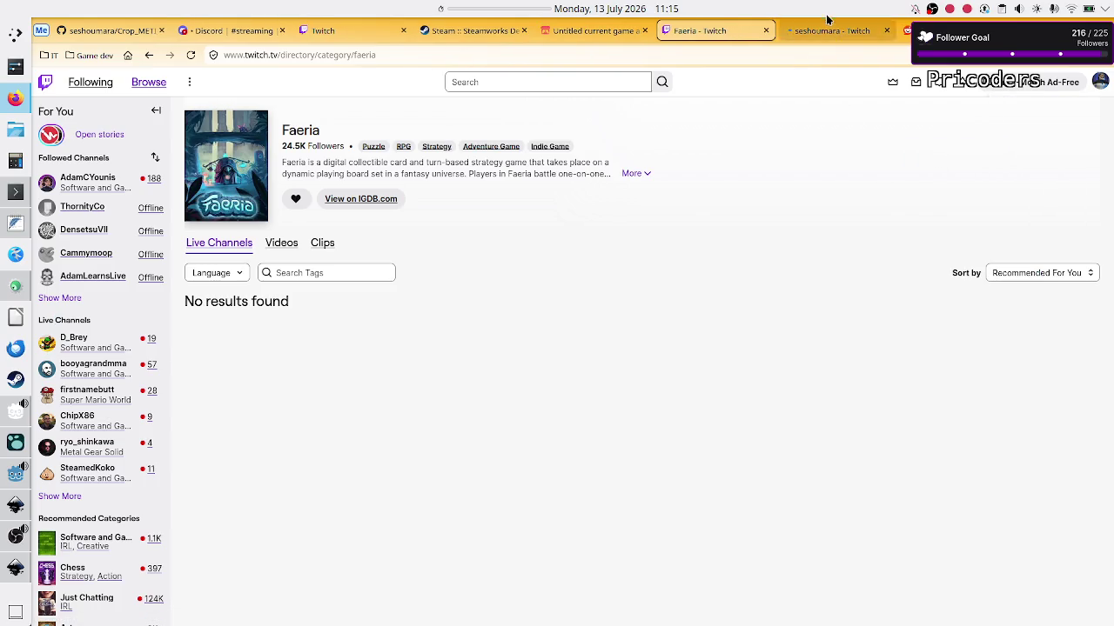
{"action": "left_click", "coordinate": [831, 31]}
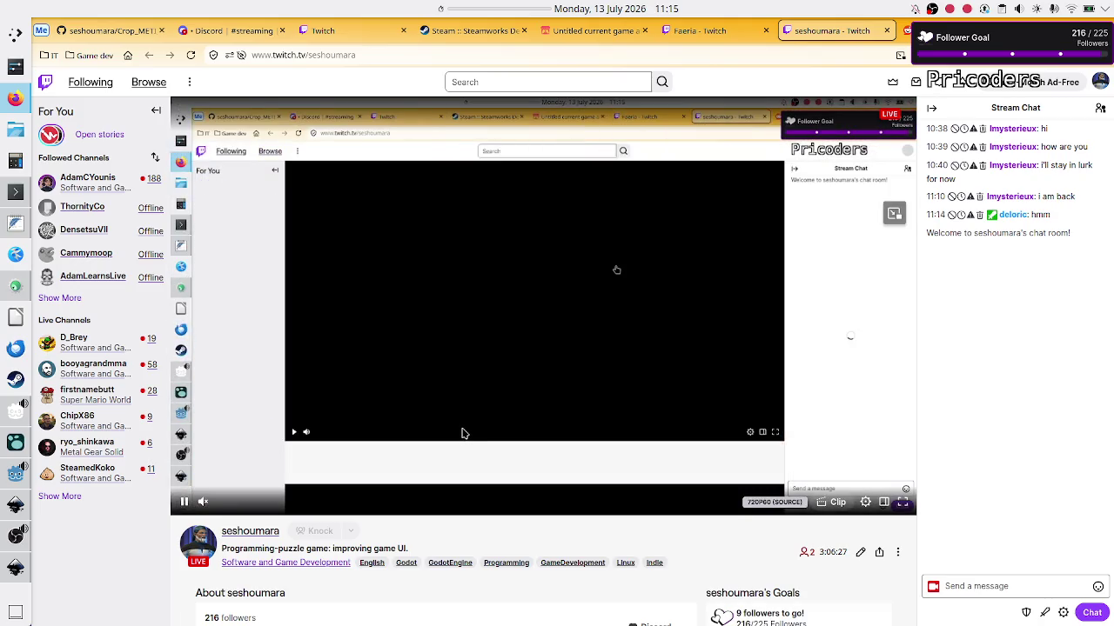
Open the channel's most recent past broadcast from Videos and mute it.
{"action": "left_click", "coordinate": [233, 532]}
{"action": "left_click", "coordinate": [336, 442]}
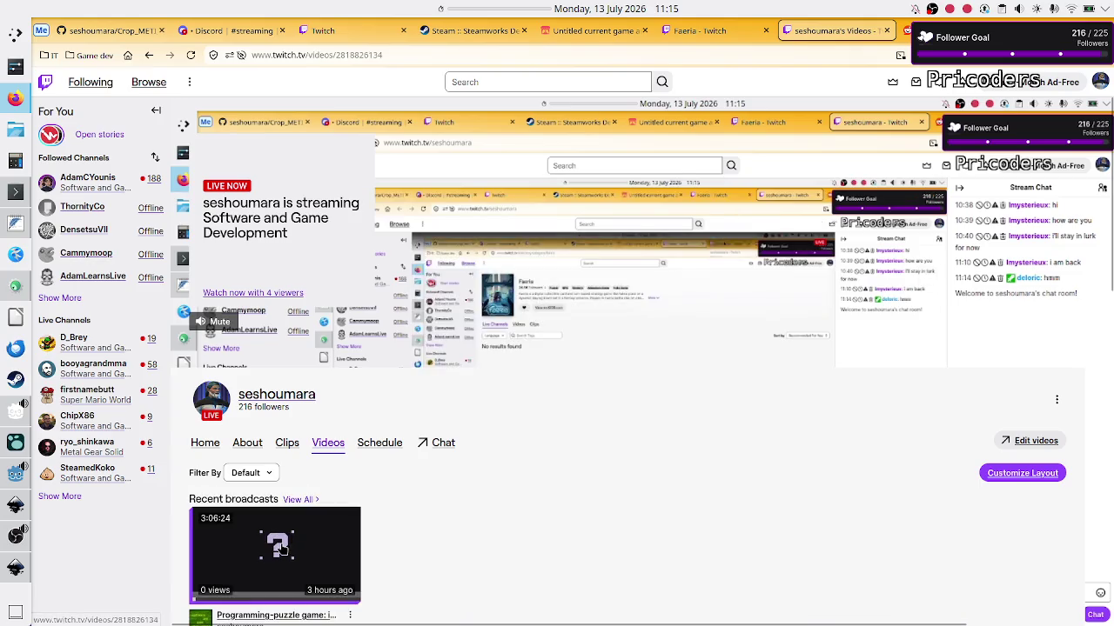
{"action": "left_click", "coordinate": [281, 546]}
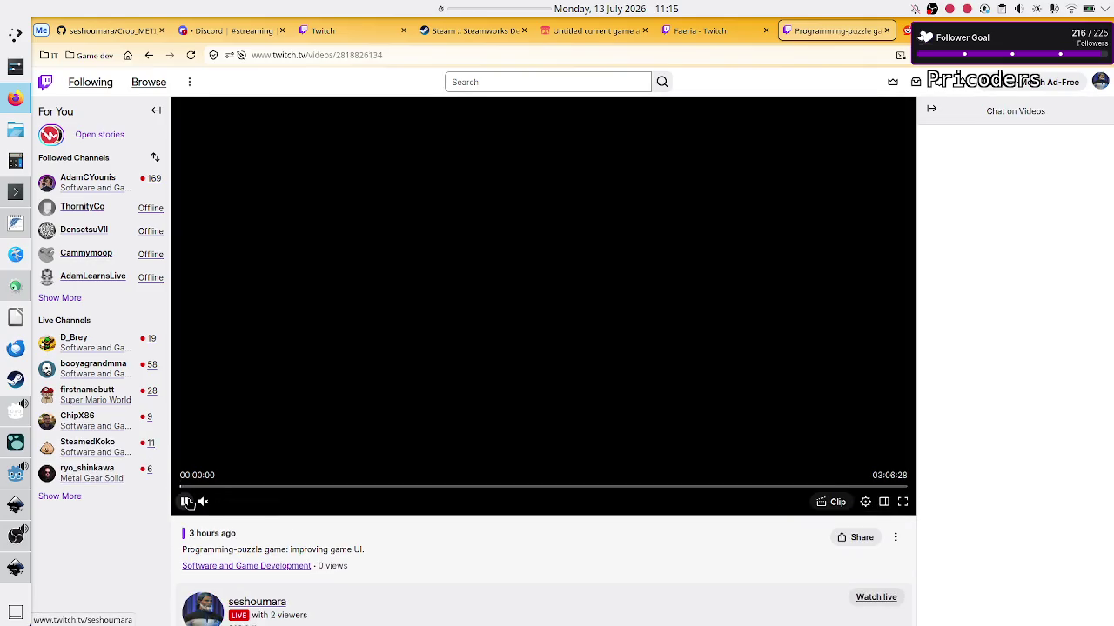
{"action": "left_click", "coordinate": [203, 502]}
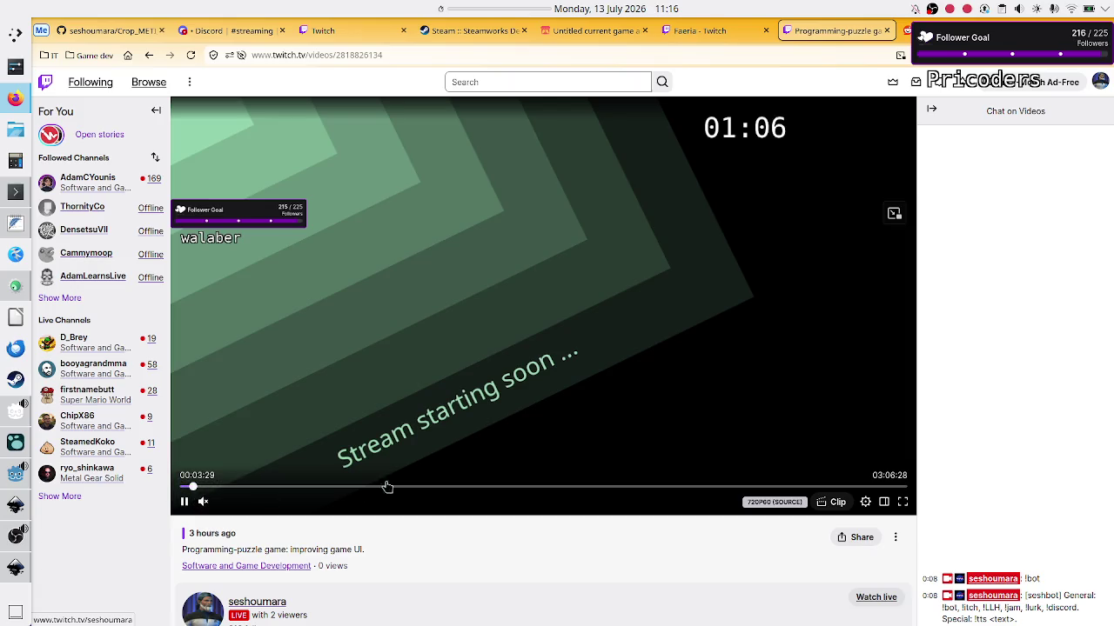
Seek the recording back to where the UI-versus-data notes are typed, in theatre mode.
{"action": "left_click", "coordinate": [765, 487]}
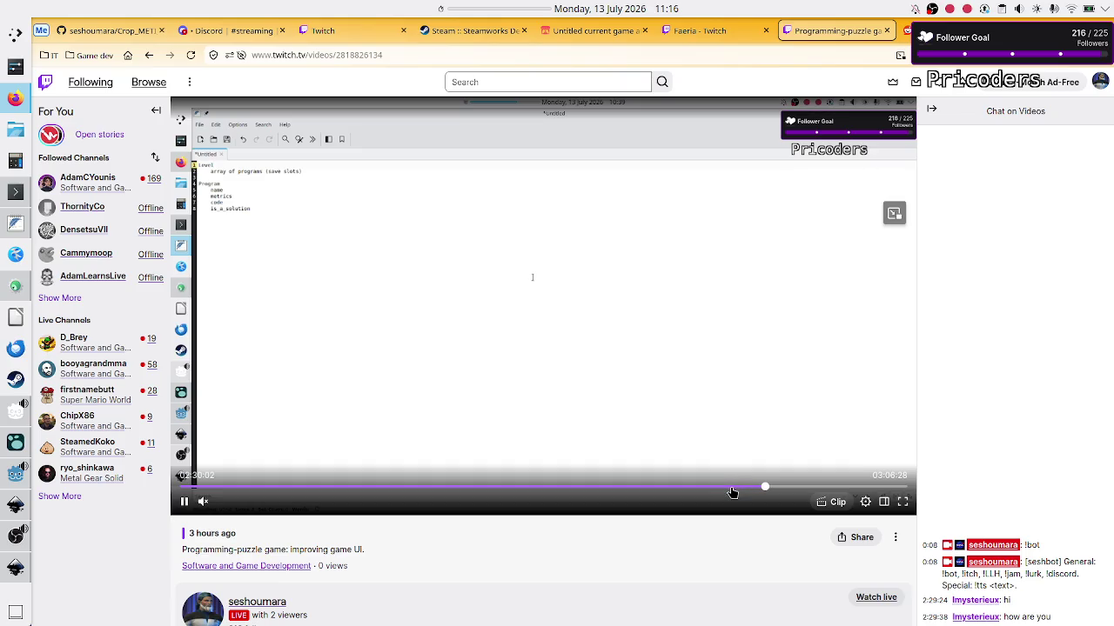
{"action": "left_click", "coordinate": [732, 490]}
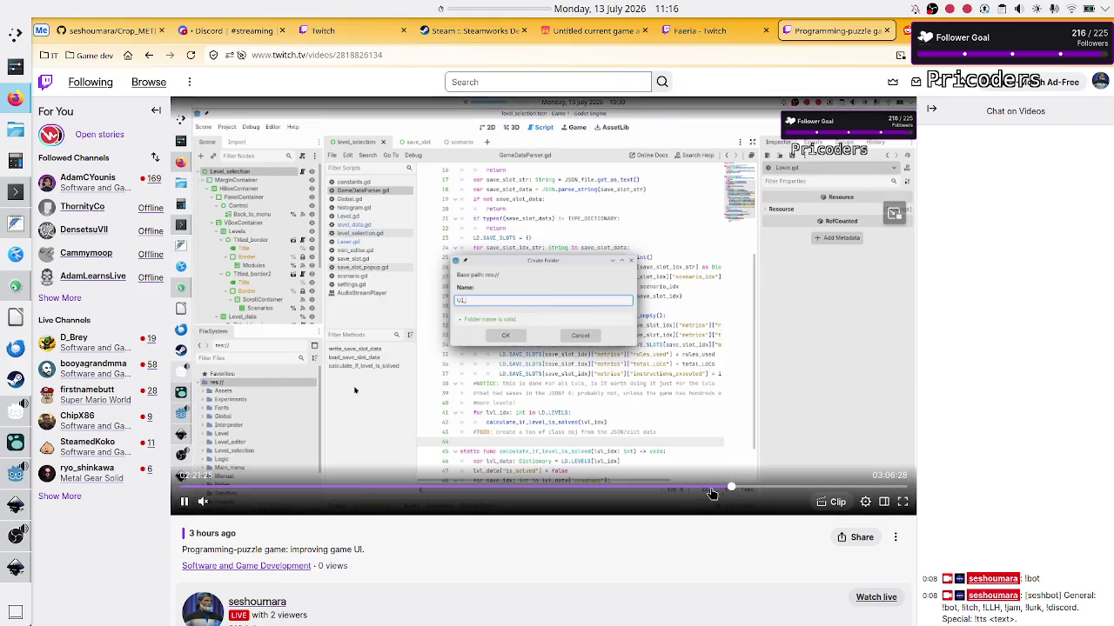
{"action": "left_click", "coordinate": [705, 489]}
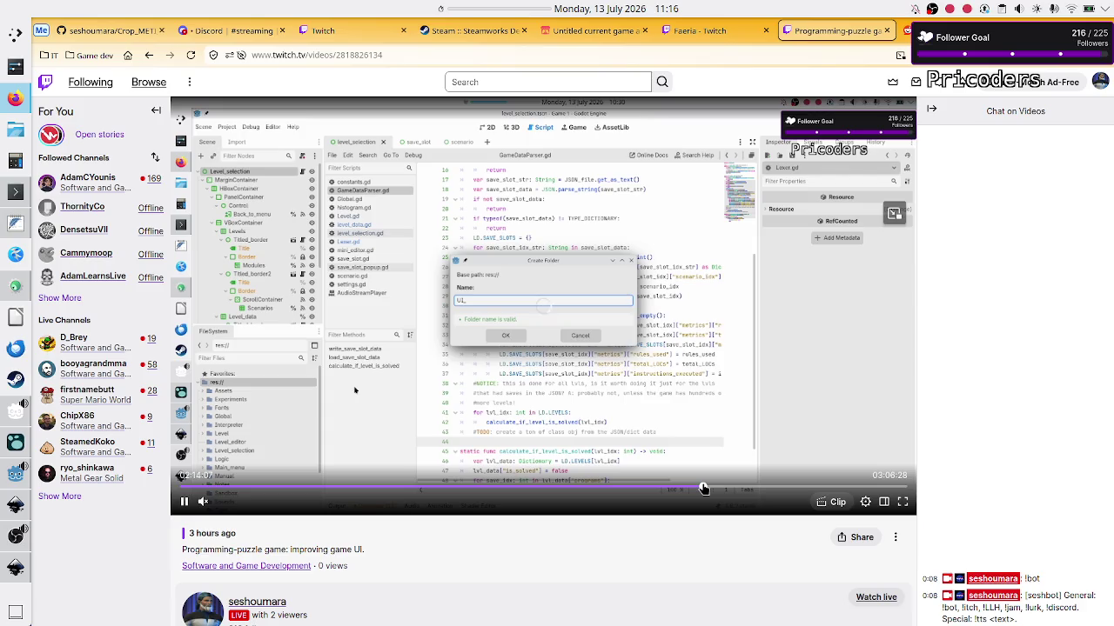
{"action": "left_click", "coordinate": [651, 490]}
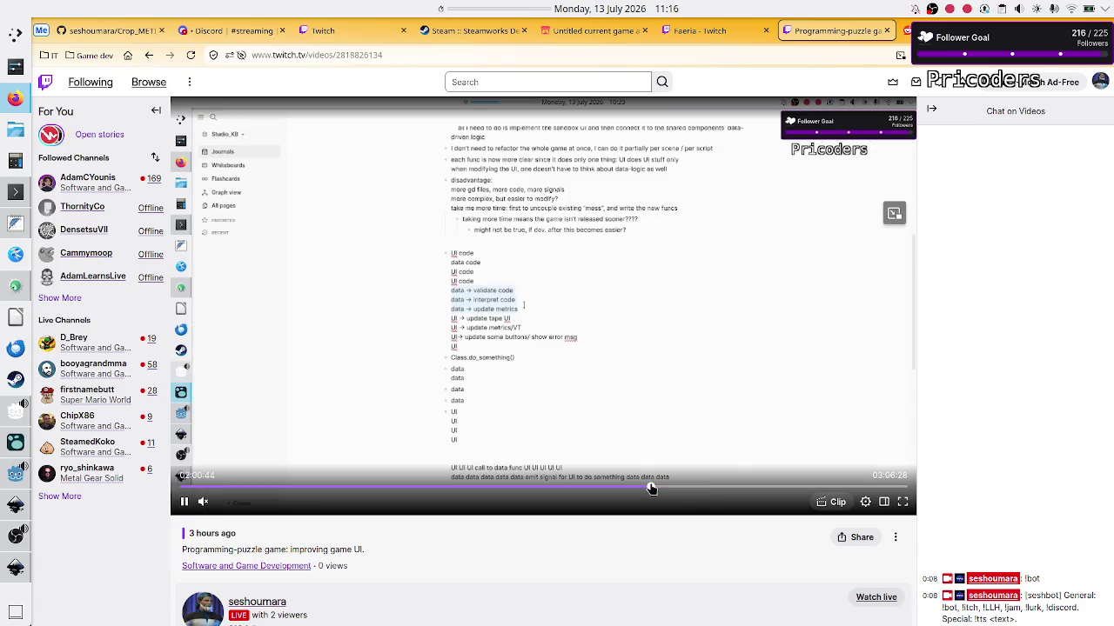
{"action": "left_click", "coordinate": [600, 490]}
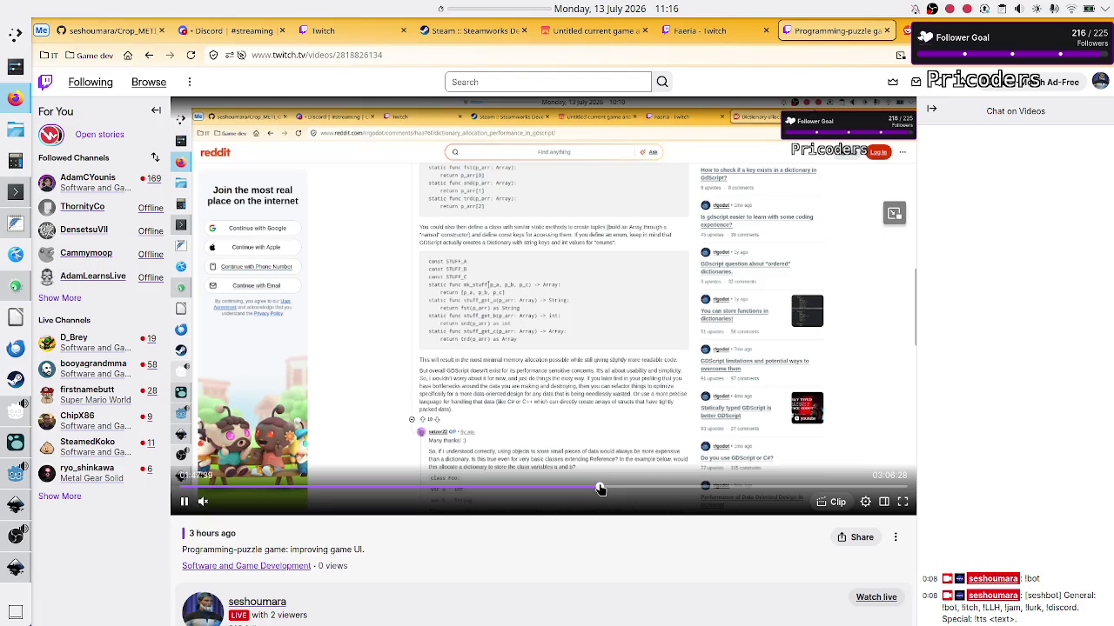
{"action": "left_click", "coordinate": [542, 488]}
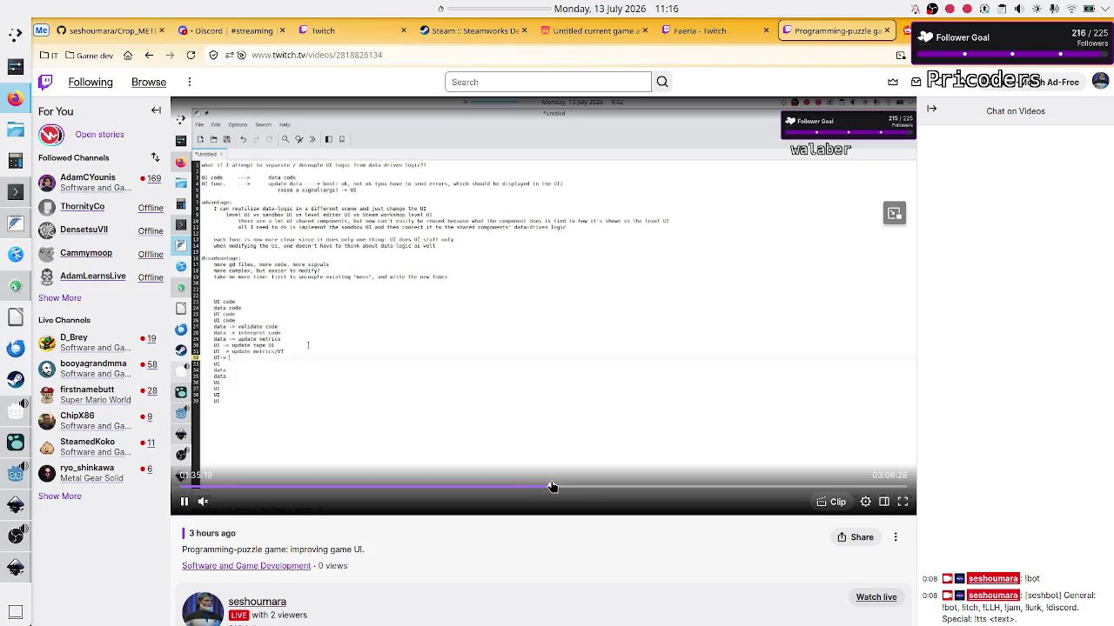
{"action": "left_click", "coordinate": [551, 488]}
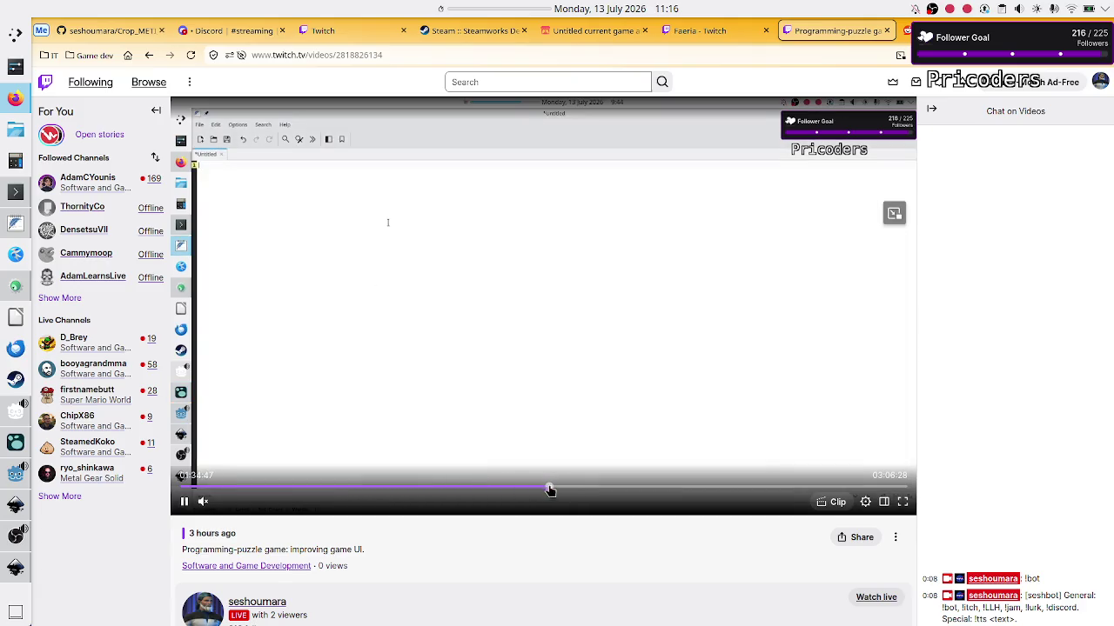
{"action": "left_click_drag", "start_coordinate": [550, 490], "coordinate": [545, 491]}
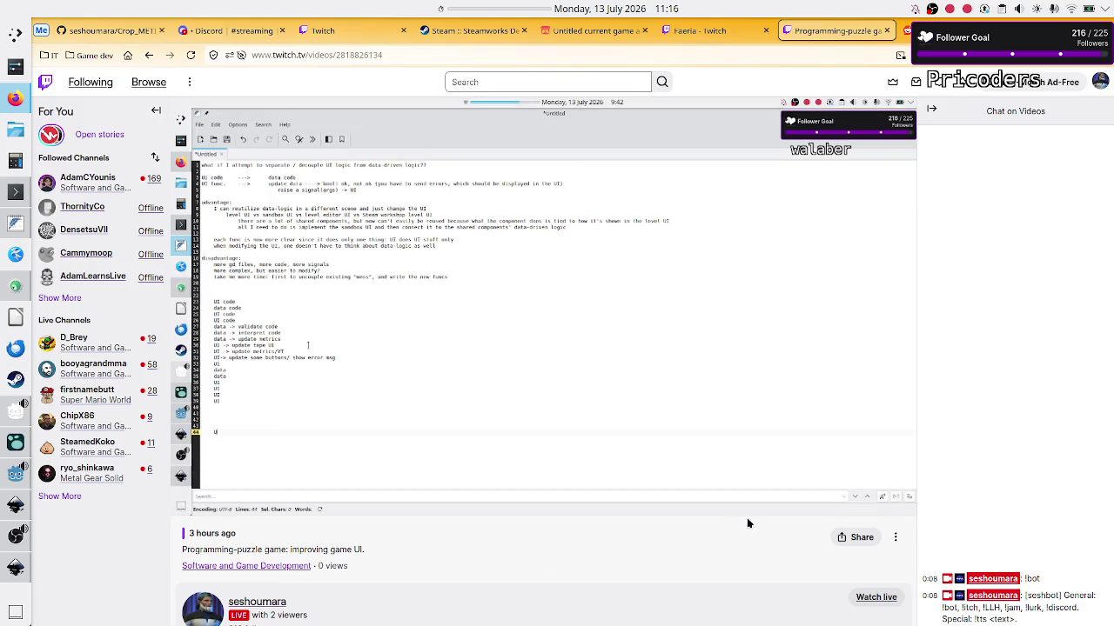
{"action": "left_click", "coordinate": [894, 498]}
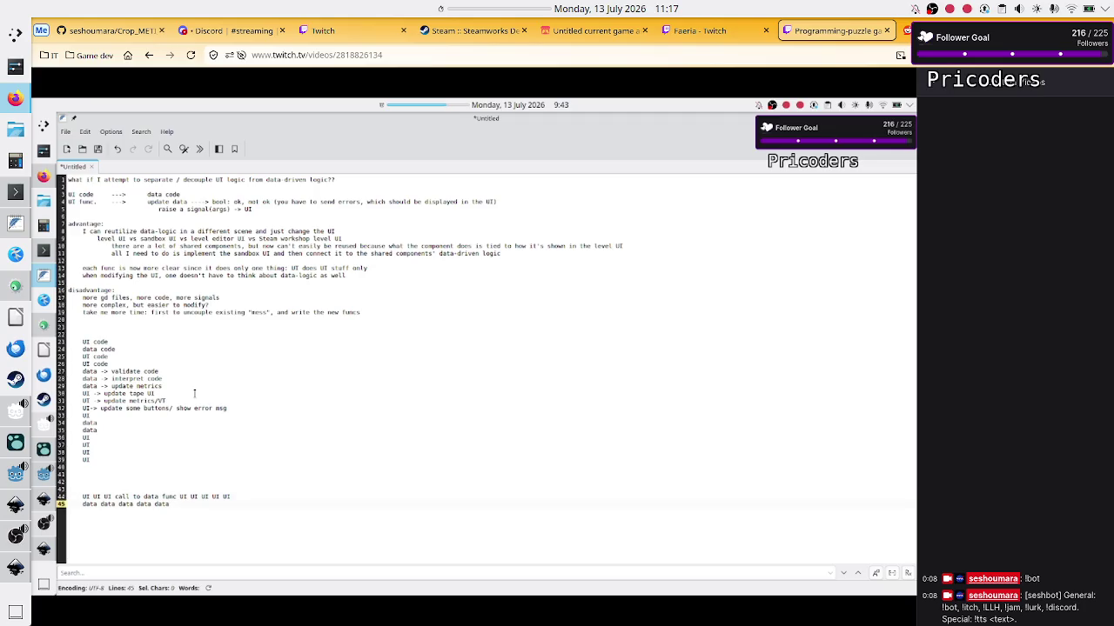
Skip the recording back a few seconds, then bring OBS Studio to the front.
{"action": "mouse_move", "coordinate": [784, 296]}
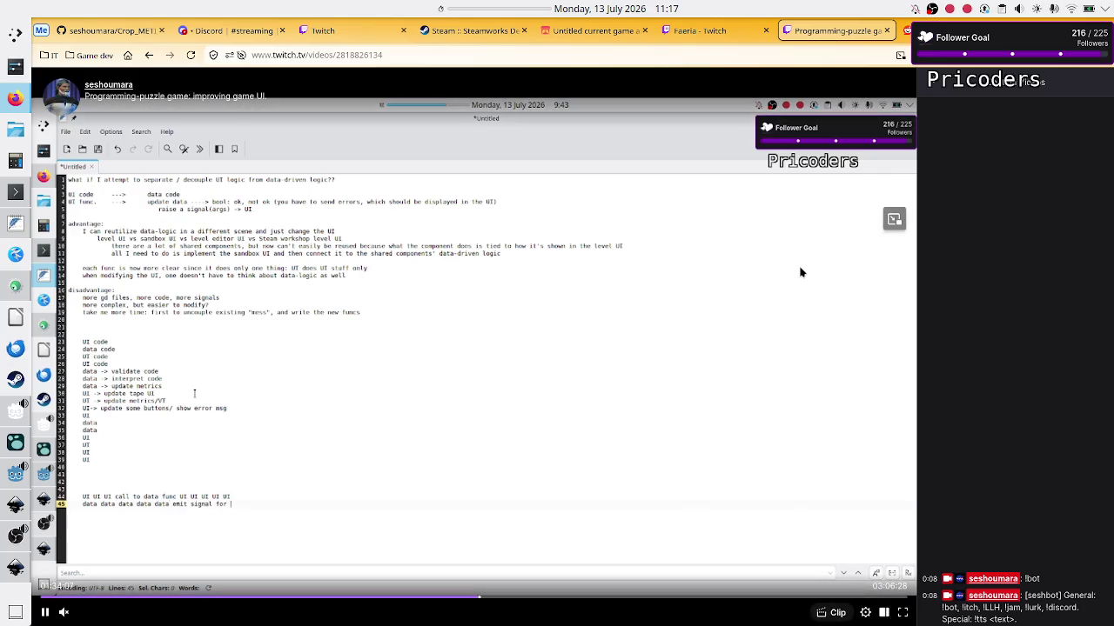
{"action": "key", "text": "Left"}
{"action": "key", "text": "Left"}
{"action": "key", "text": "Left"}
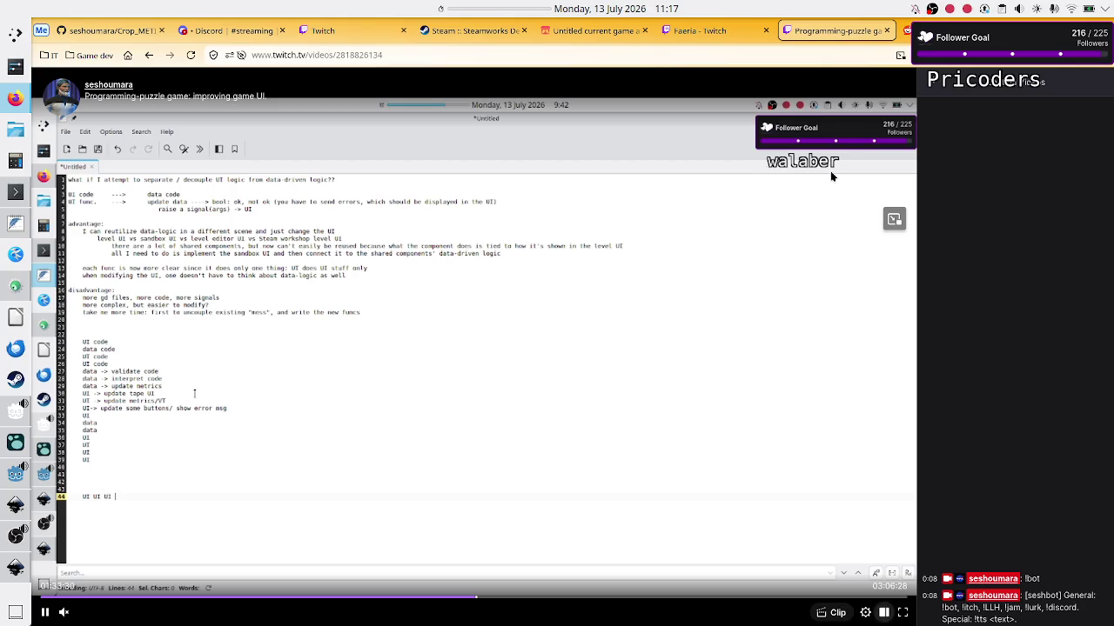
{"action": "mouse_move", "coordinate": [830, 170]}
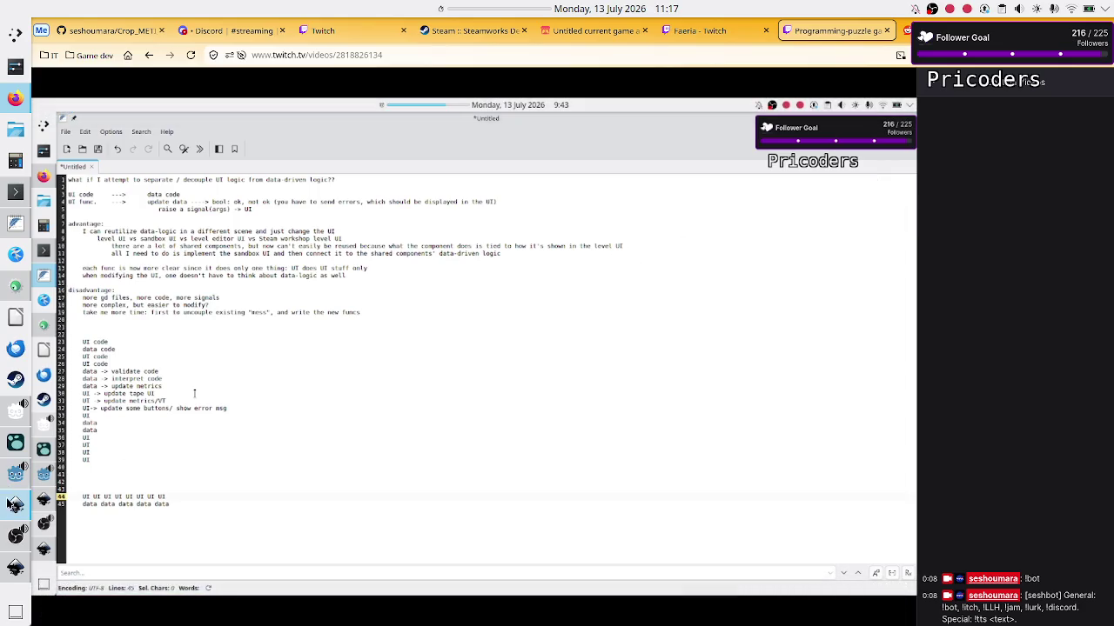
{"action": "mouse_move", "coordinate": [20, 591]}
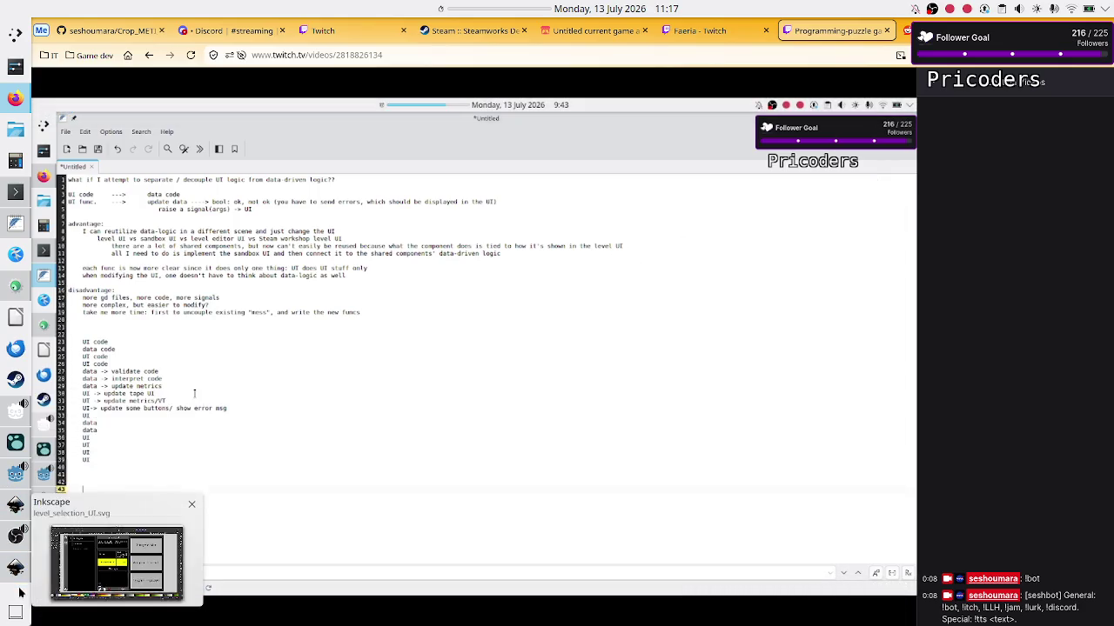
{"action": "left_click", "coordinate": [16, 534]}
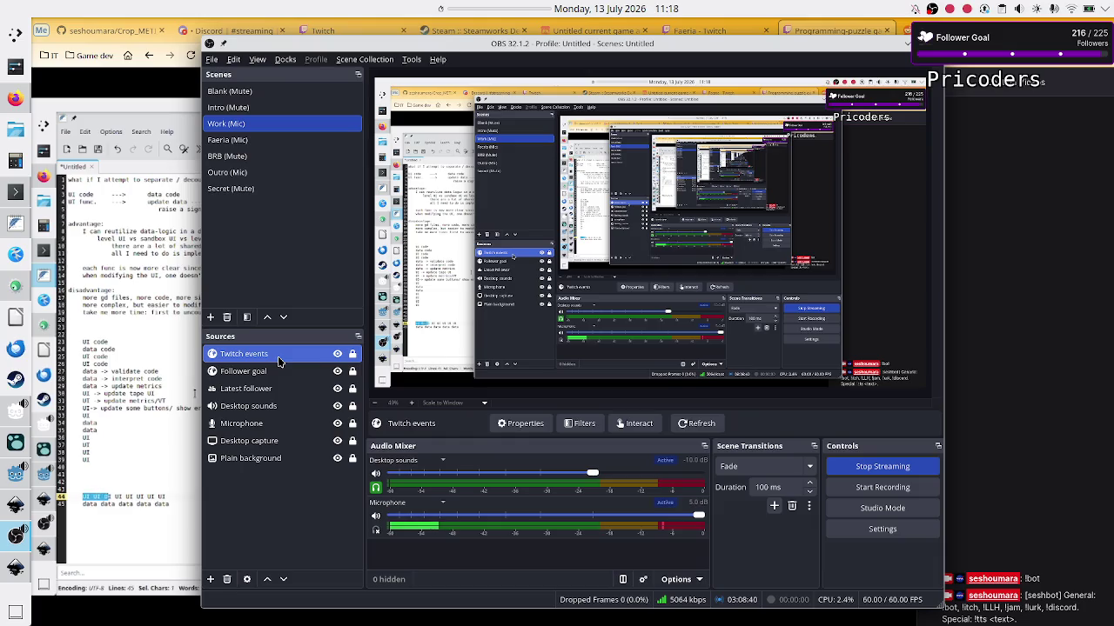
Select and then deselect the Twitch events source, leaving OBS sources unchanged.
{"action": "left_click", "coordinate": [352, 355]}
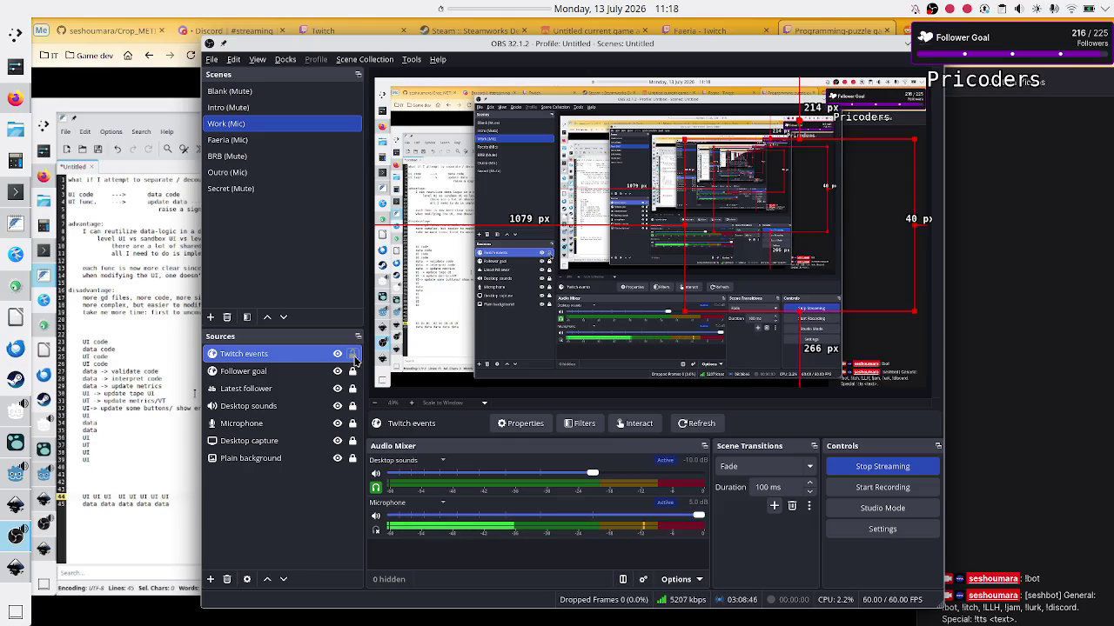
{"action": "type", "text": "to data func"}
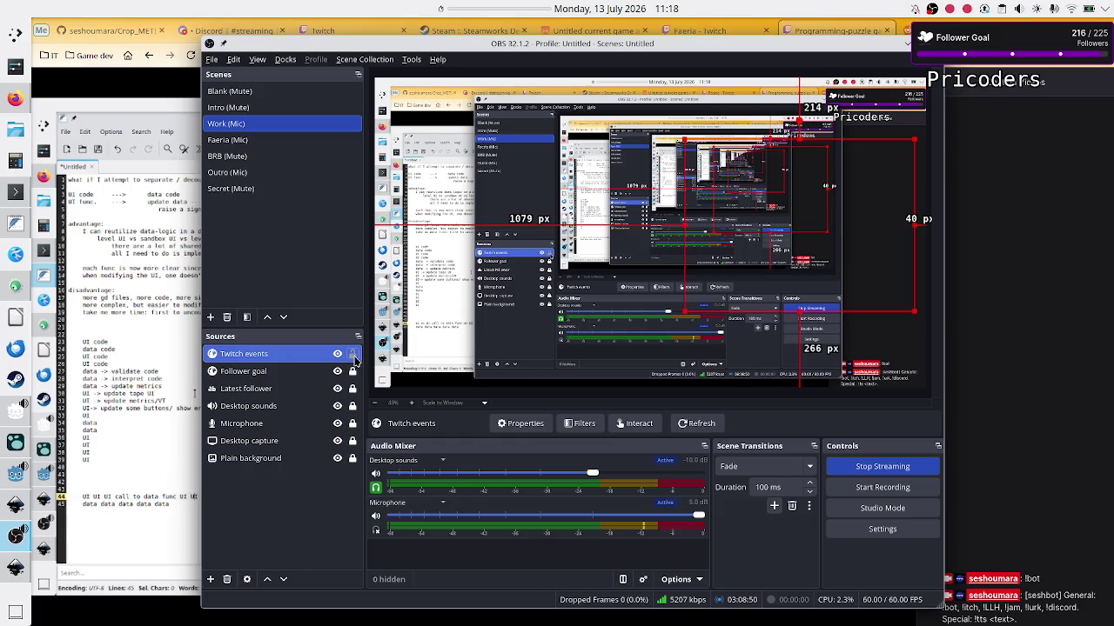
{"action": "left_click", "coordinate": [353, 355]}
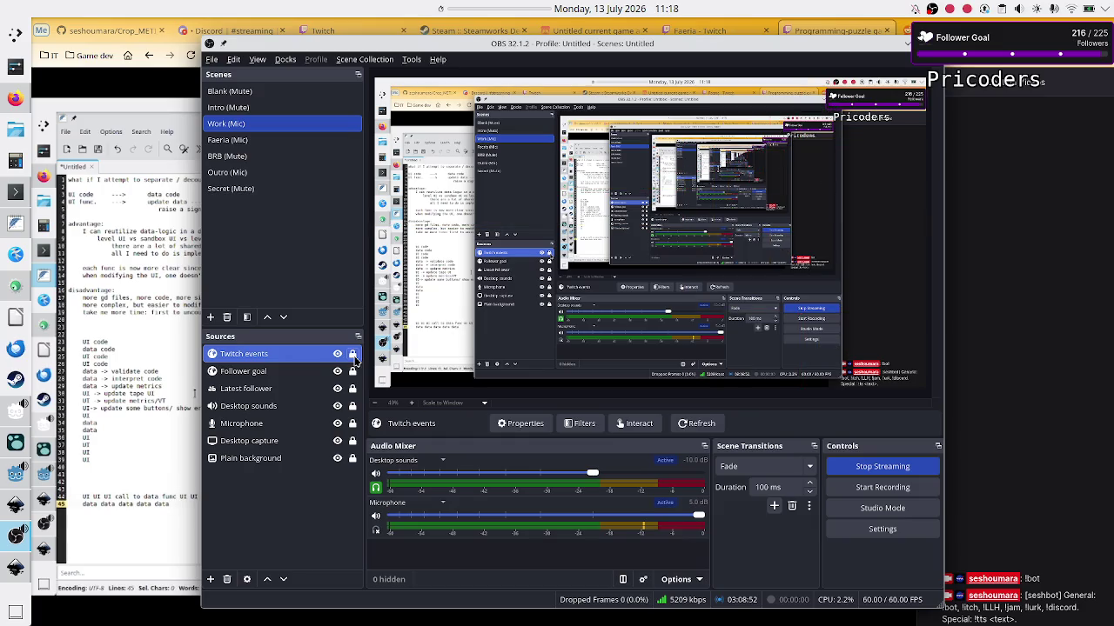
{"action": "type", "text": "emit"}
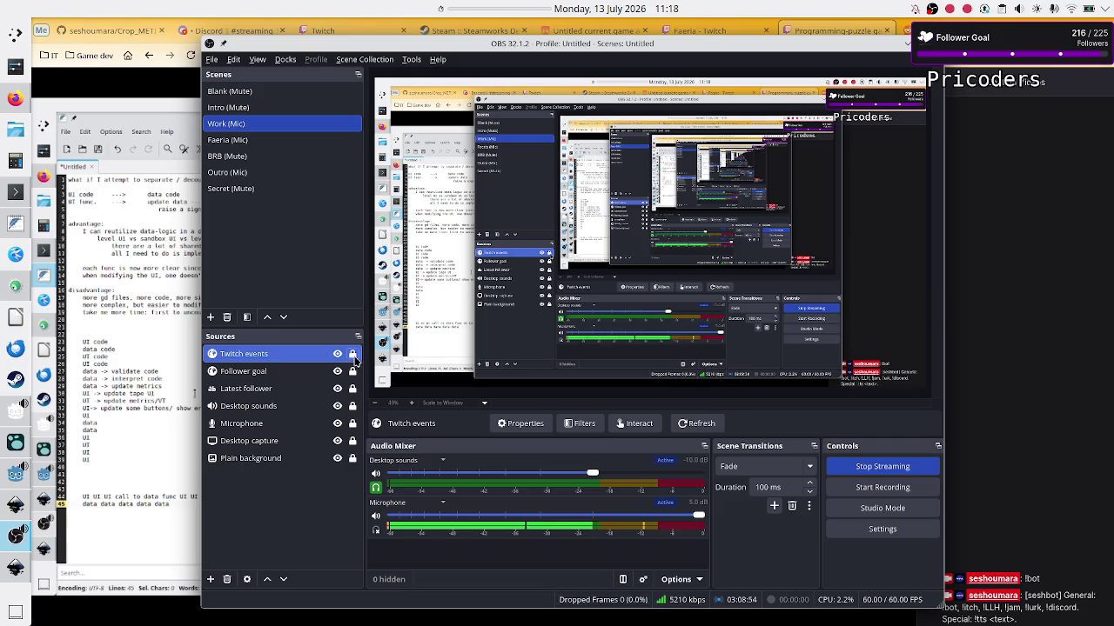
{"action": "type", "text": " sig"}
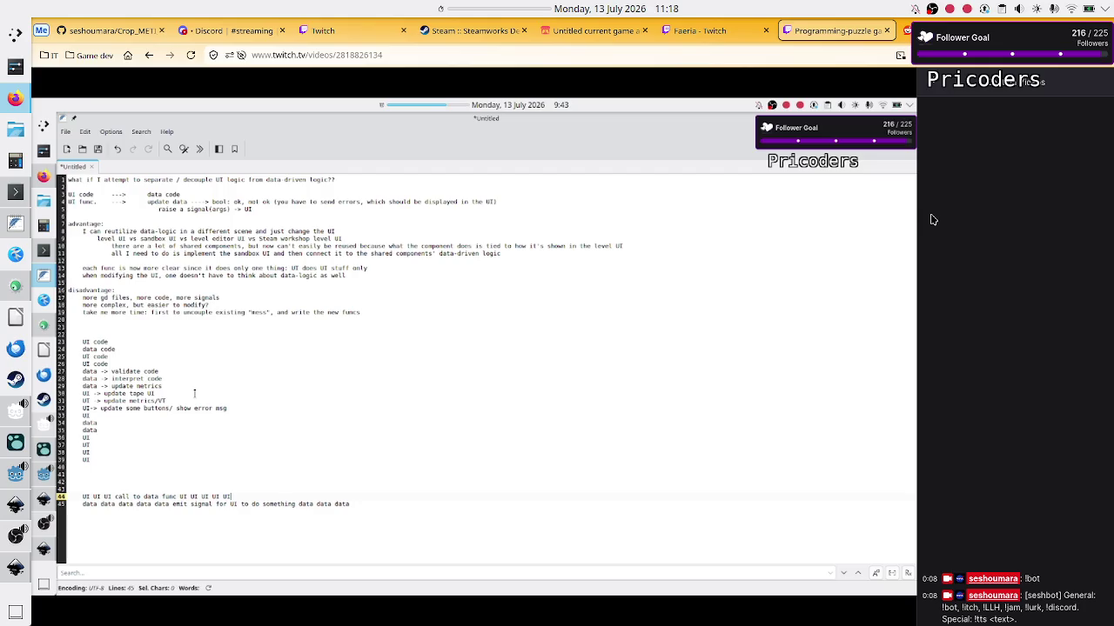
{"action": "mouse_move", "coordinate": [795, 220]}
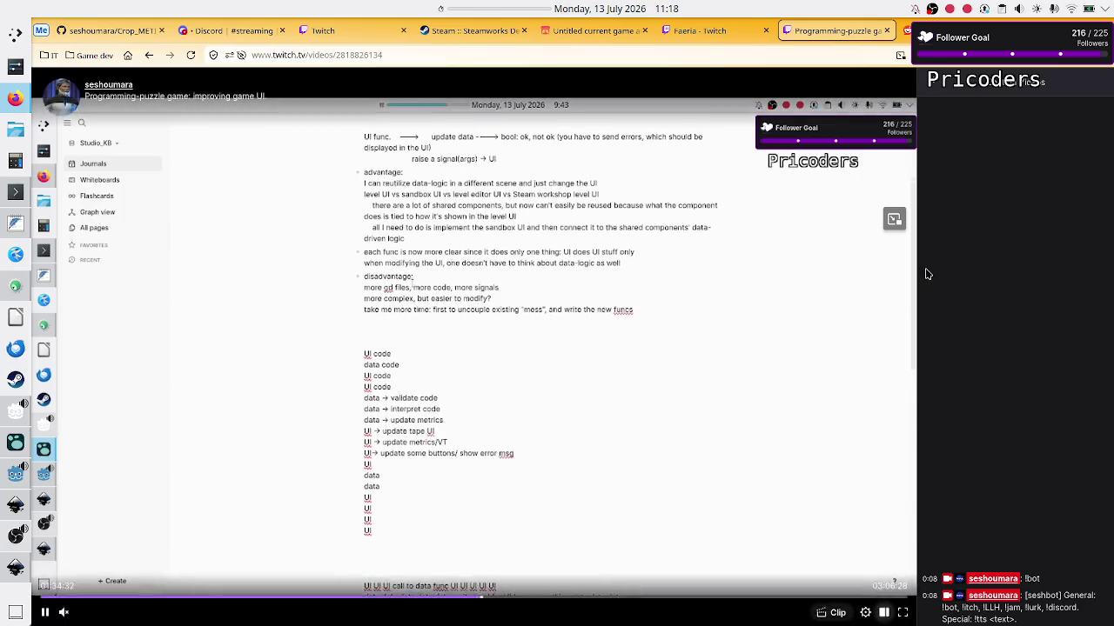
Print last_follower.txt five more times in Konsole, then bring Firefox back to the front.
{"action": "left_click", "coordinate": [16, 192]}
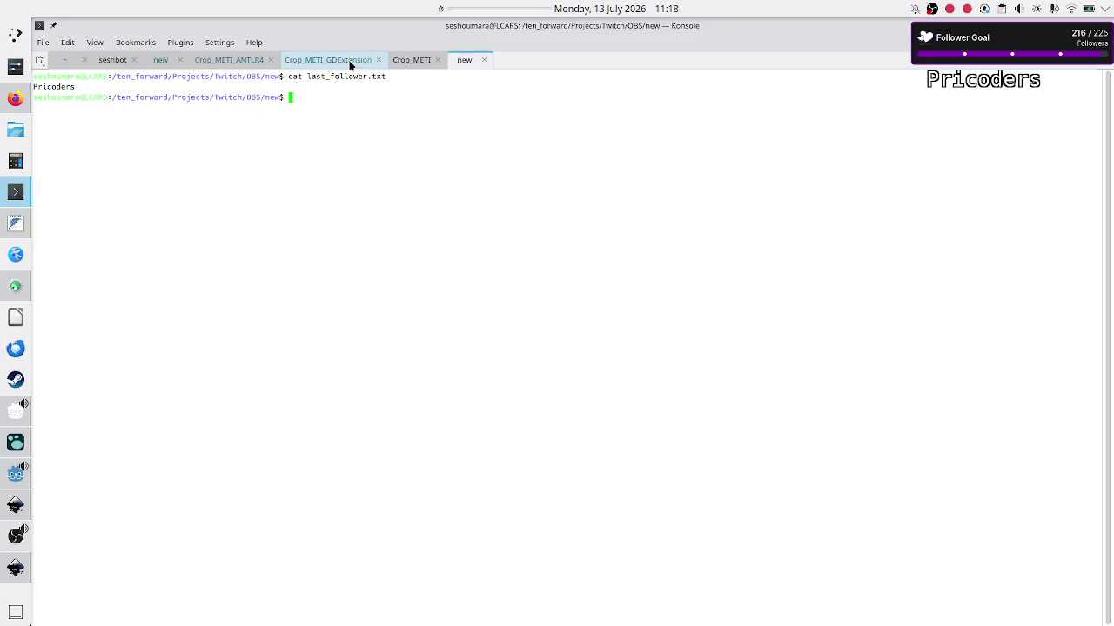
{"action": "key", "text": "Up"}
{"action": "key", "text": "Return"}
{"action": "key", "text": "Up"}
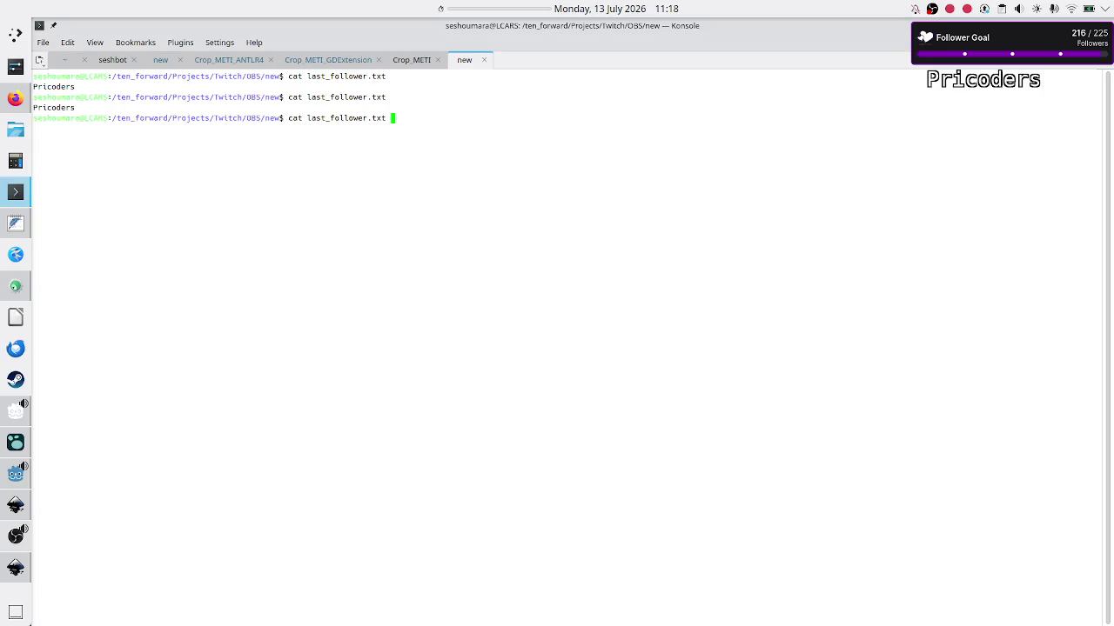
{"action": "key", "text": "Return"}
{"action": "key", "text": "Up"}
{"action": "key", "text": "Return"}
{"action": "key", "text": "Up"}
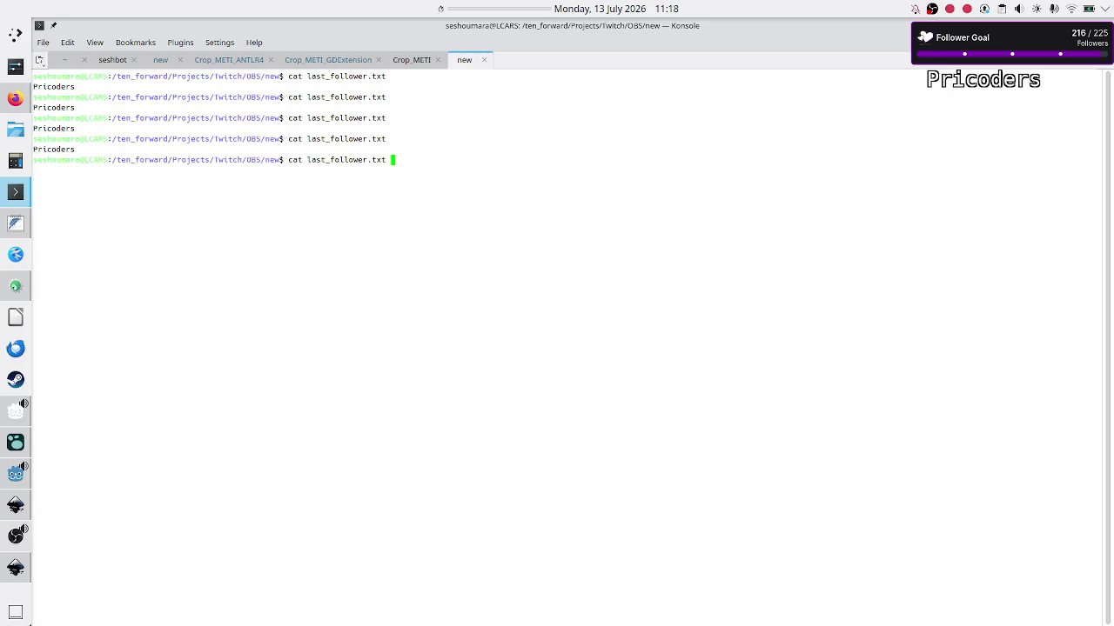
{"action": "key", "text": "Return"}
{"action": "key", "text": "Up"}
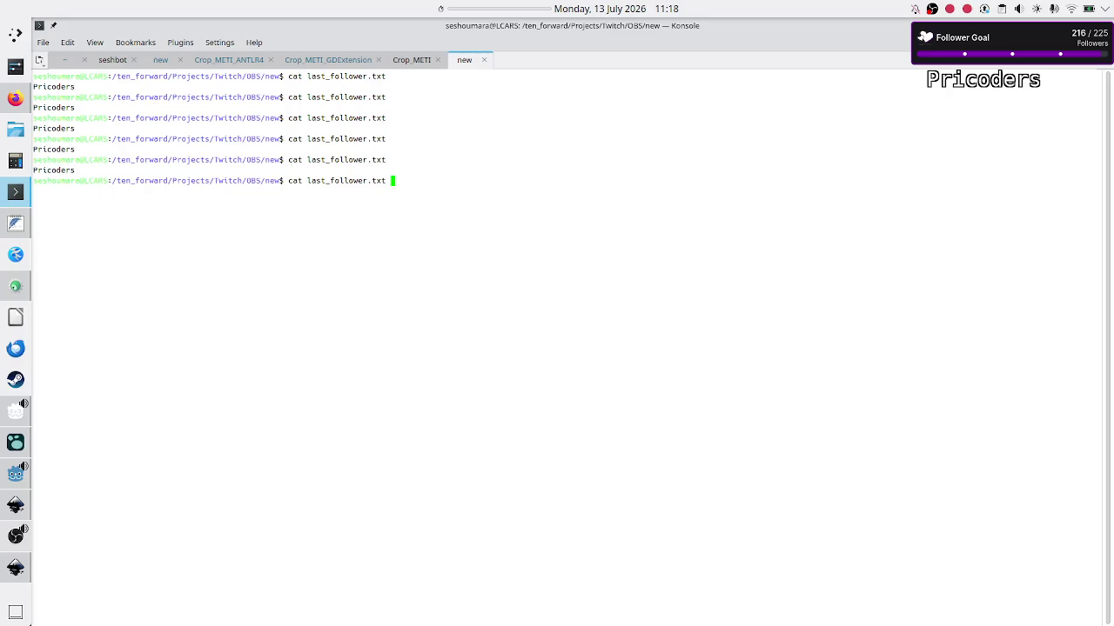
{"action": "key", "text": "Return"}
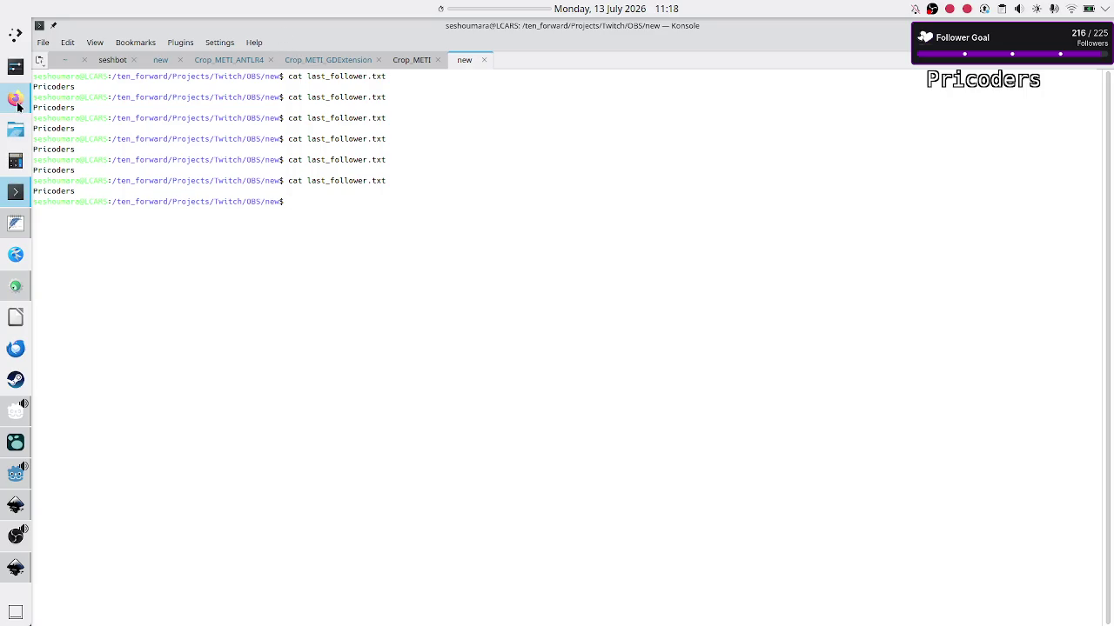
{"action": "left_click", "coordinate": [16, 97]}
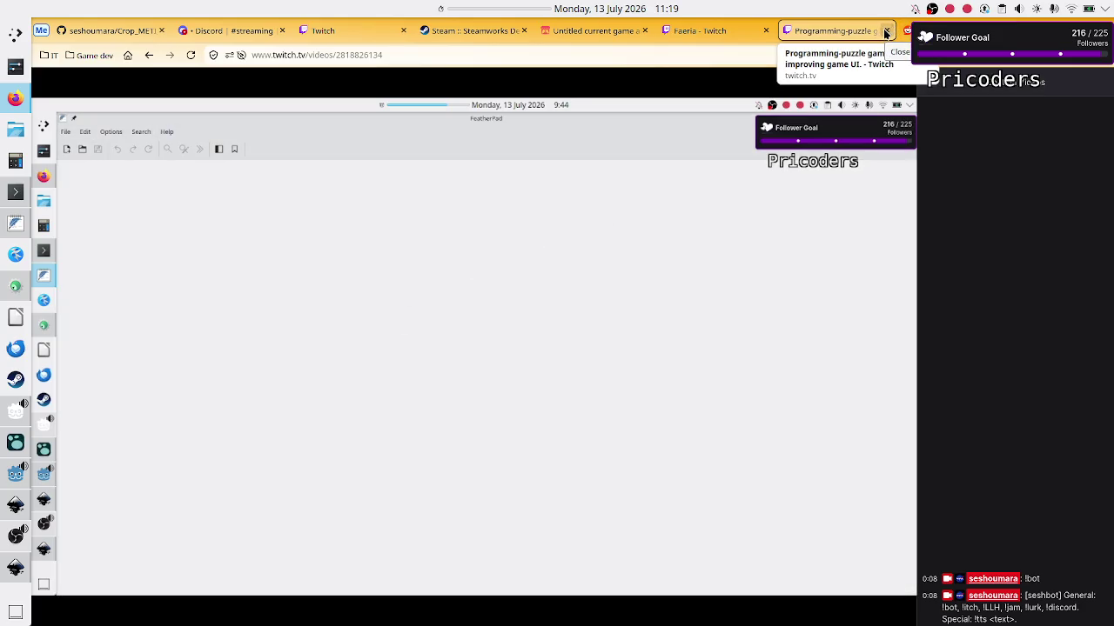
Close the past-broadcast and Reddit GDScript tabs, view Stream Manager, then return to Konsole.
{"action": "left_click", "coordinate": [885, 33]}
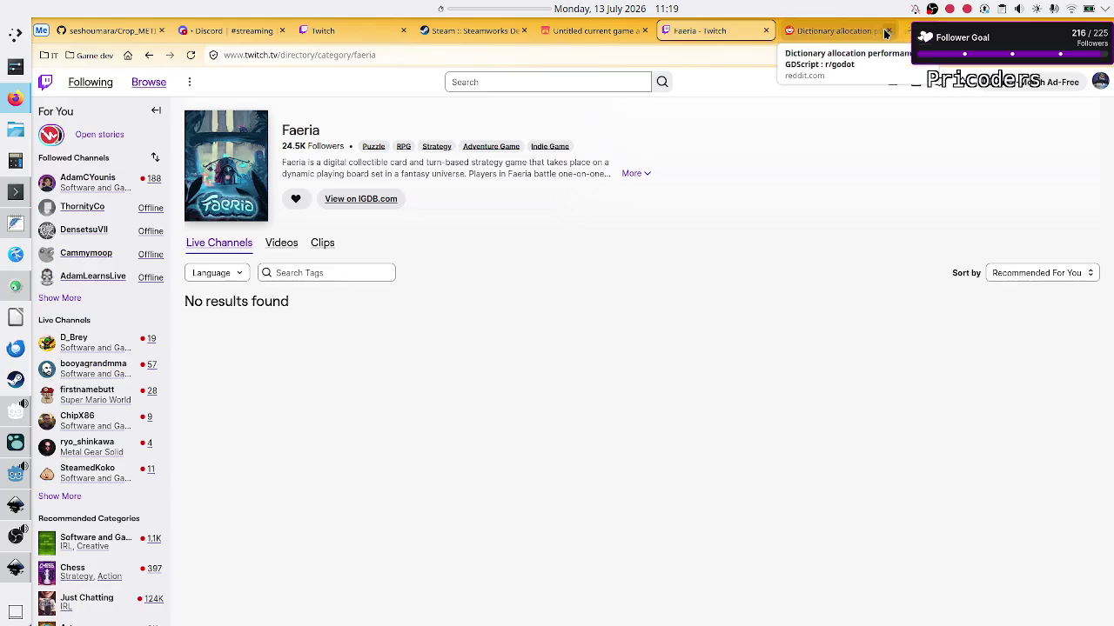
{"action": "left_click", "coordinate": [884, 33]}
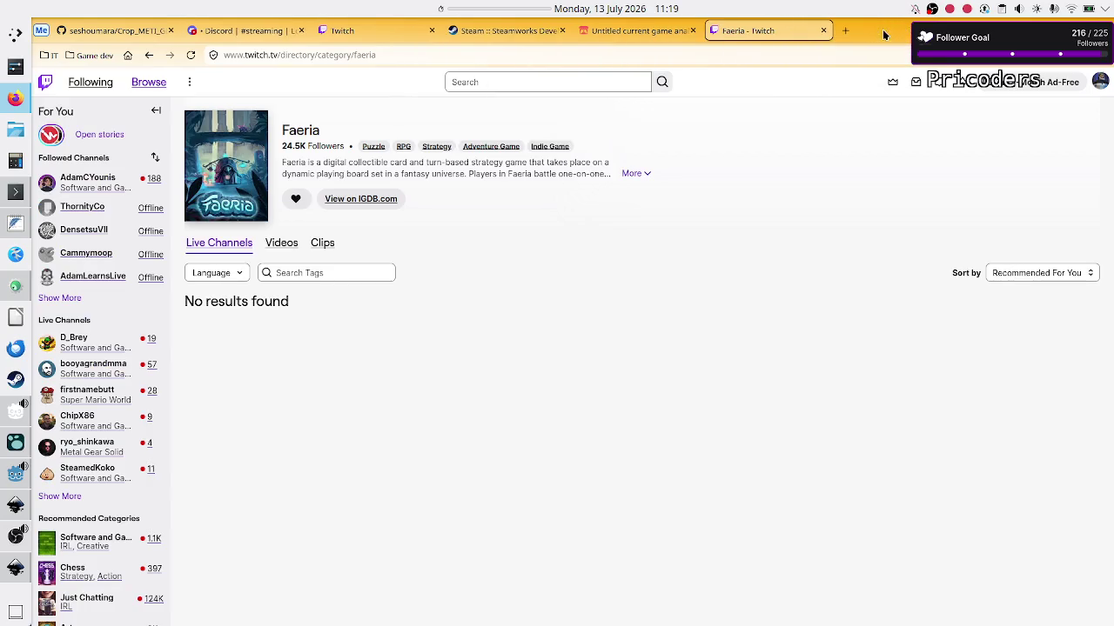
{"action": "left_click", "coordinate": [357, 35]}
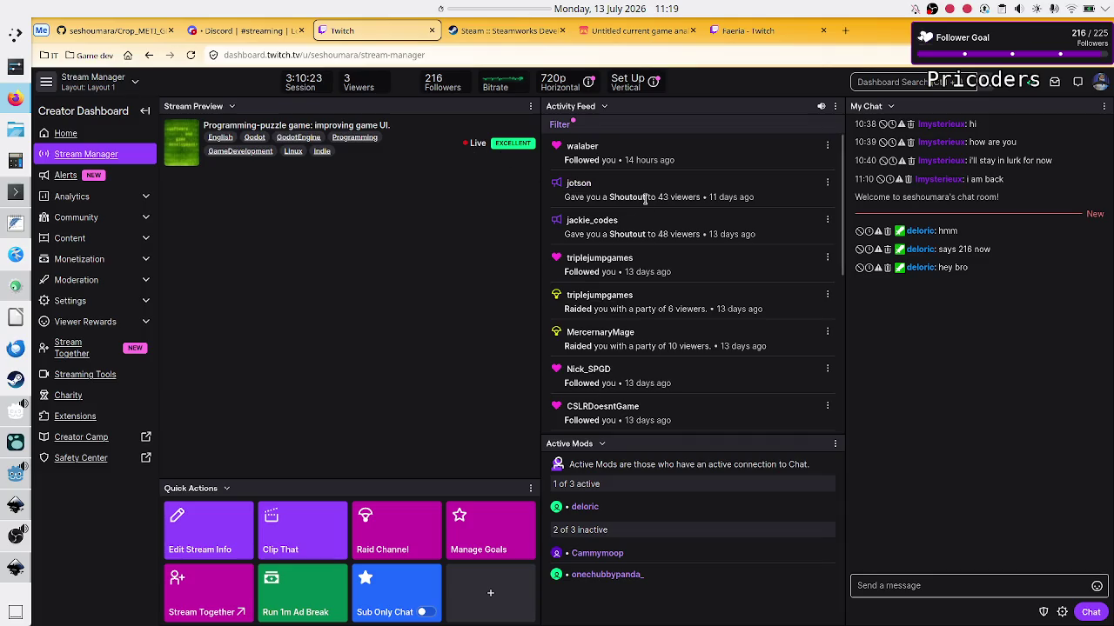
{"action": "left_click", "coordinate": [13, 193]}
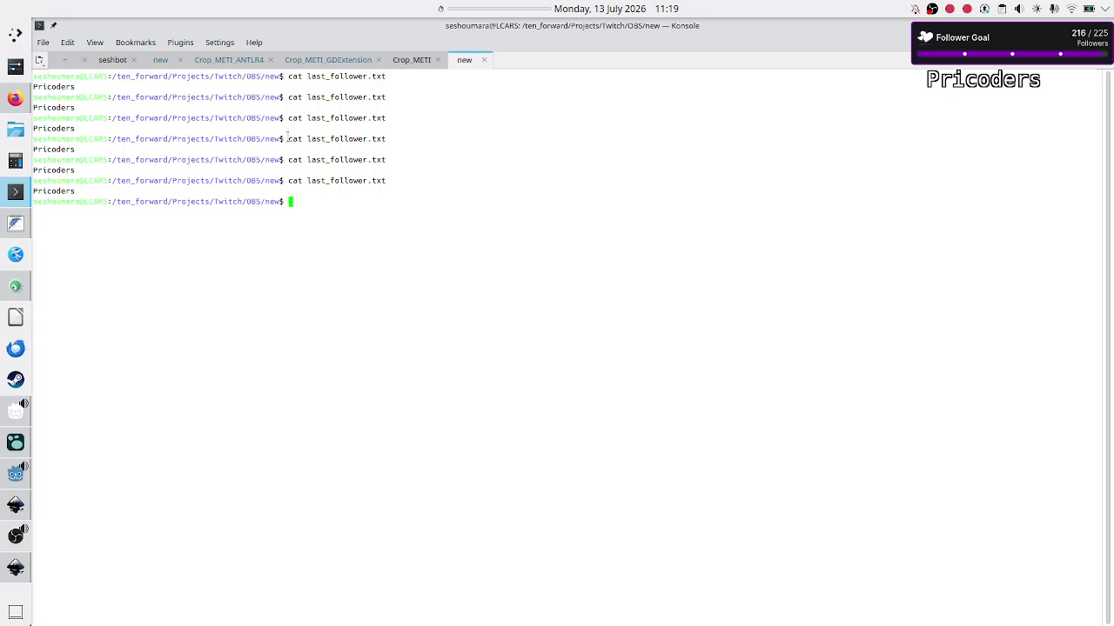
Check the follower watch tab and another new tab, erasing a partly typed 'less g'.
{"action": "left_click", "coordinate": [157, 63]}
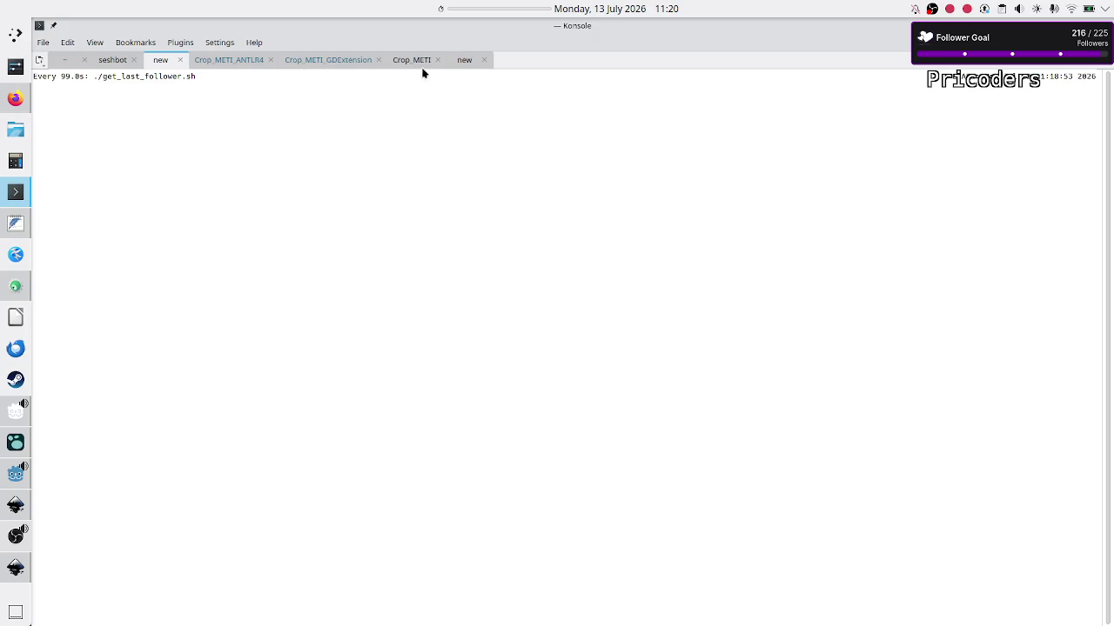
{"action": "left_click", "coordinate": [458, 61]}
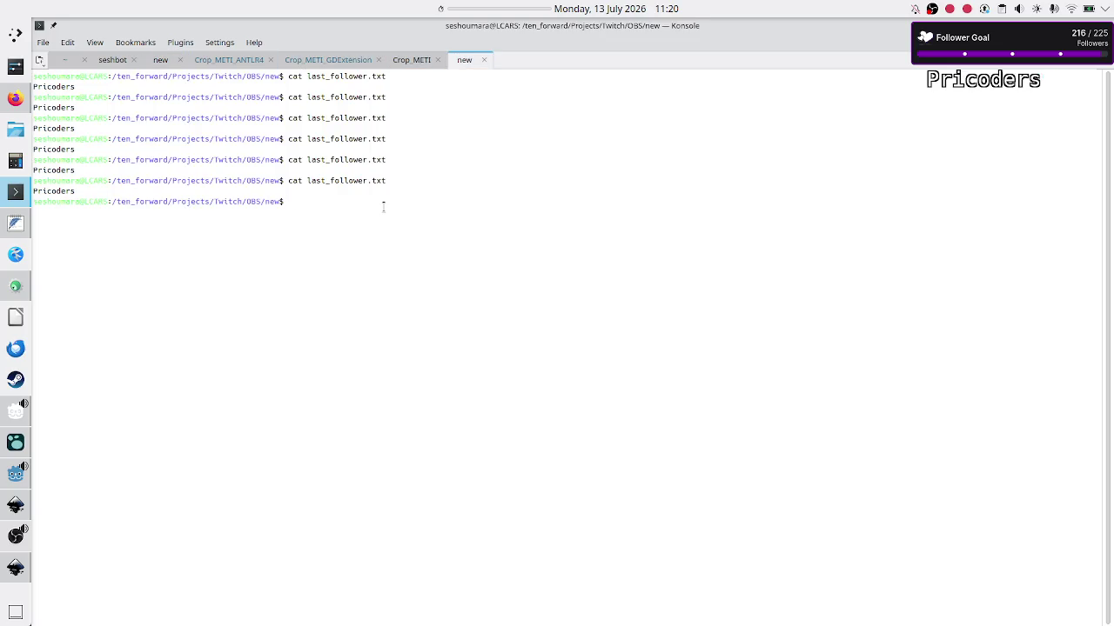
{"action": "type", "text": "less g"}
{"action": "key", "text": "BackSpace"}
{"action": "key", "text": "BackSpace"}
{"action": "key", "text": "BackSpace"}
Inspect the get_last_follower.sh watch header, then return to the Twitch Stream Manager.
{"action": "left_click", "coordinate": [153, 62]}
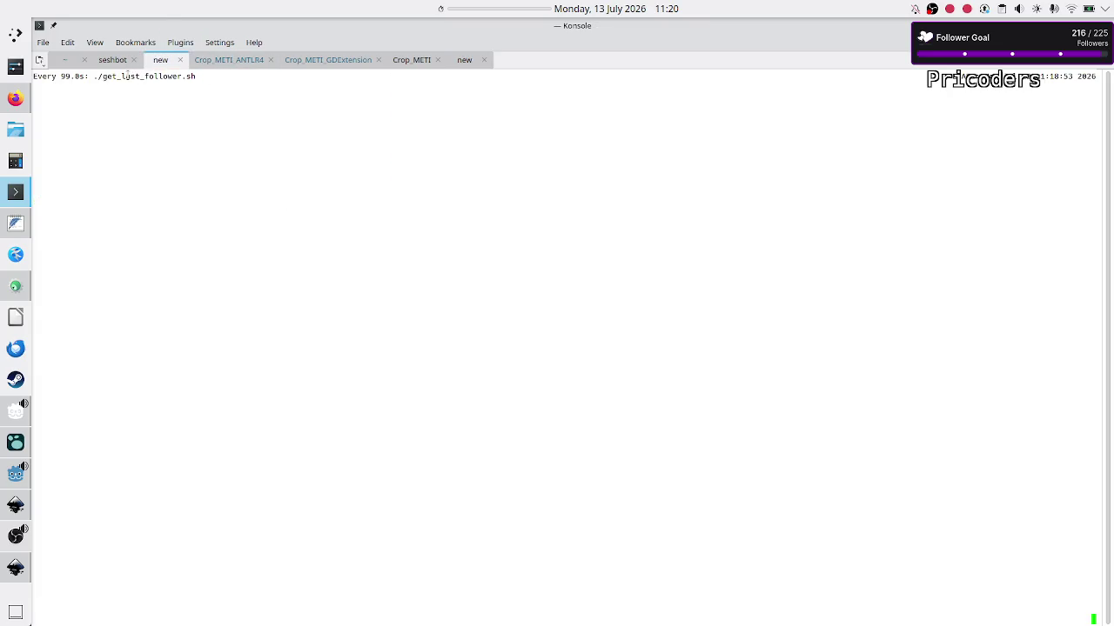
{"action": "left_click_drag", "start_coordinate": [123, 77], "coordinate": [193, 76]}
{"action": "left_click", "coordinate": [194, 76]}
{"action": "left_click", "coordinate": [15, 98]}
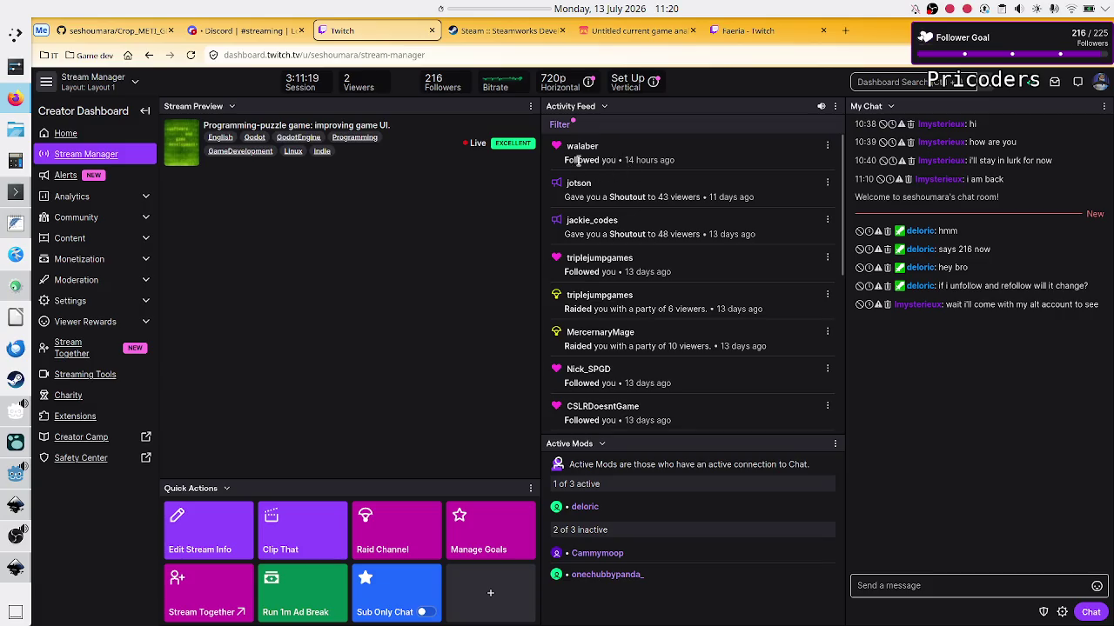
{"action": "left_click_drag", "start_coordinate": [568, 160], "coordinate": [695, 163]}
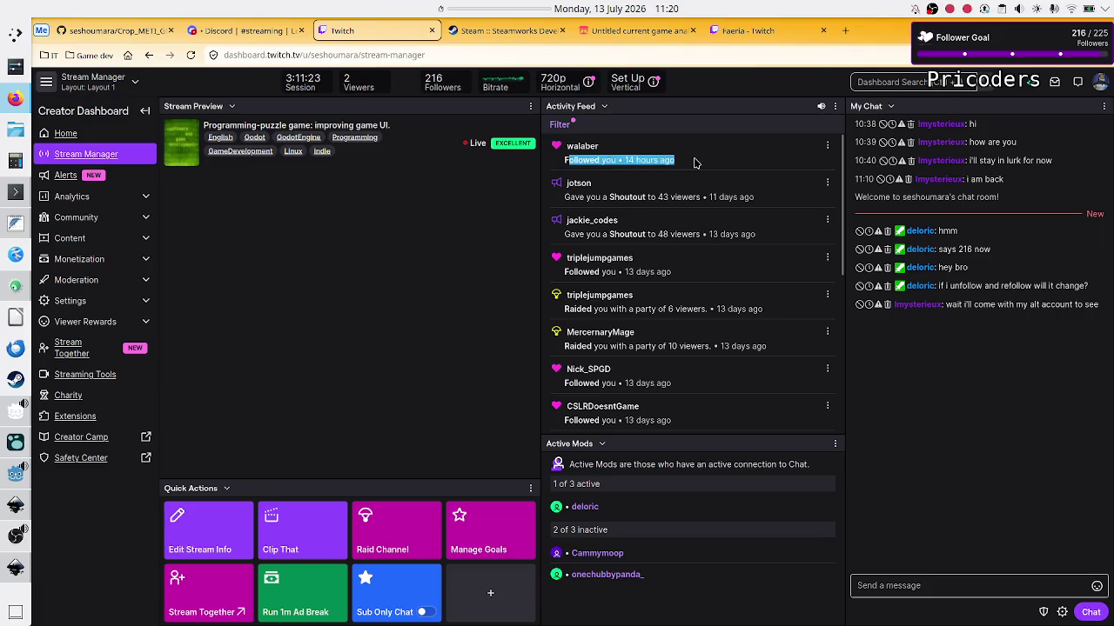
{"action": "left_click", "coordinate": [694, 162]}
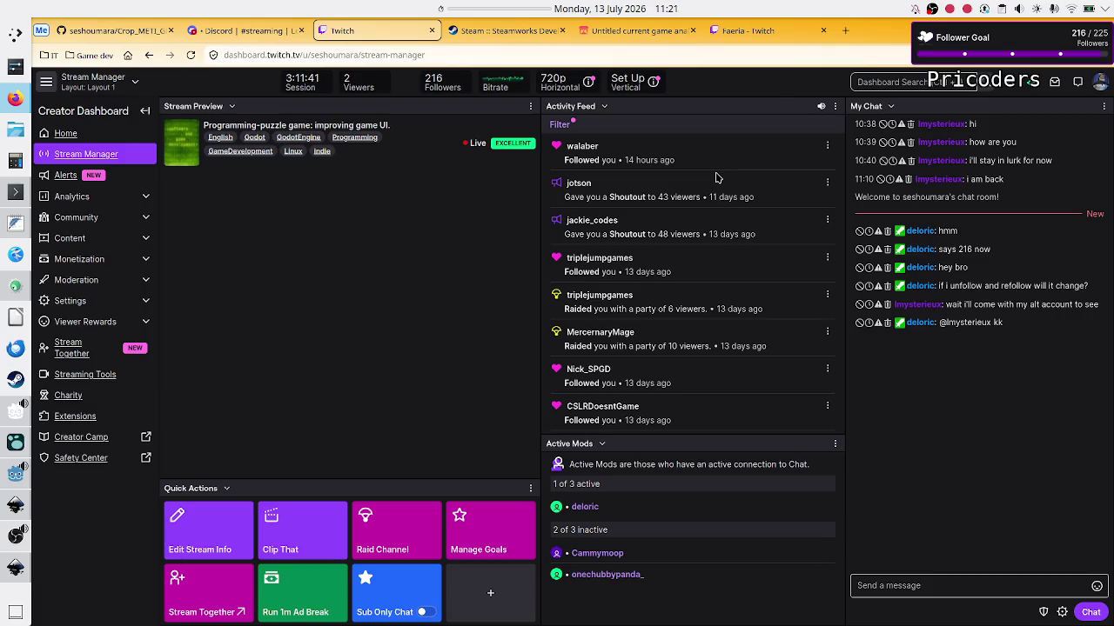
Bring Konsole to the front to watch the follower alert play.
{"action": "left_click", "coordinate": [3, 193]}
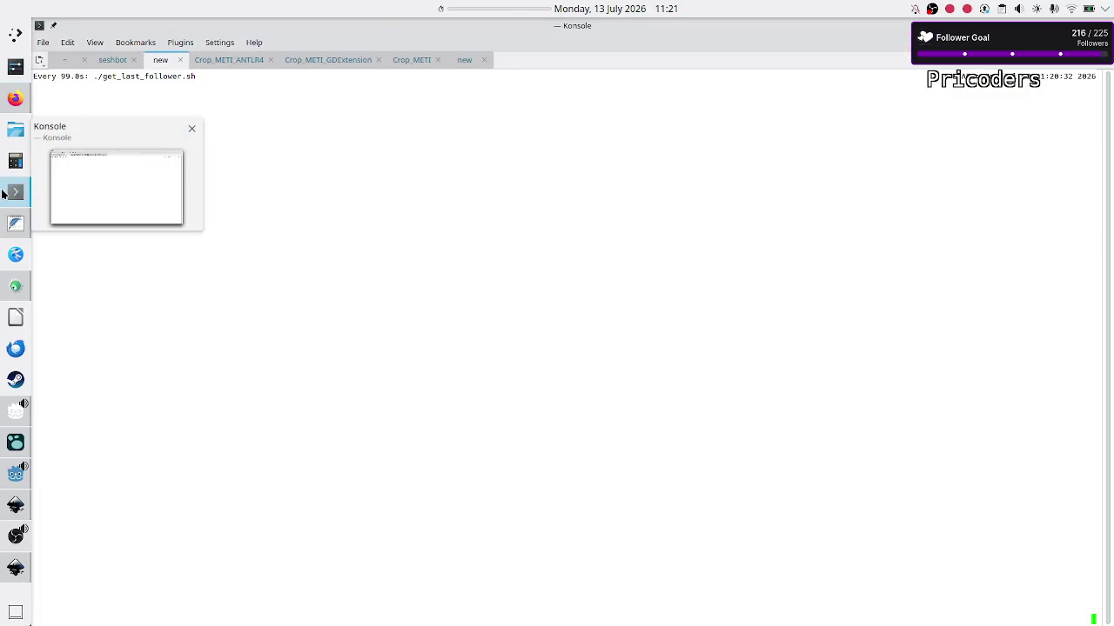
{"action": "left_click_drag", "start_coordinate": [61, 81], "coordinate": [92, 79]}
{"action": "left_click", "coordinate": [92, 79]}
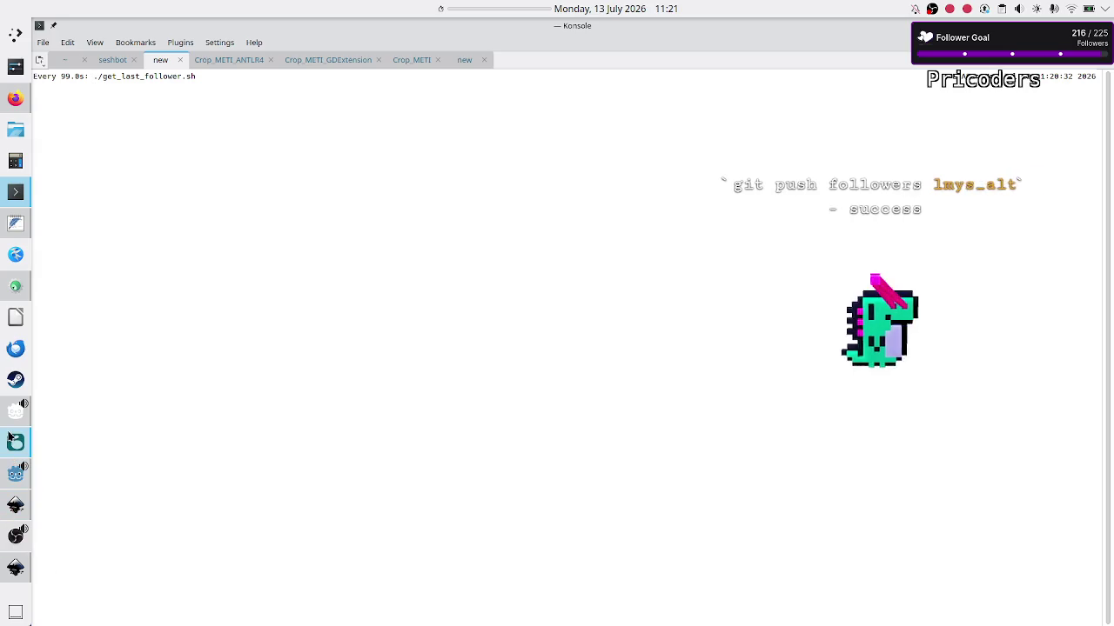
Check OBS, then return to the Twitch Stream Manager and highlight the new follow's timestamp.
{"action": "mouse_move", "coordinate": [6, 450]}
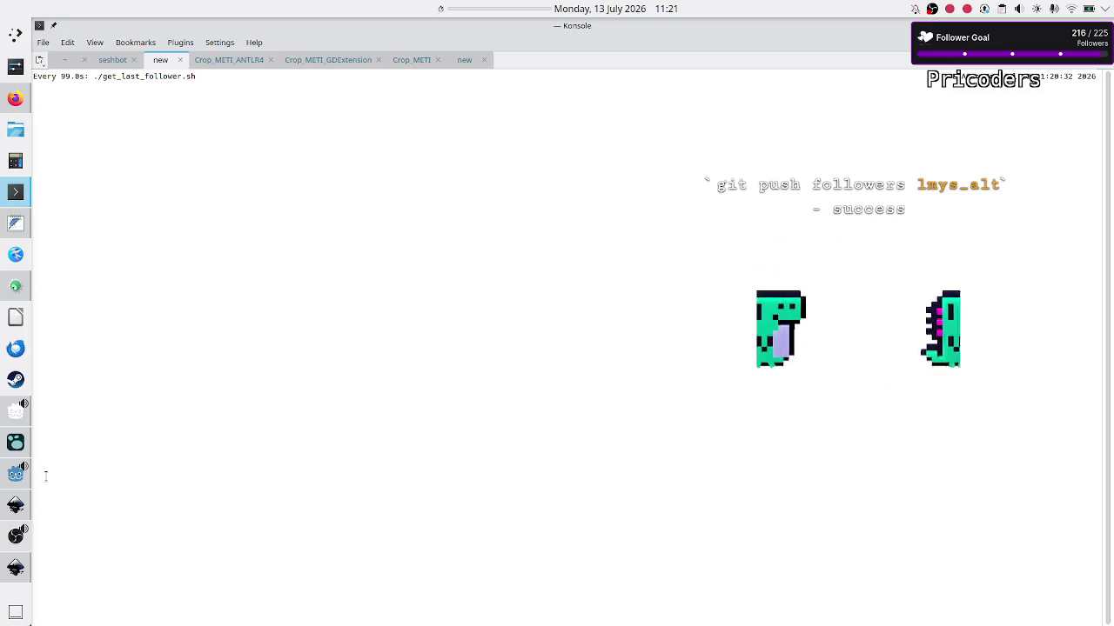
{"action": "left_click", "coordinate": [7, 539]}
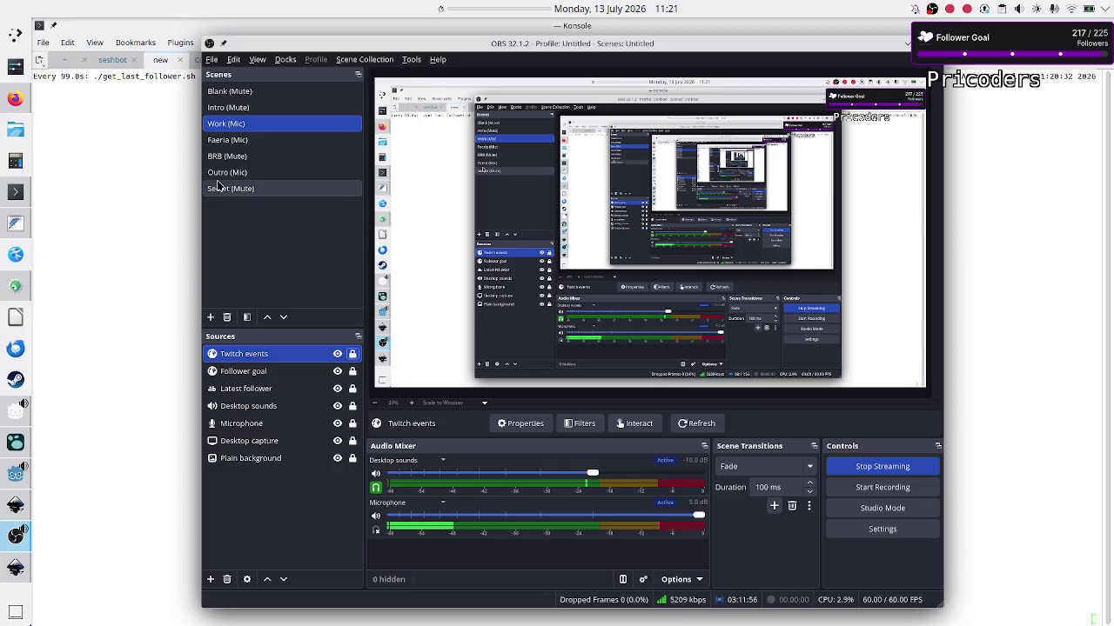
{"action": "left_click", "coordinate": [12, 102]}
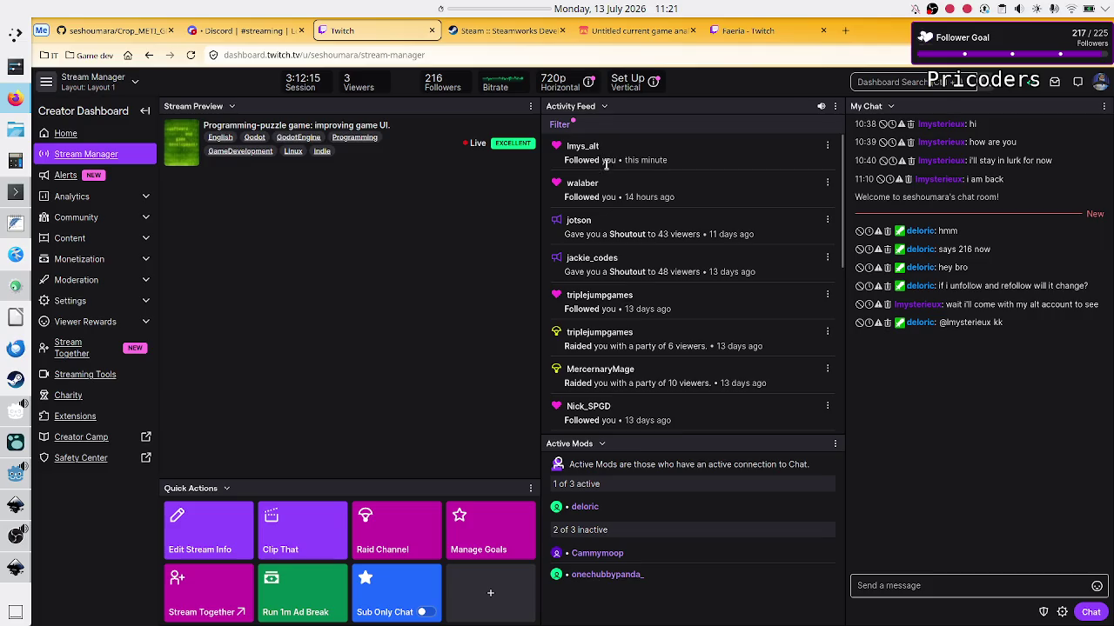
{"action": "left_click_drag", "start_coordinate": [671, 164], "coordinate": [622, 158]}
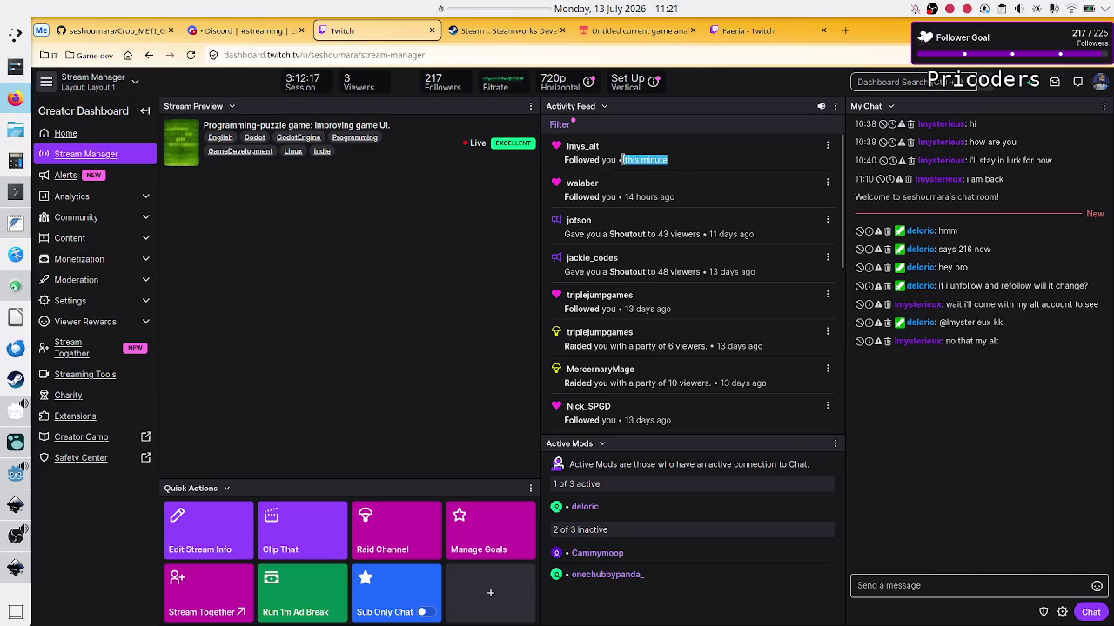
Bring OBS Studio in front of the Stream Manager to see the alt account on the latest-follower overlay.
{"action": "left_click", "coordinate": [623, 160]}
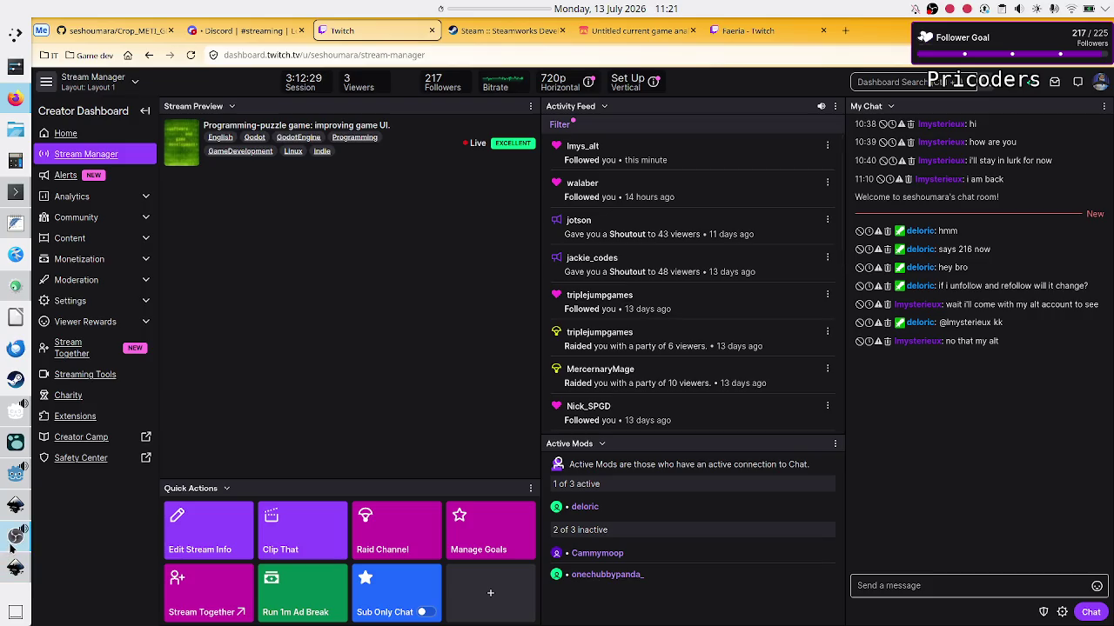
{"action": "mouse_move", "coordinate": [13, 542]}
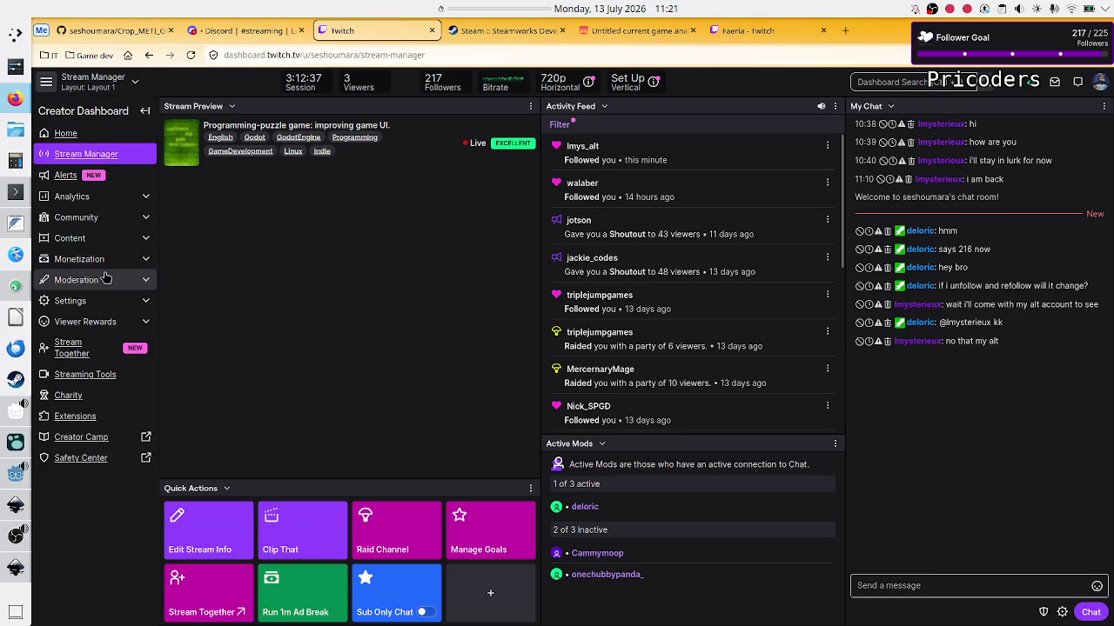
{"action": "left_click", "coordinate": [7, 541]}
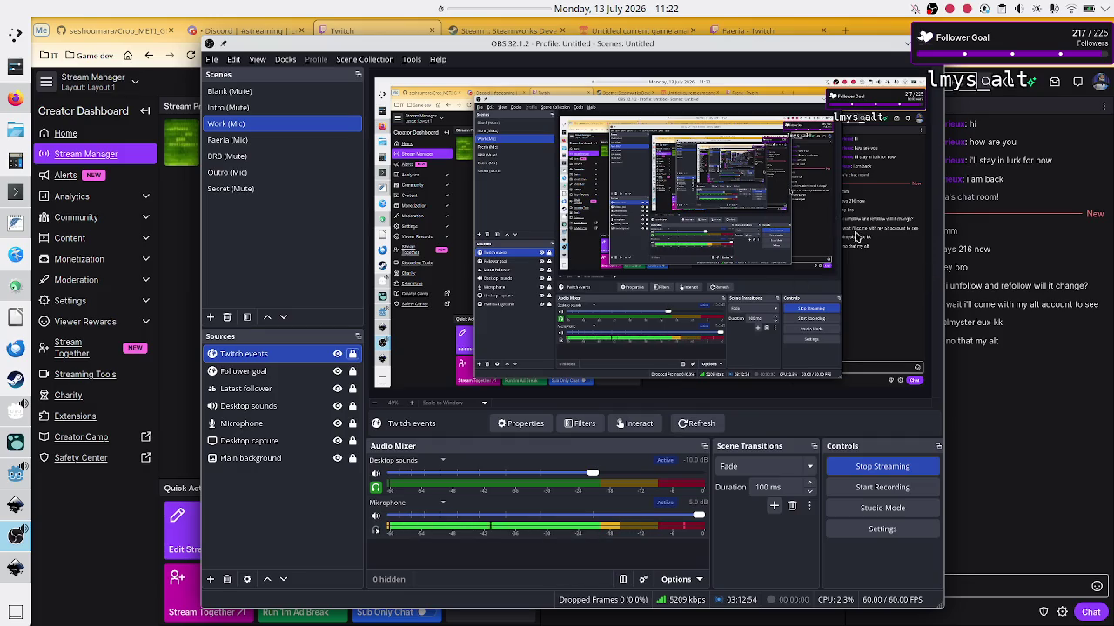
Hide OBS, reopen it from the dock, nudge the window slightly, then hide it again.
{"action": "key", "text": "alt+Tab"}
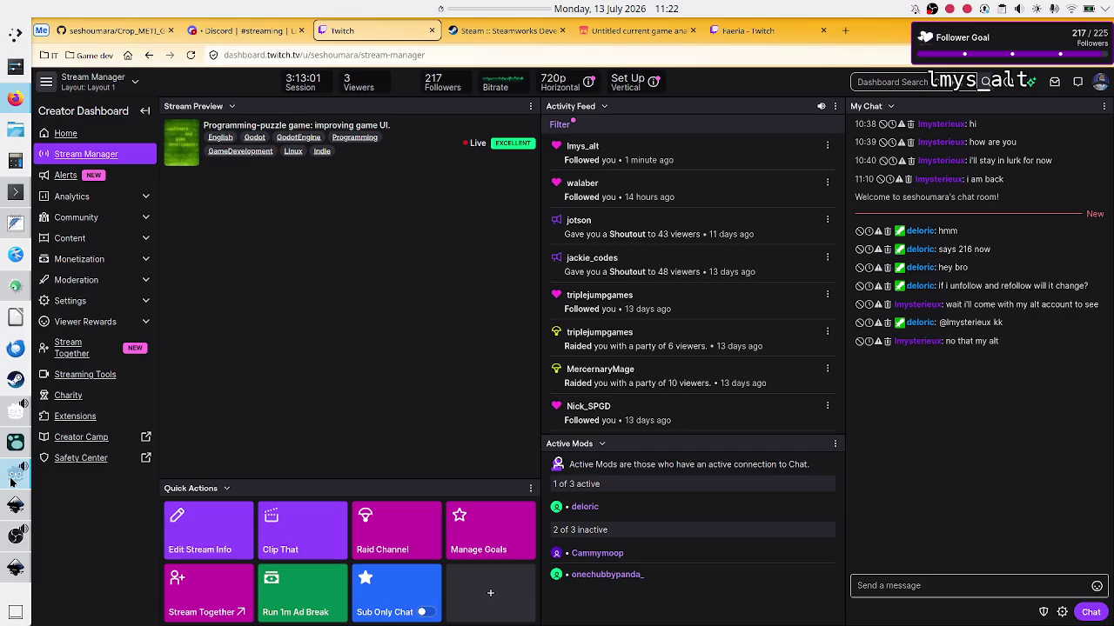
{"action": "mouse_move", "coordinate": [12, 482]}
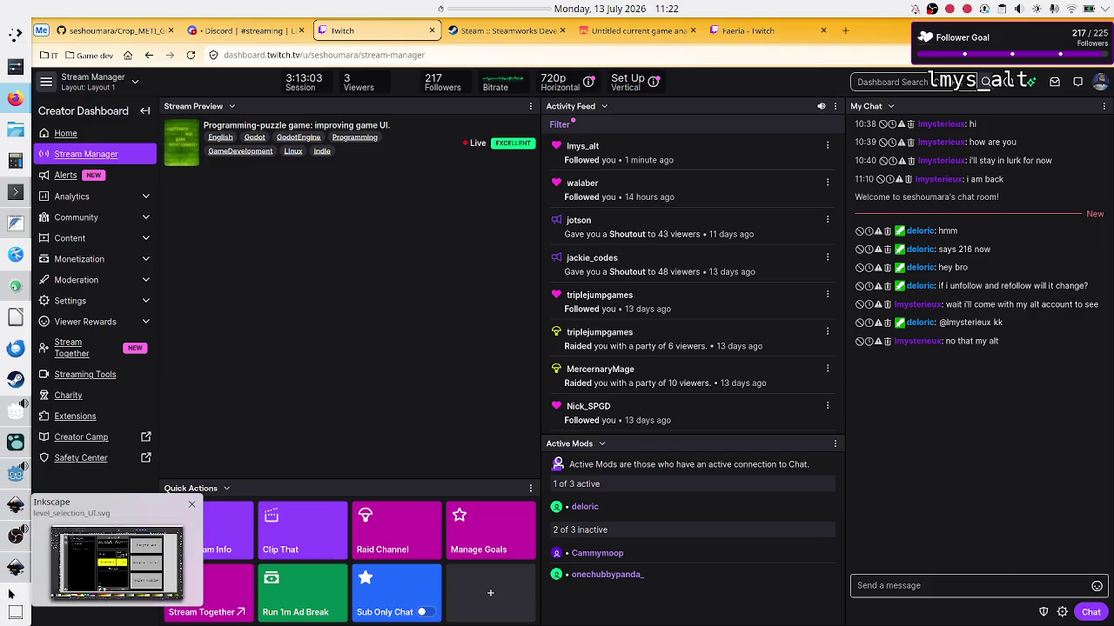
{"action": "left_click", "coordinate": [15, 534]}
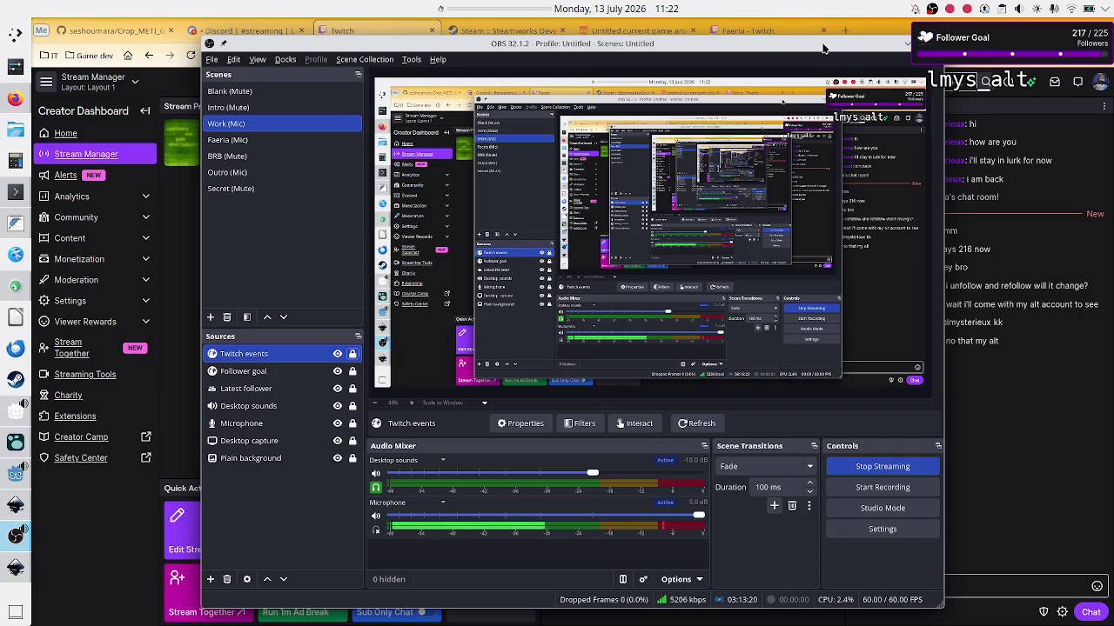
{"action": "mouse_move", "coordinate": [821, 45]}
{"action": "left_mouse_down"}
{"action": "mouse_move", "coordinate": [831, 35]}
{"action": "mouse_move", "coordinate": [828, 48]}
{"action": "left_mouse_up"}
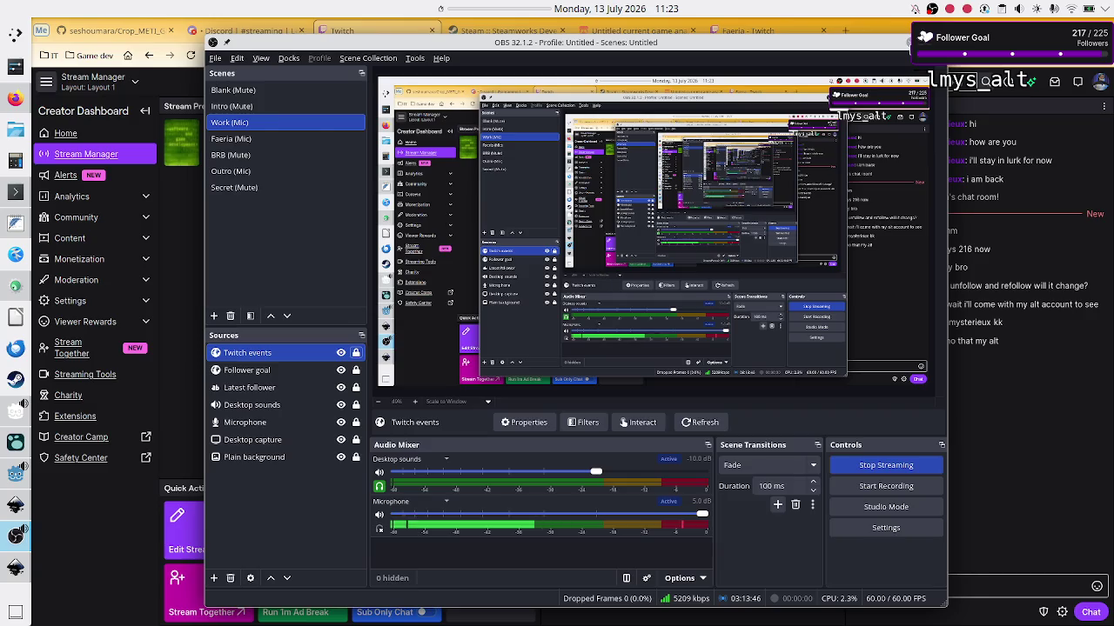
{"action": "key", "text": "alt+Tab"}
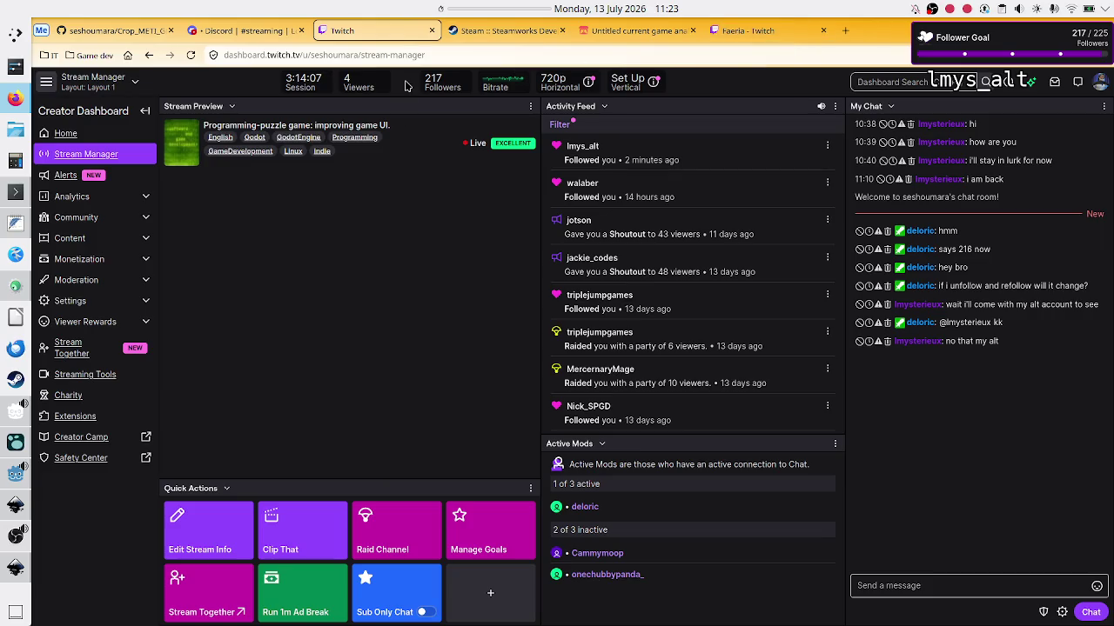
Switch Firefox to Discord's #streaming channel showing the 13–18 July stream schedule image.
{"action": "mouse_move", "coordinate": [532, 83]}
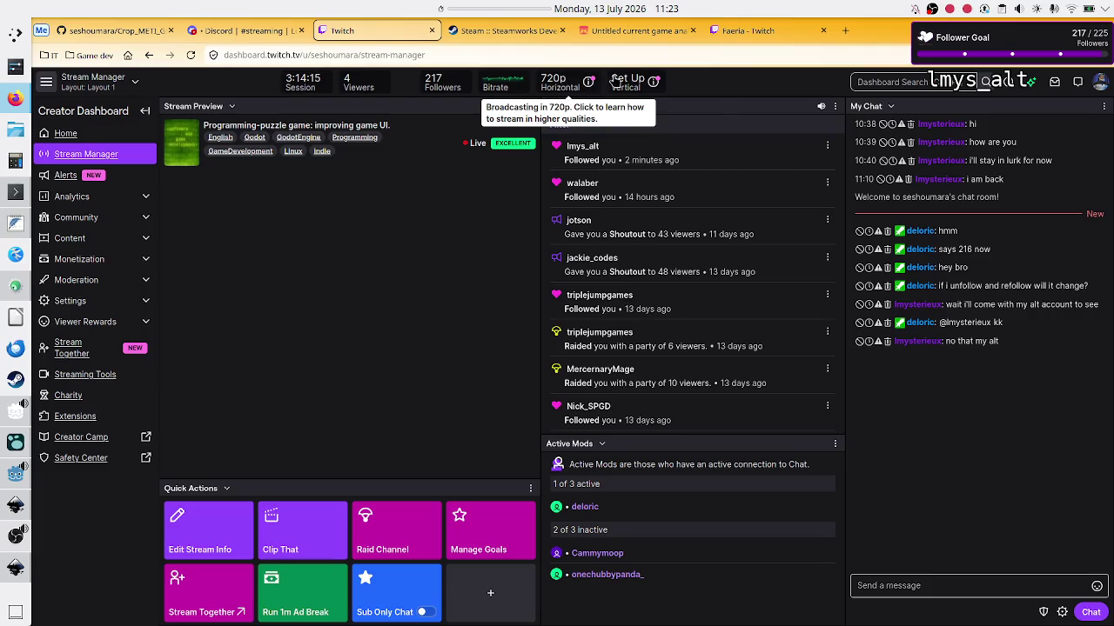
{"action": "mouse_move", "coordinate": [616, 80]}
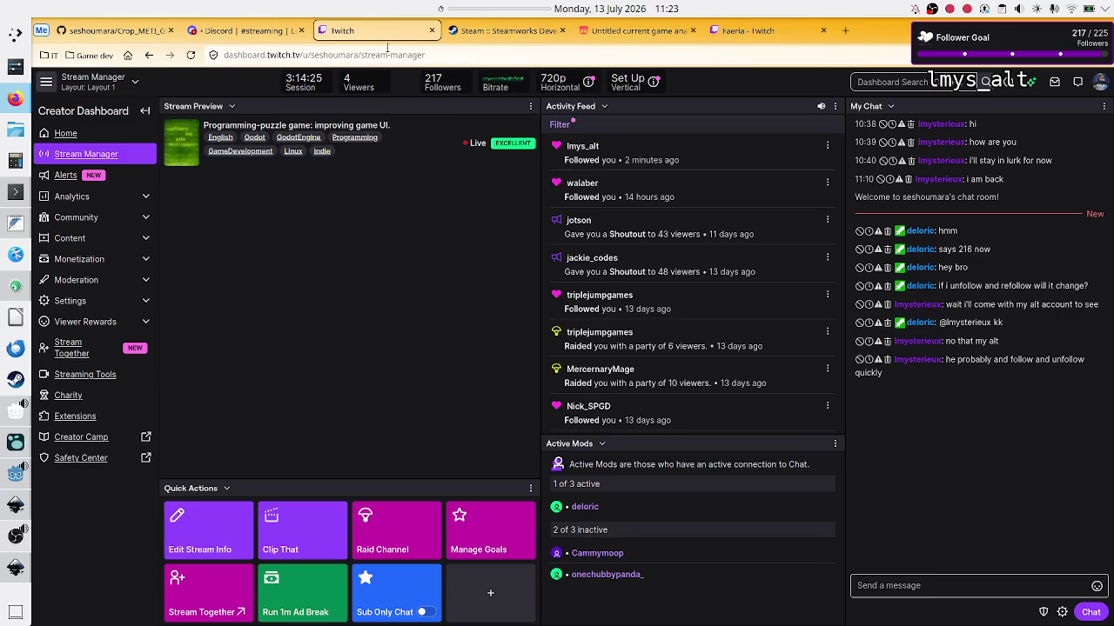
{"action": "left_click", "coordinate": [272, 31]}
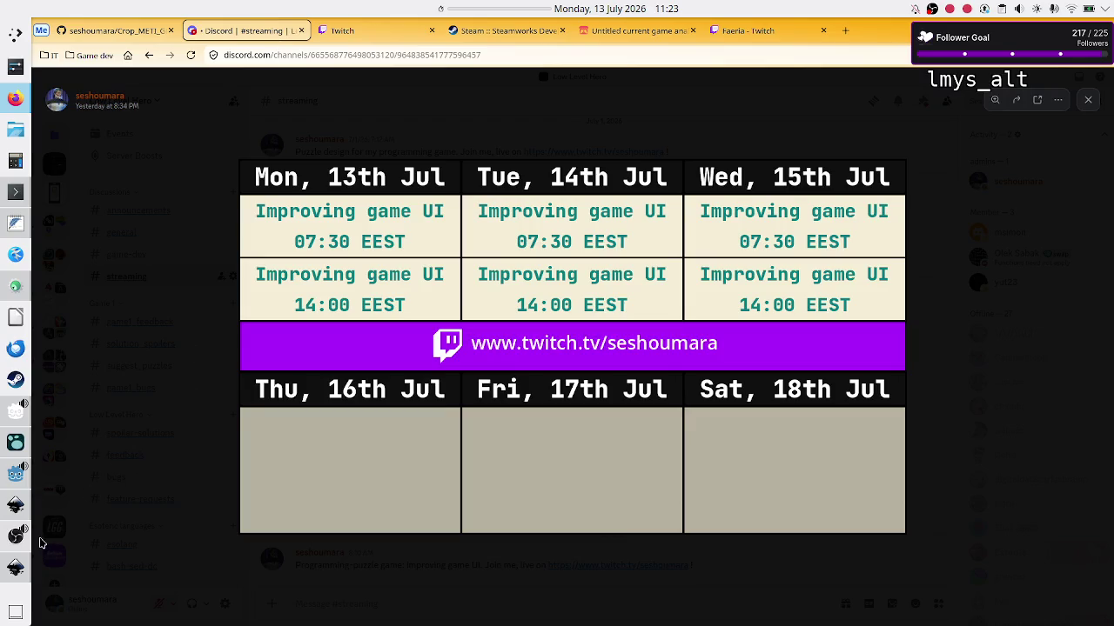
Bring the Konsole get_last_follower.sh watch session, refreshing every 99 seconds, to the front.
{"action": "left_click", "coordinate": [15, 479]}
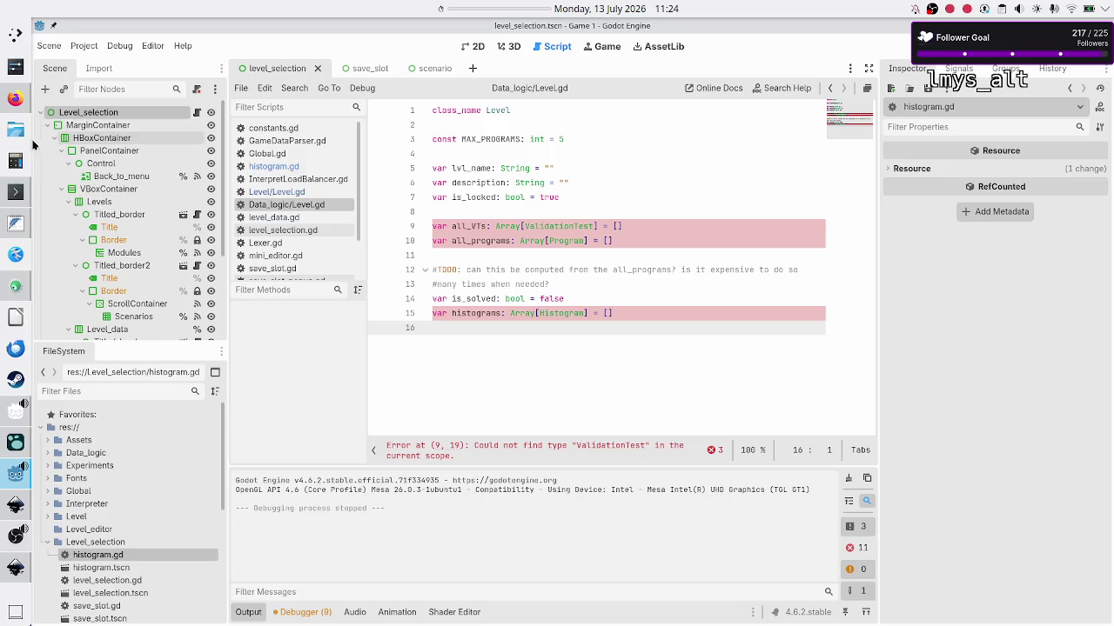
{"action": "left_click", "coordinate": [15, 193]}
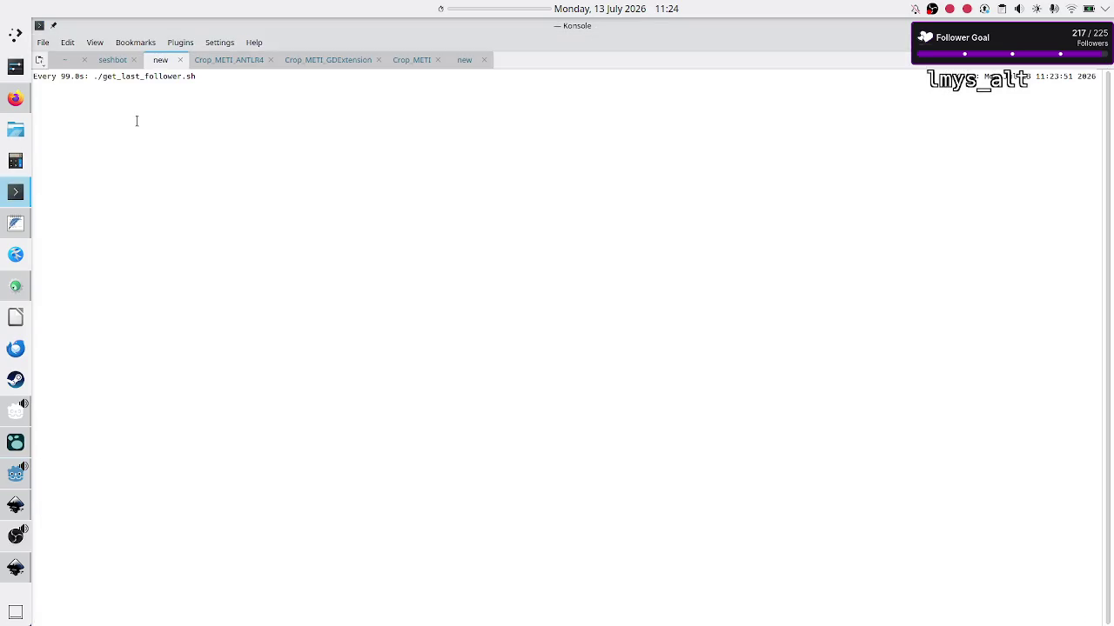
{"action": "left_click_drag", "start_coordinate": [57, 77], "coordinate": [75, 76]}
{"action": "double_click", "coordinate": [137, 78]}
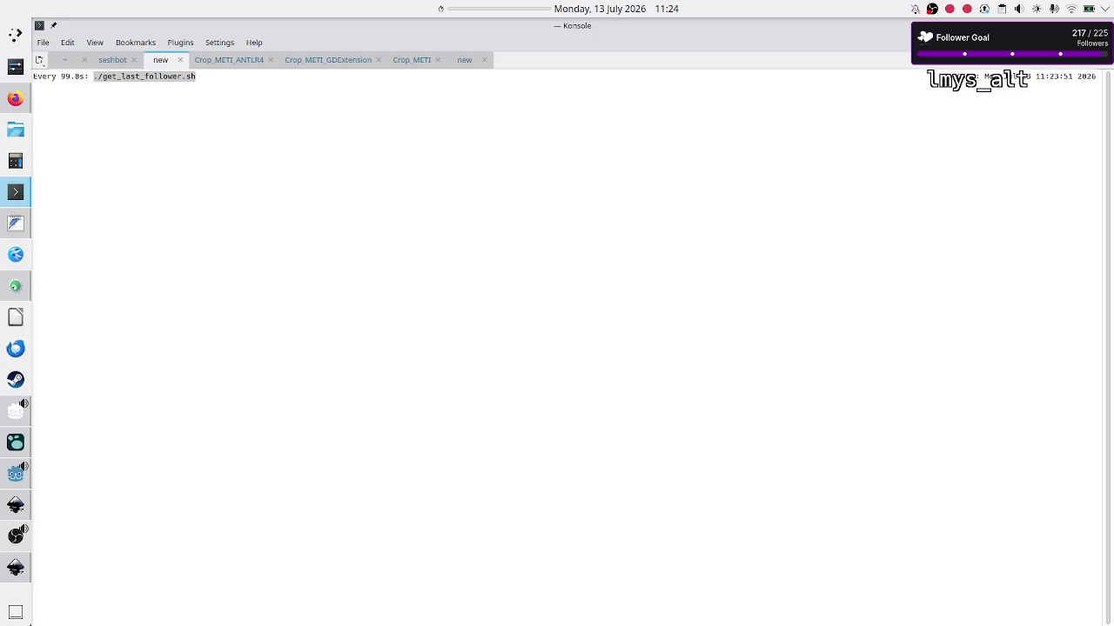
{"action": "mouse_move", "coordinate": [0, 0]}
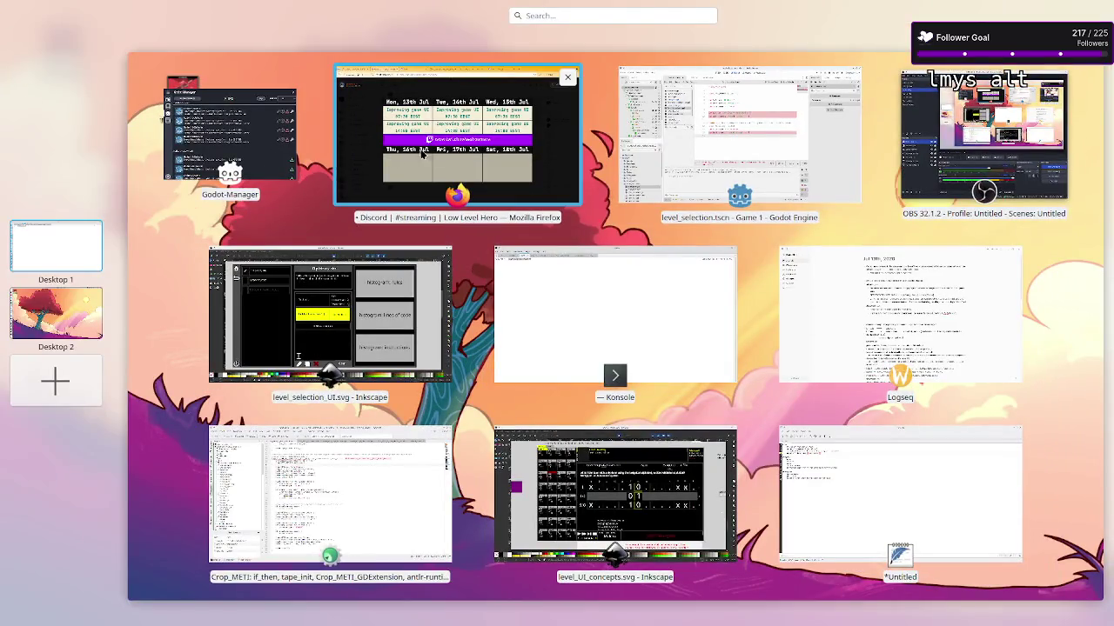
{"action": "left_click", "coordinate": [470, 150]}
{"action": "left_click", "coordinate": [393, 33]}
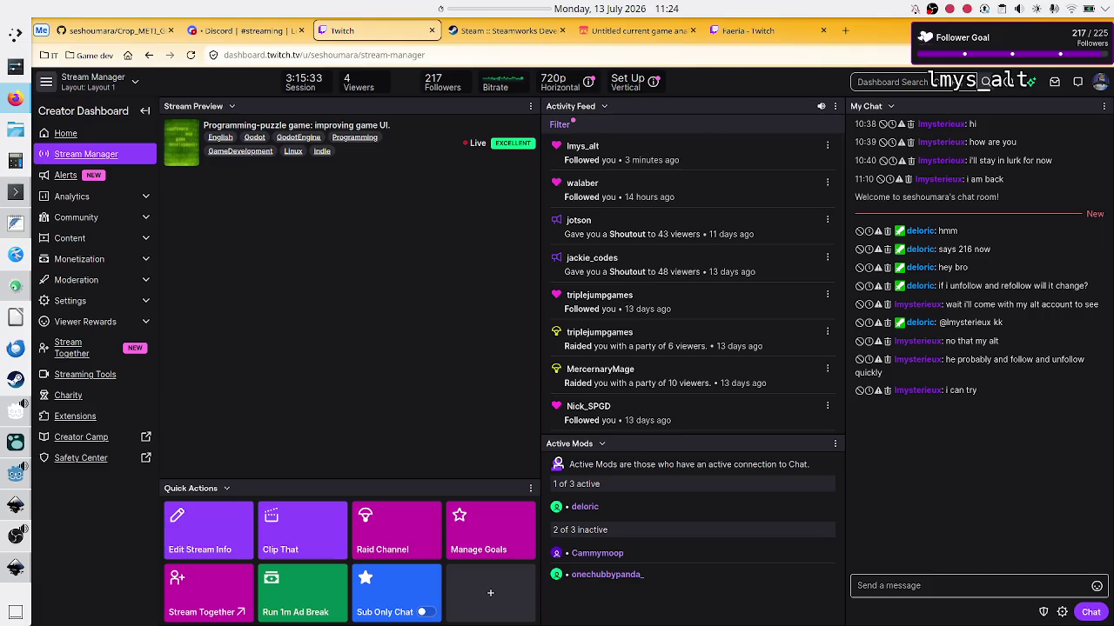
{"action": "left_click", "coordinate": [202, 32]}
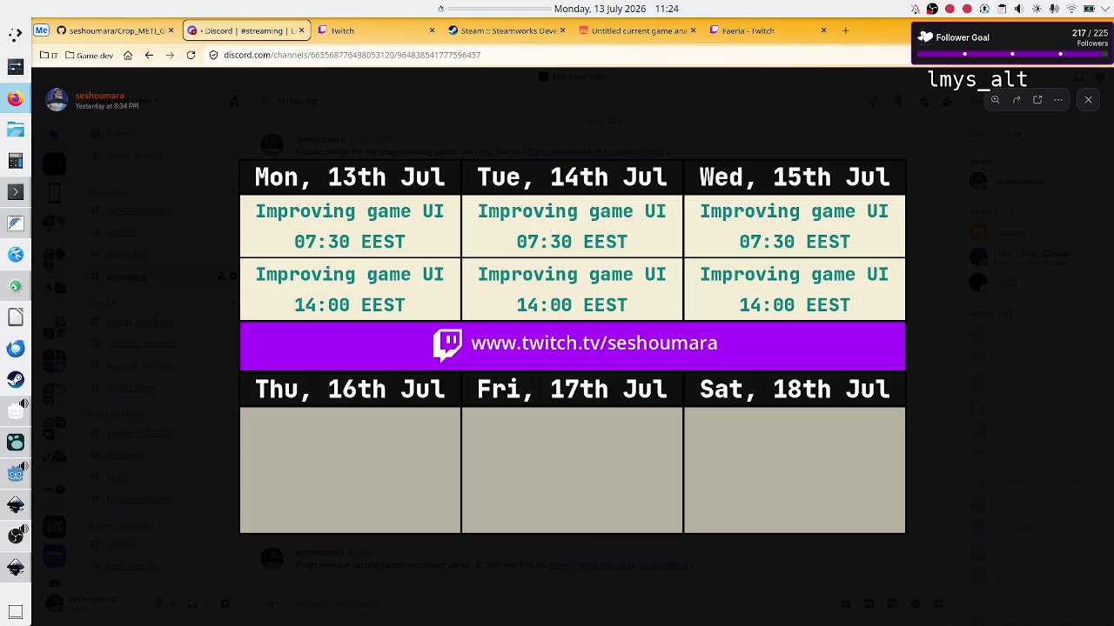
{"action": "key", "text": "alt+Tab"}
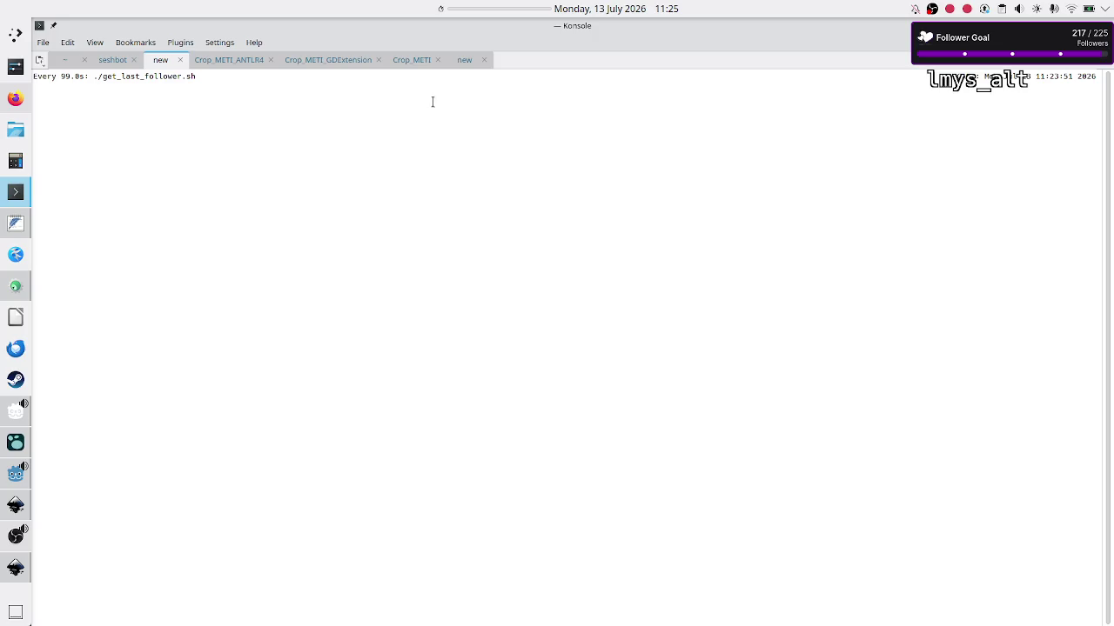
Rerun cat last_follower.txt in the extra 'new' tab to show the latest follower.
{"action": "left_click", "coordinate": [464, 61]}
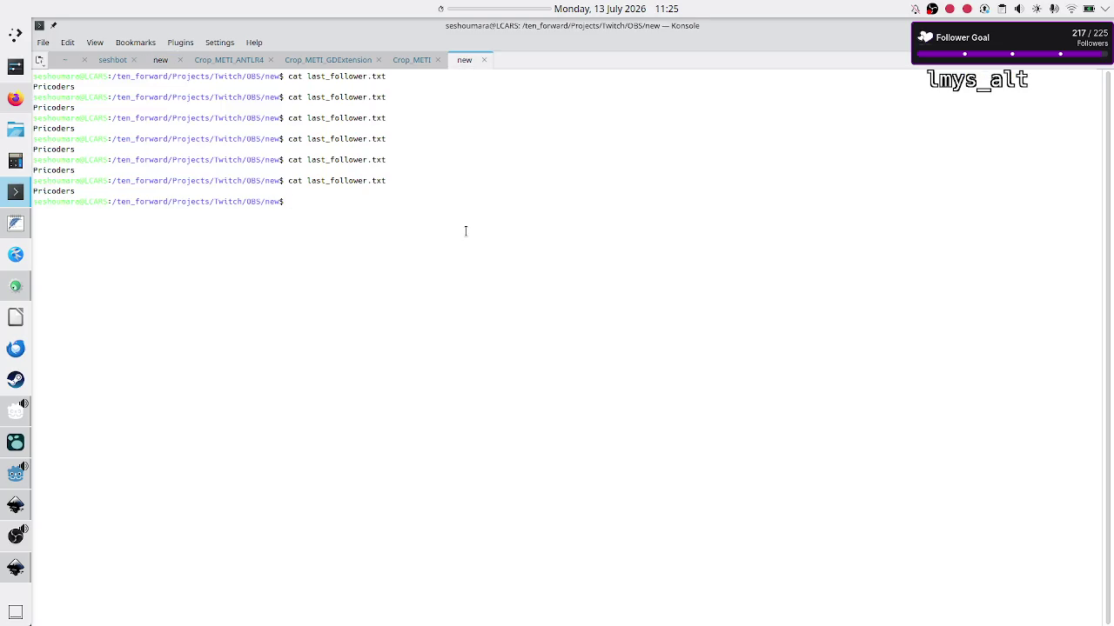
{"action": "key", "text": "Return"}
{"action": "key", "text": "Up"}
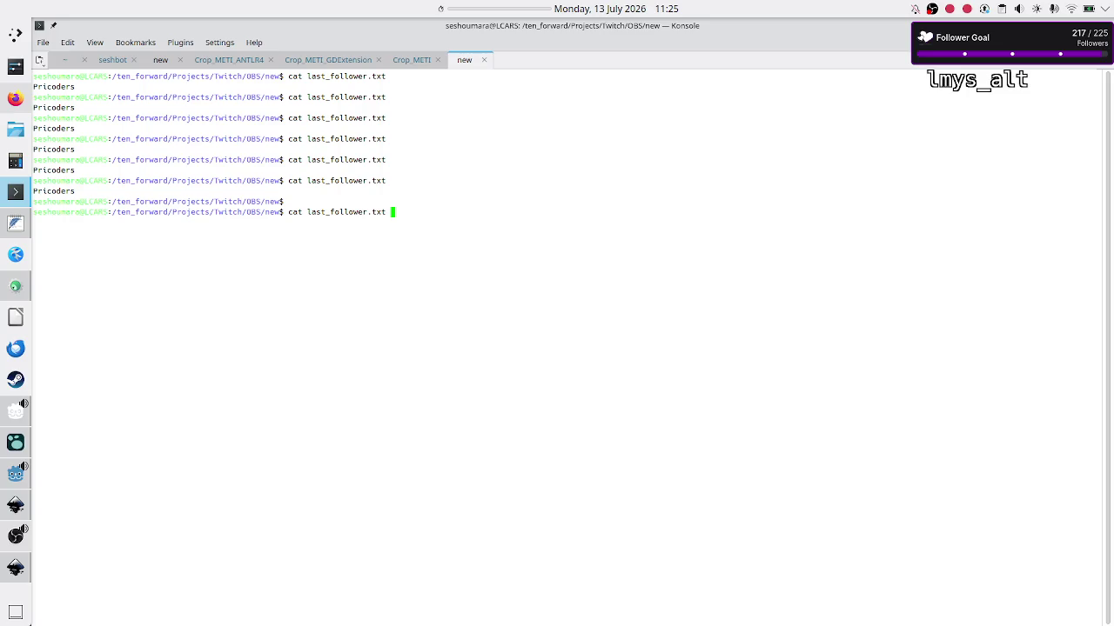
{"action": "key", "text": "Return"}
Close that tab with exit and return to Godot's Level.gd script.
{"action": "type", "text": "exi"}
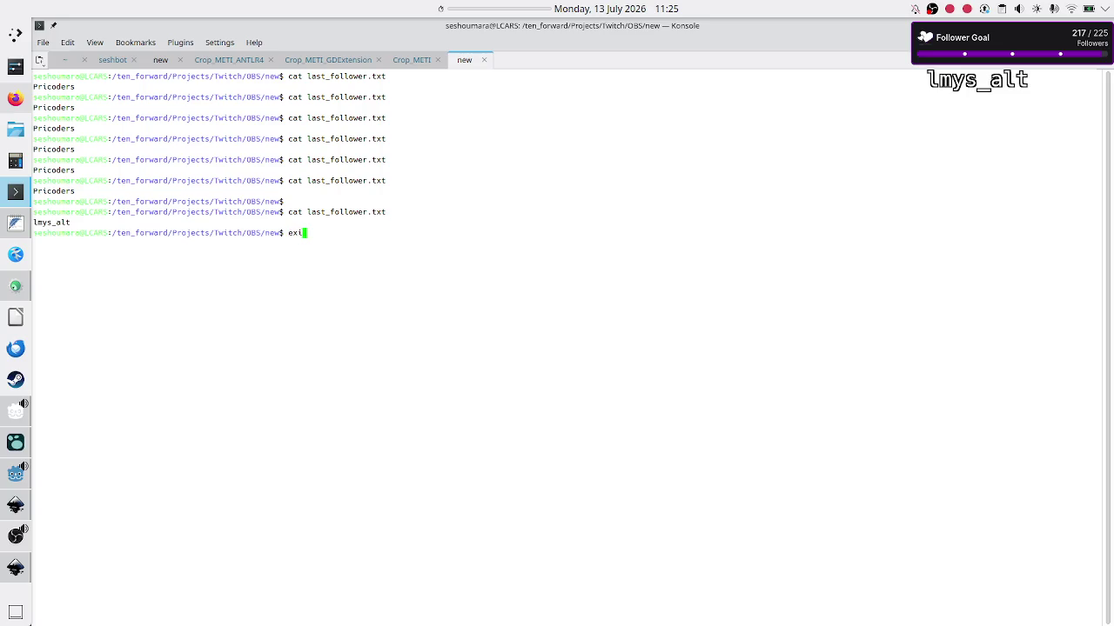
{"action": "type", "text": "t"}
{"action": "key", "text": "Return"}
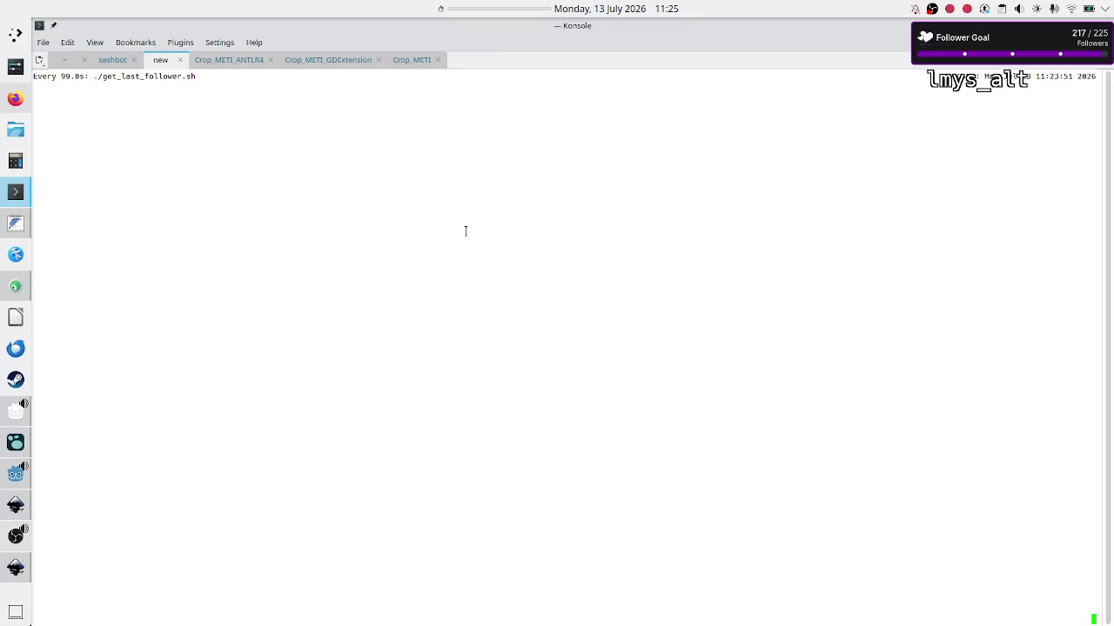
{"action": "left_click", "coordinate": [411, 65]}
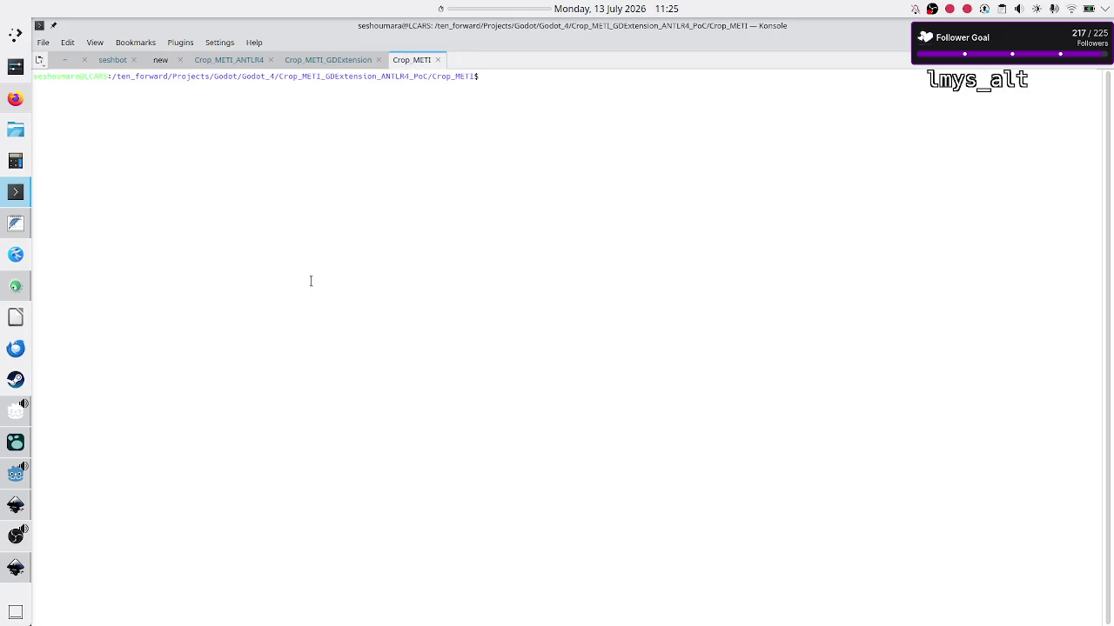
{"action": "left_click", "coordinate": [16, 474]}
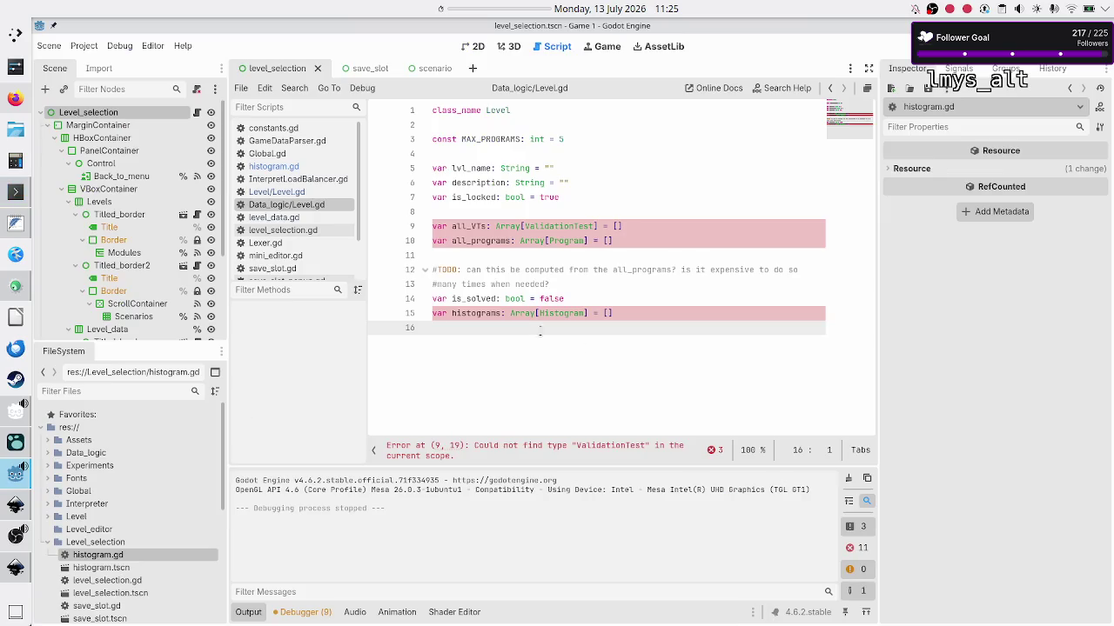
Note the undefined ValidationTest and Program types, then create script Program.gd in Data_logic.
{"action": "double_click", "coordinate": [554, 226]}
{"action": "double_click", "coordinate": [570, 240]}
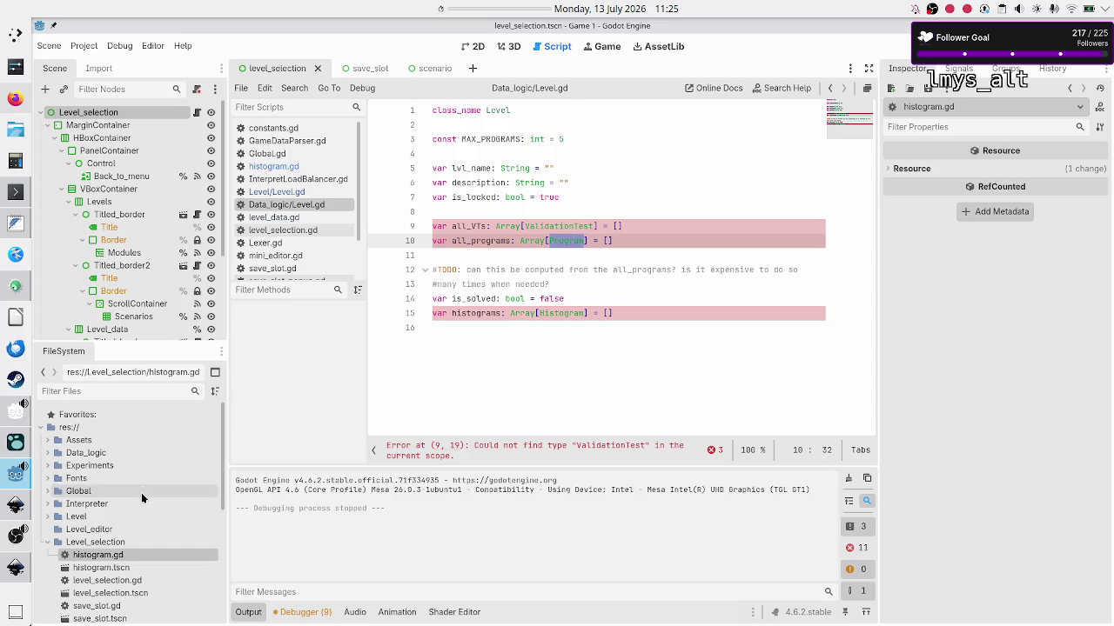
{"action": "left_click", "coordinate": [47, 453]}
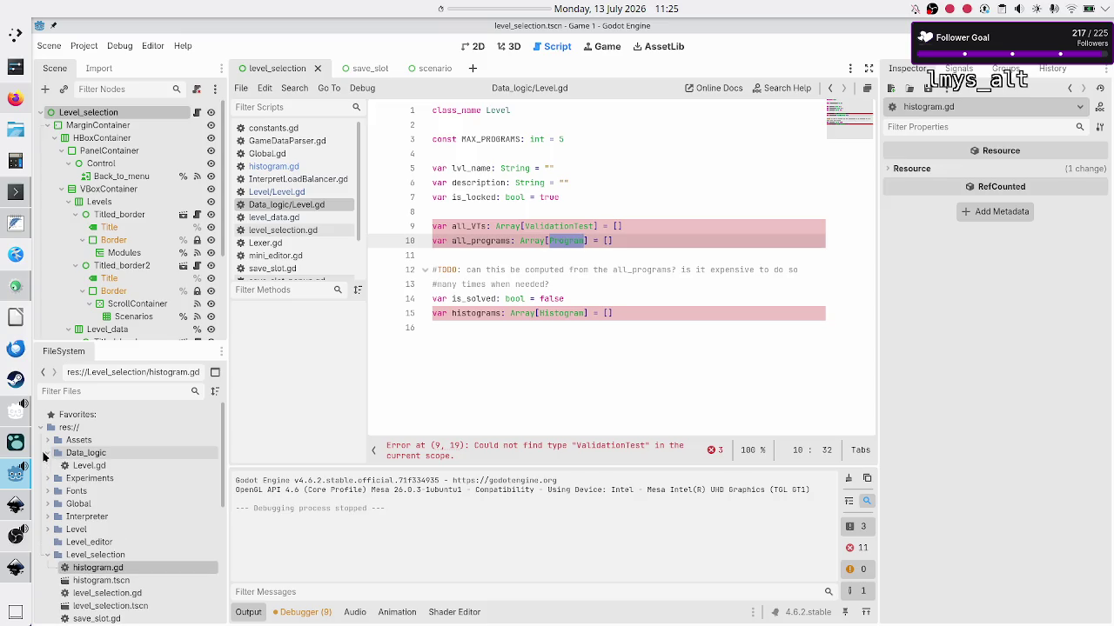
{"action": "left_click", "coordinate": [47, 555]}
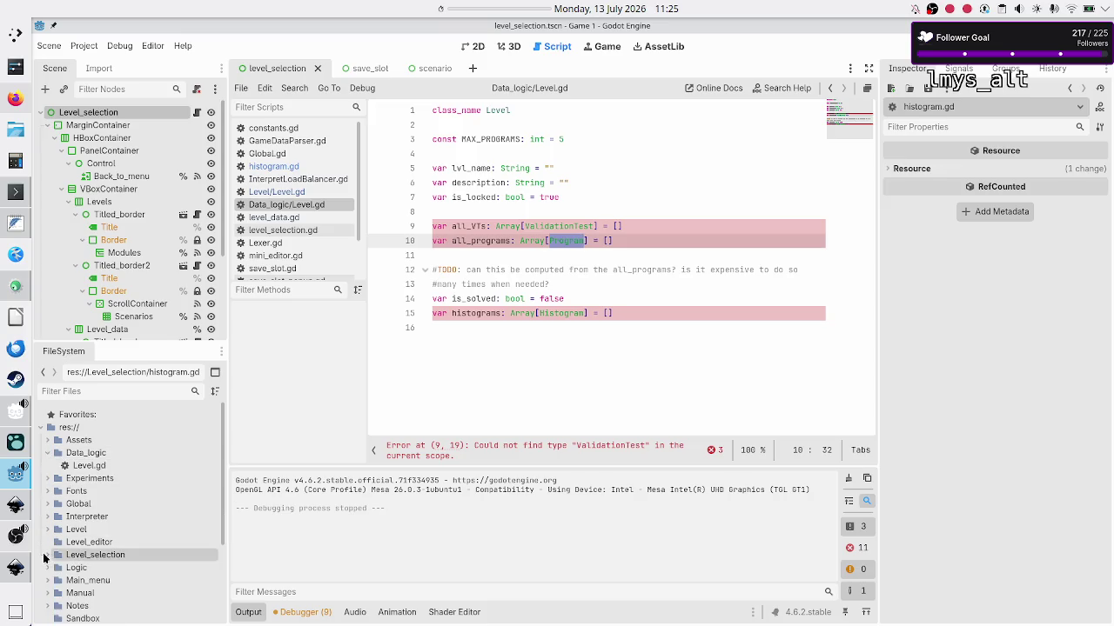
{"action": "right_click", "coordinate": [106, 453]}
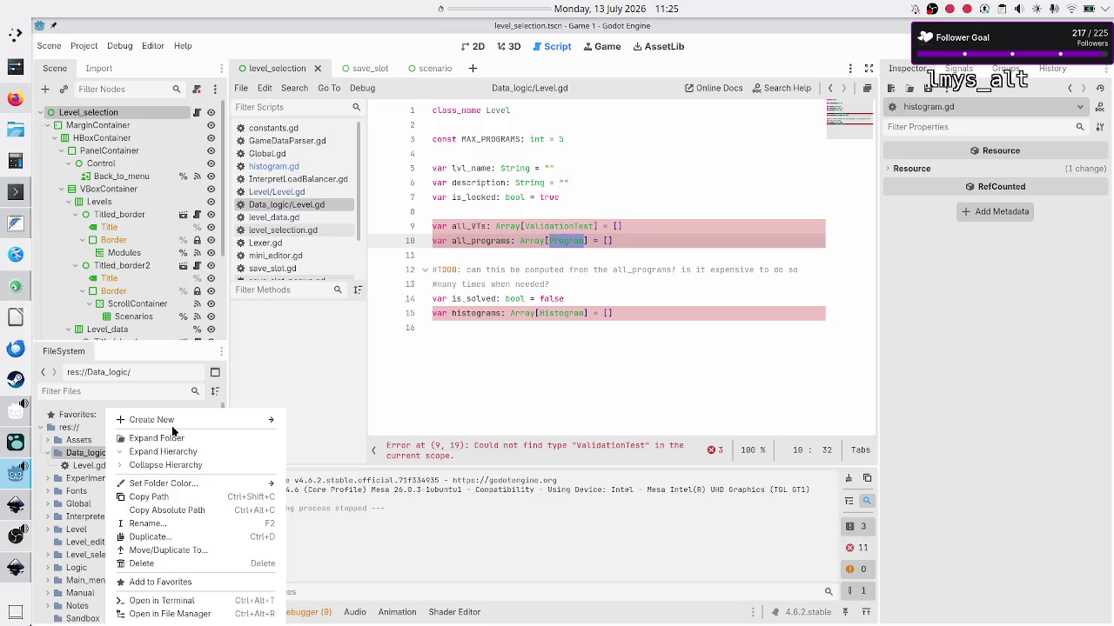
{"action": "mouse_move", "coordinate": [206, 420]}
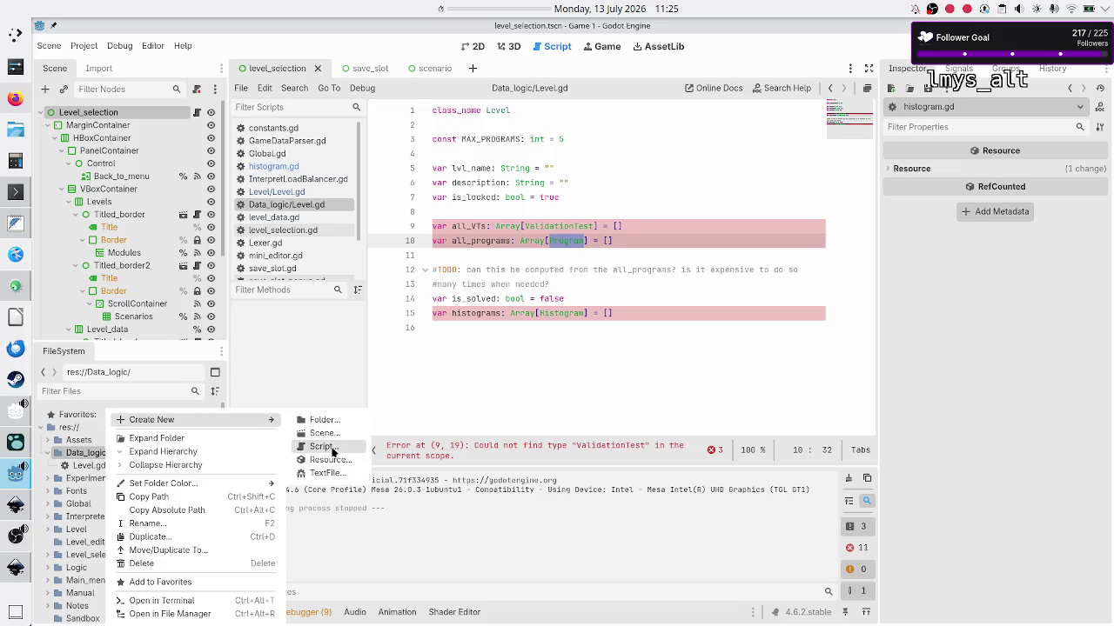
{"action": "left_click", "coordinate": [335, 449]}
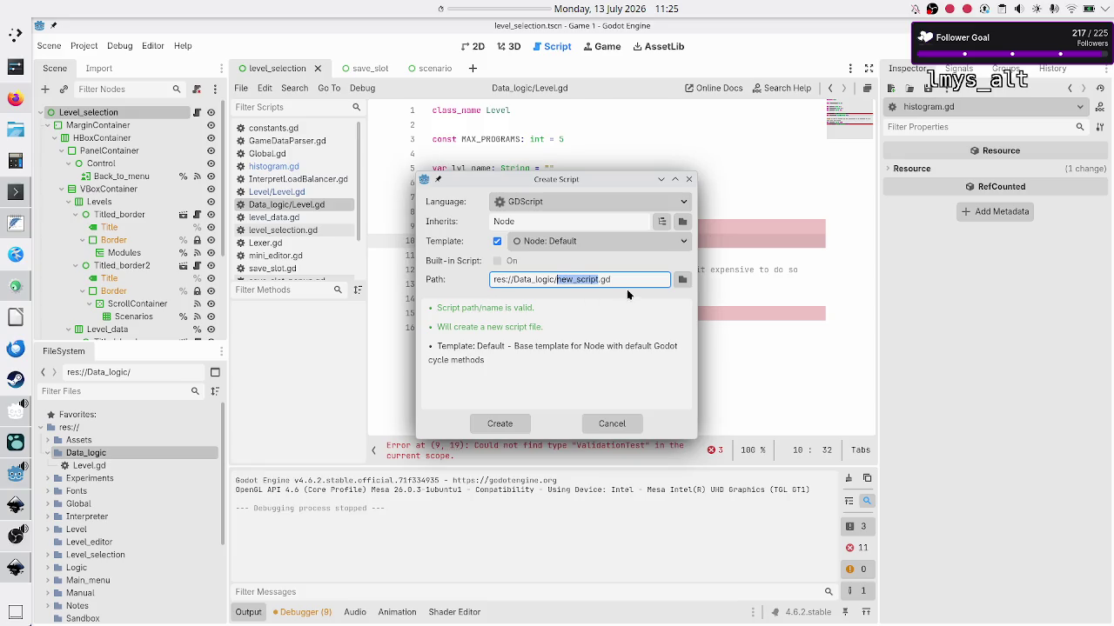
{"action": "type", "text": "Program"}
{"action": "left_click", "coordinate": [510, 425]}
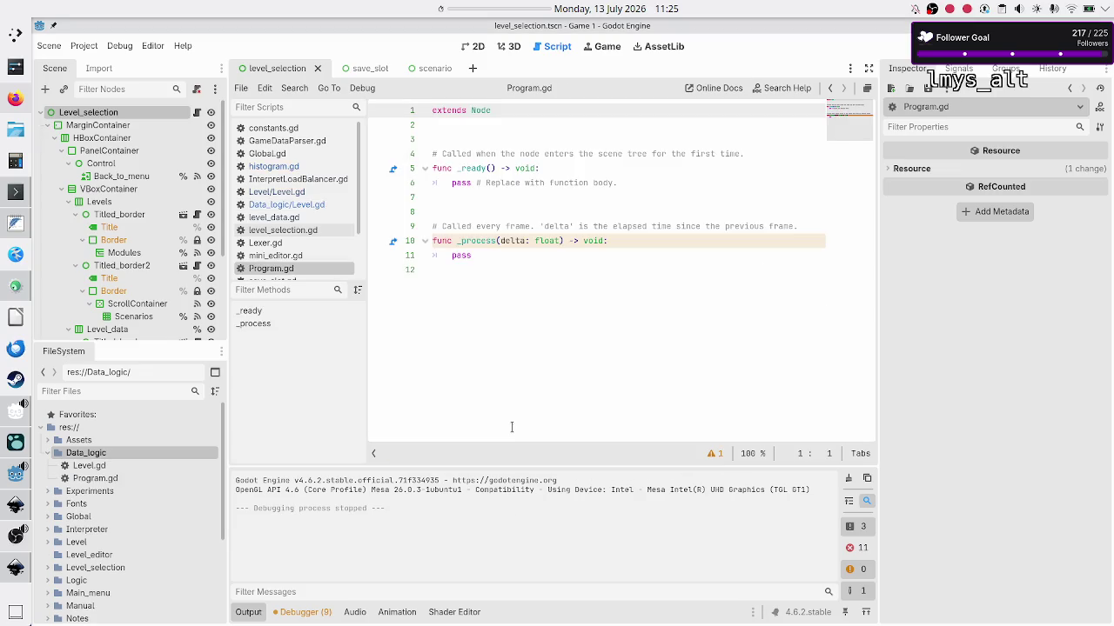
Replace the default template in Program.gd with the single line class_name Program.
{"action": "left_click", "coordinate": [524, 120]}
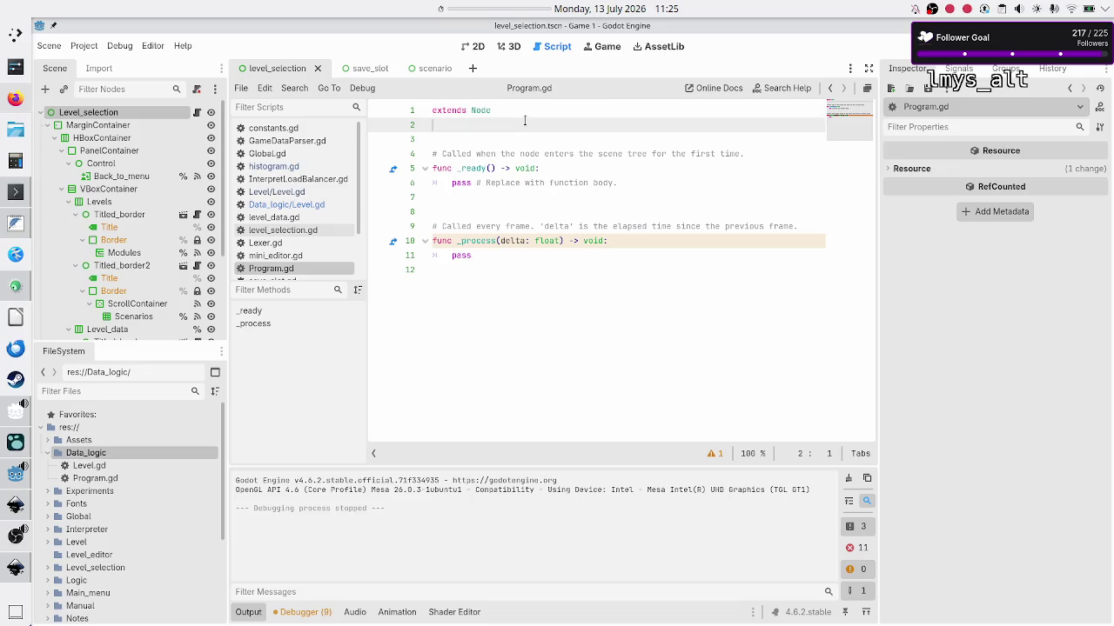
{"action": "key", "text": "Up"}
{"action": "key", "text": "shift+Down"}
{"action": "key", "text": "shift+Down"}
{"action": "key", "text": "shift+Down"}
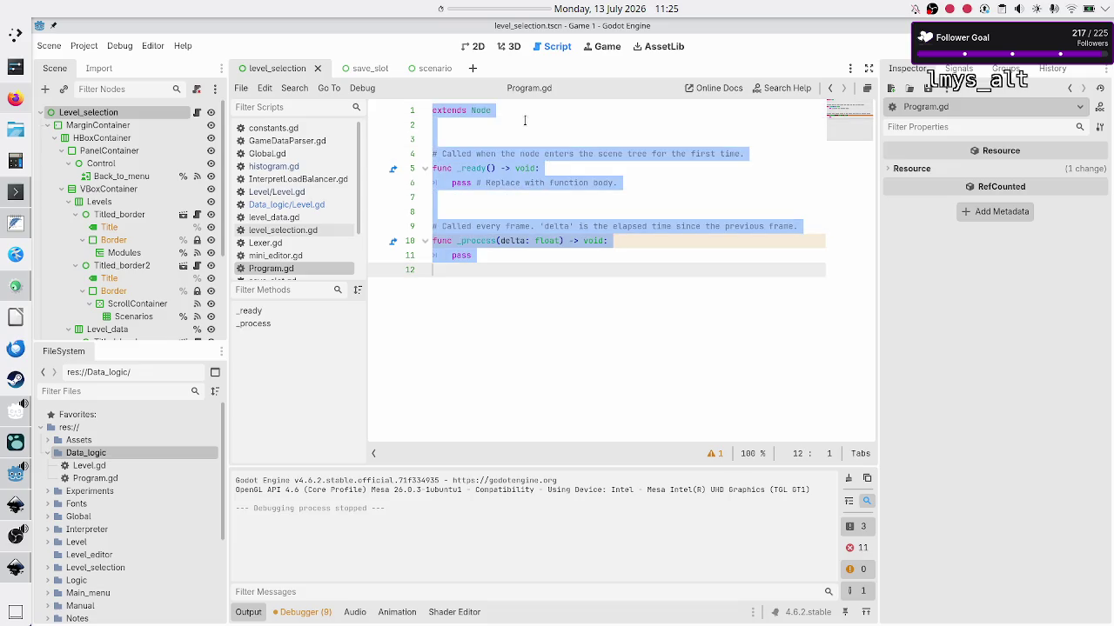
{"action": "key", "text": "BackSpace"}
{"action": "type", "text": "class_na"}
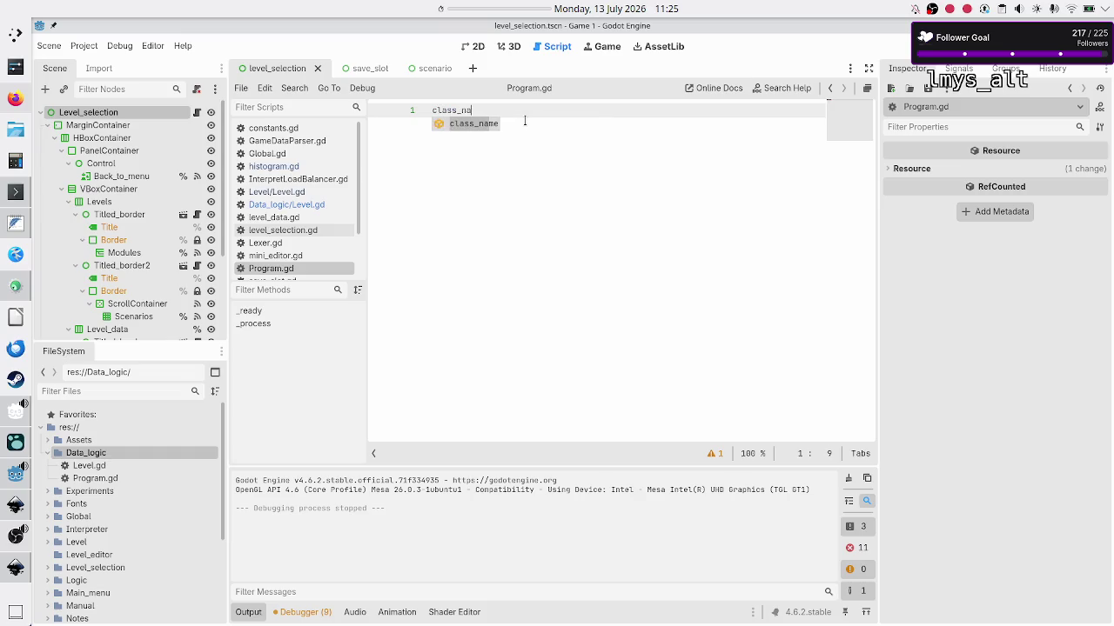
{"action": "key", "text": "Return"}
{"action": "type", "text": "Program"}
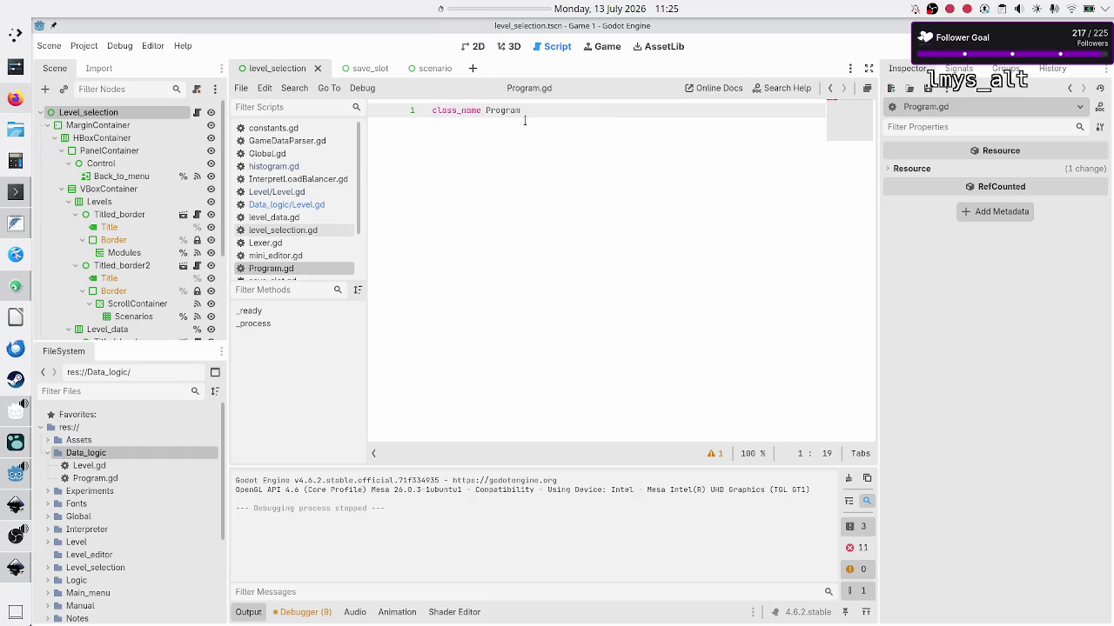
{"action": "key", "text": "Return"}
{"action": "key", "text": "Return"}
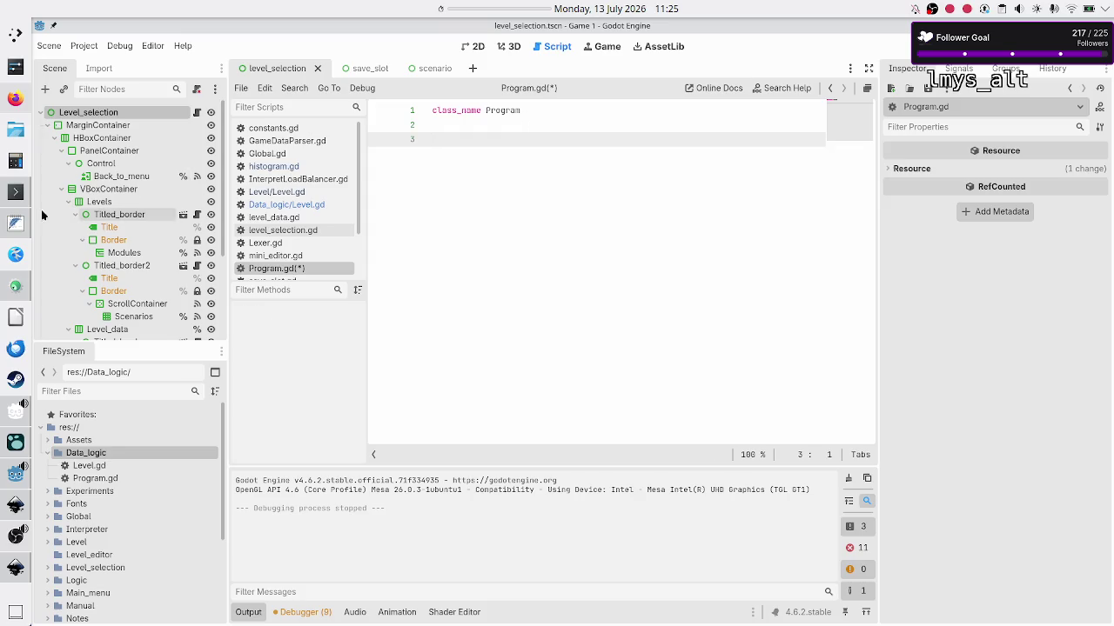
Select the Program field lines, name through histogram, in the FeatherPad notes.
{"action": "left_click", "coordinate": [15, 223]}
{"action": "left_click", "coordinate": [242, 182]}
{"action": "key", "text": "Up"}
{"action": "key", "text": "Up"}
{"action": "key", "text": "Up"}
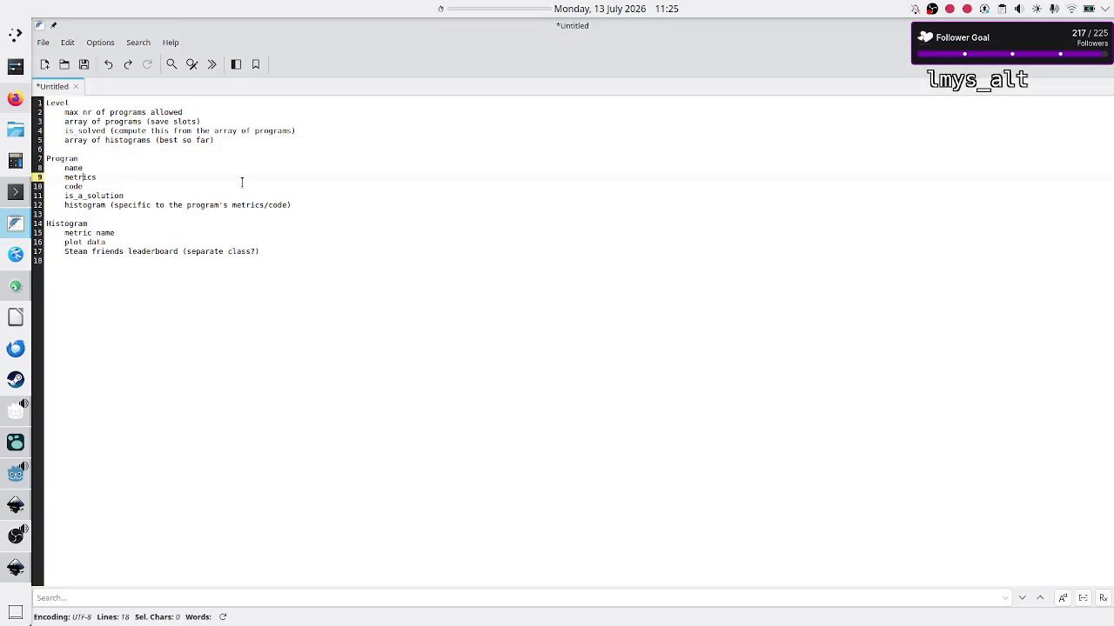
{"action": "key", "text": "Down"}
{"action": "key", "text": "shift+Down"}
{"action": "key", "text": "shift+Down"}
{"action": "key", "text": "shift+Down"}
{"action": "key", "text": "shift+End"}
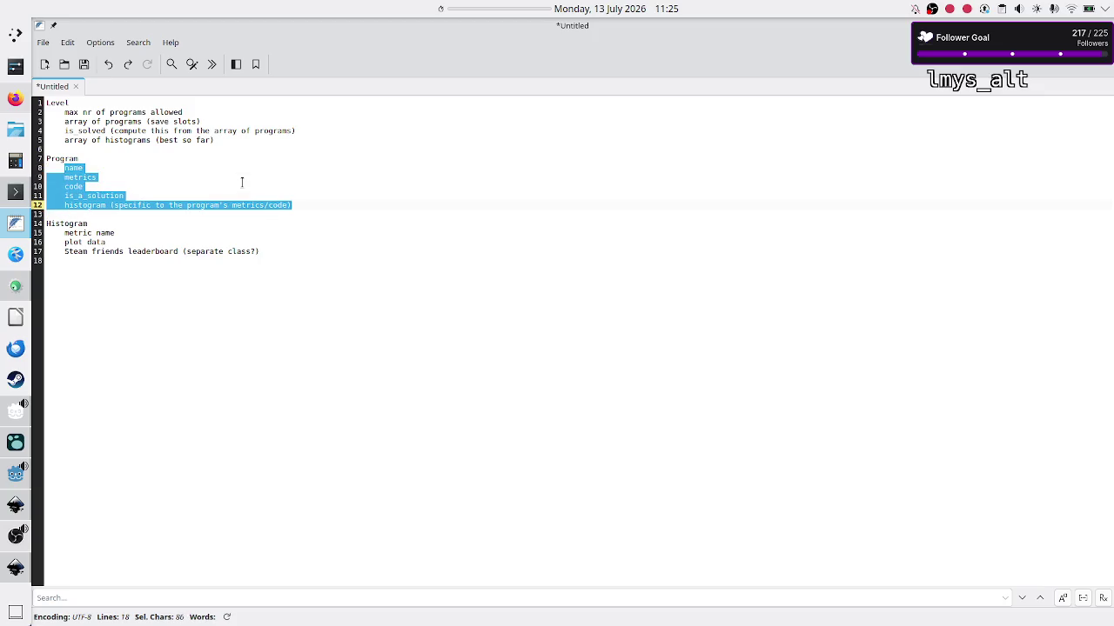
Copy the Program field lines and paste them into Program.gd.
{"action": "key", "text": "ctrl+c"}
{"action": "key", "text": "alt+Tab"}
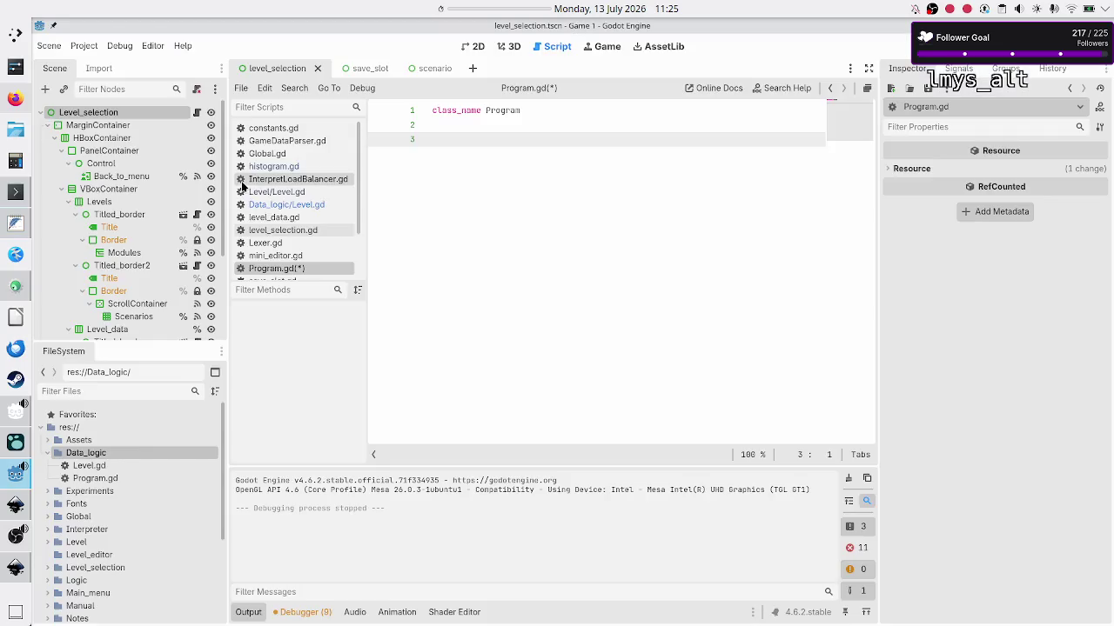
{"action": "key", "text": "ctrl+v"}
Turn the first field into var save_name: String = "" and unindent the metrics line.
{"action": "key", "text": "Up"}
{"action": "key", "text": "Up"}
{"action": "key", "text": "Up"}
{"action": "key", "text": "Up"}
{"action": "key", "text": "Home"}
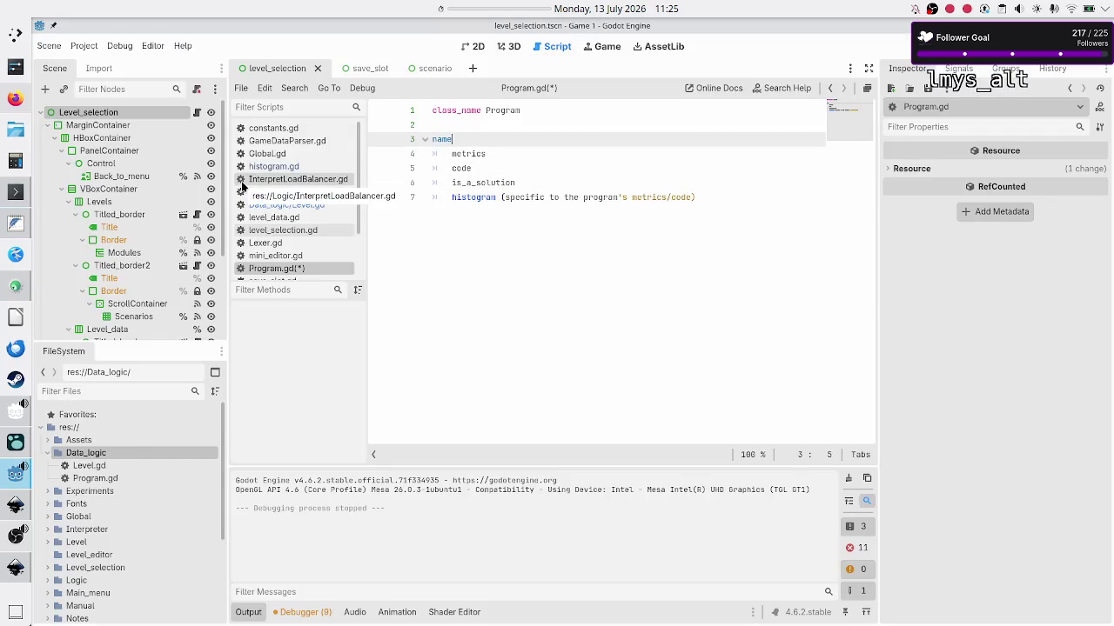
{"action": "type", "text": "var"}
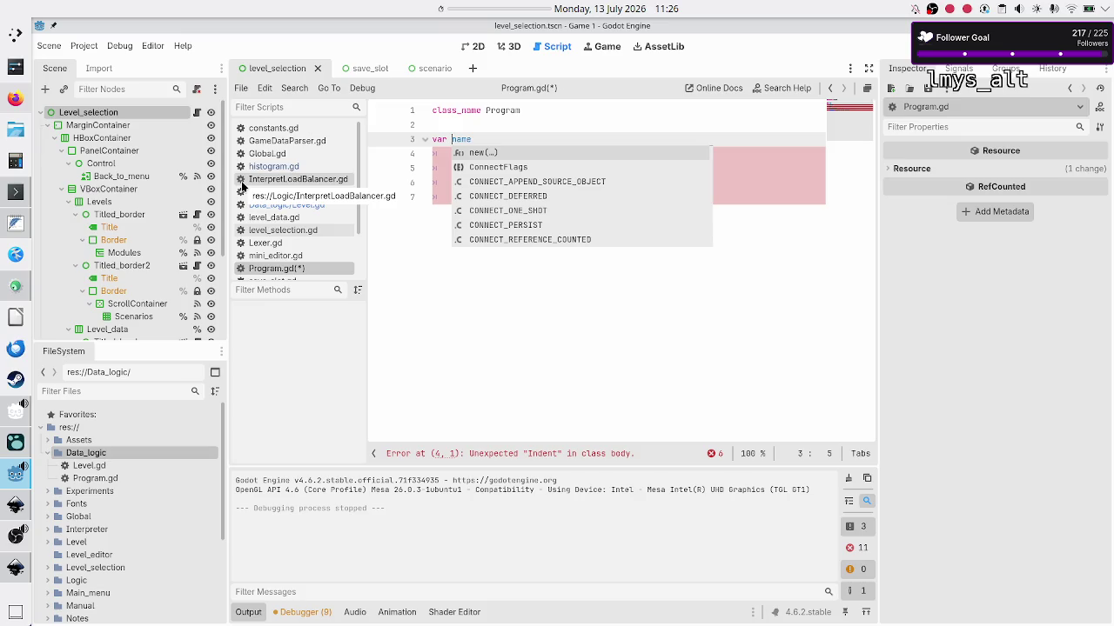
{"action": "type", "text": "save"}
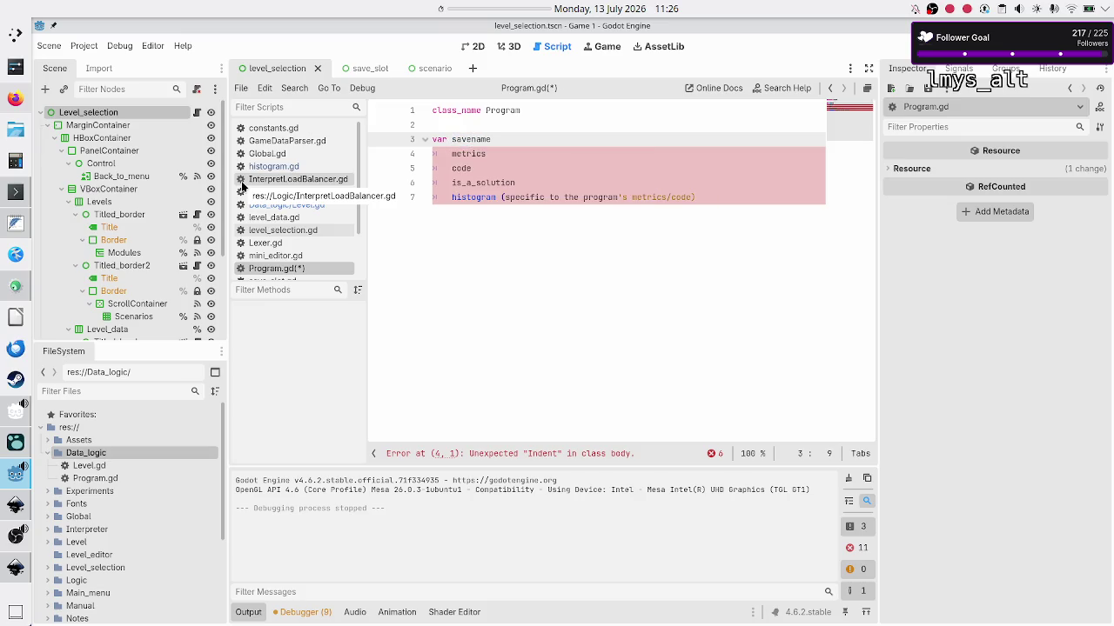
{"action": "type", "text": "_name: "}
{"action": "type", "text": "String = \"\""}
{"action": "key", "text": "Right"}
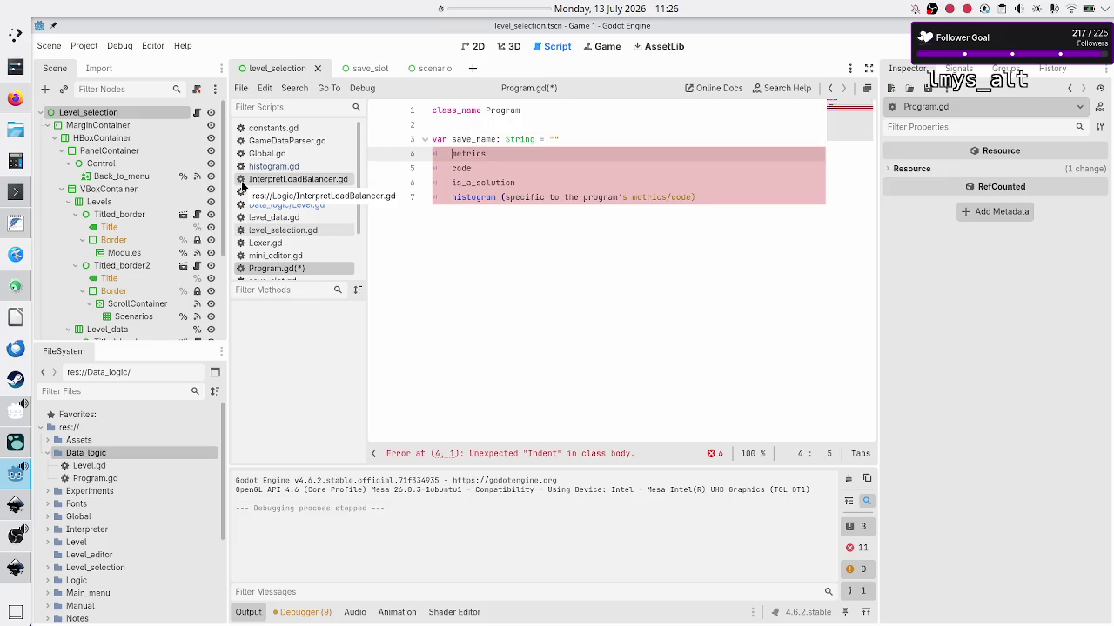
{"action": "key", "text": "BackSpace"}
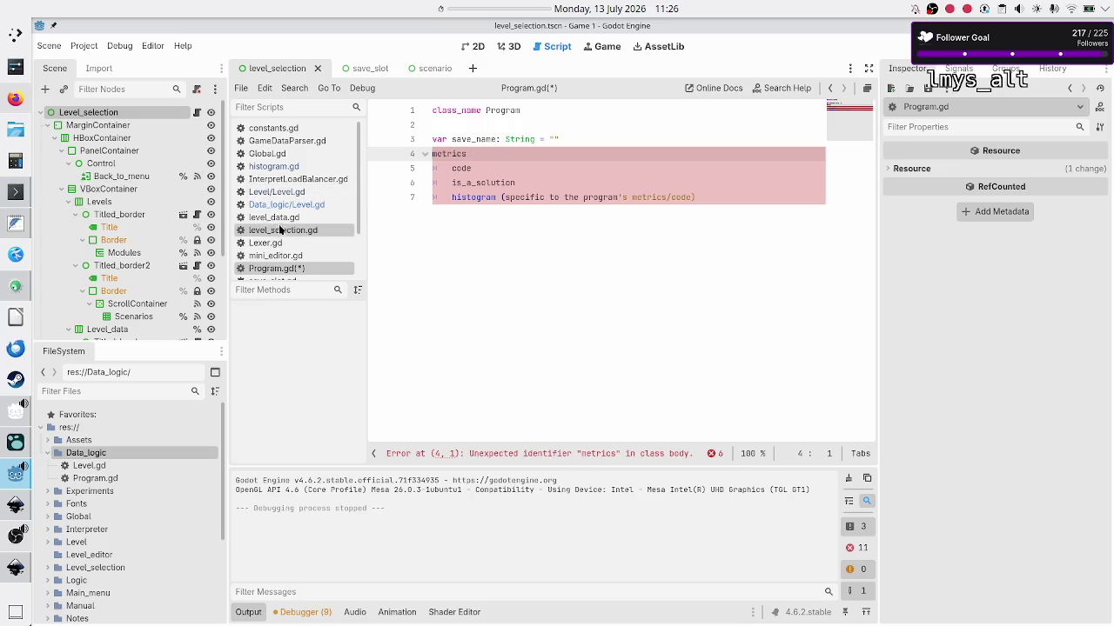
Copy the commented #0 example entry from SAVE_SLOTS in level_data.gd, then return to Program.gd.
{"action": "left_click", "coordinate": [299, 216]}
{"action": "scroll", "coordinate": [518, 311], "scroll_direction": "down", "scroll_amount": 20}
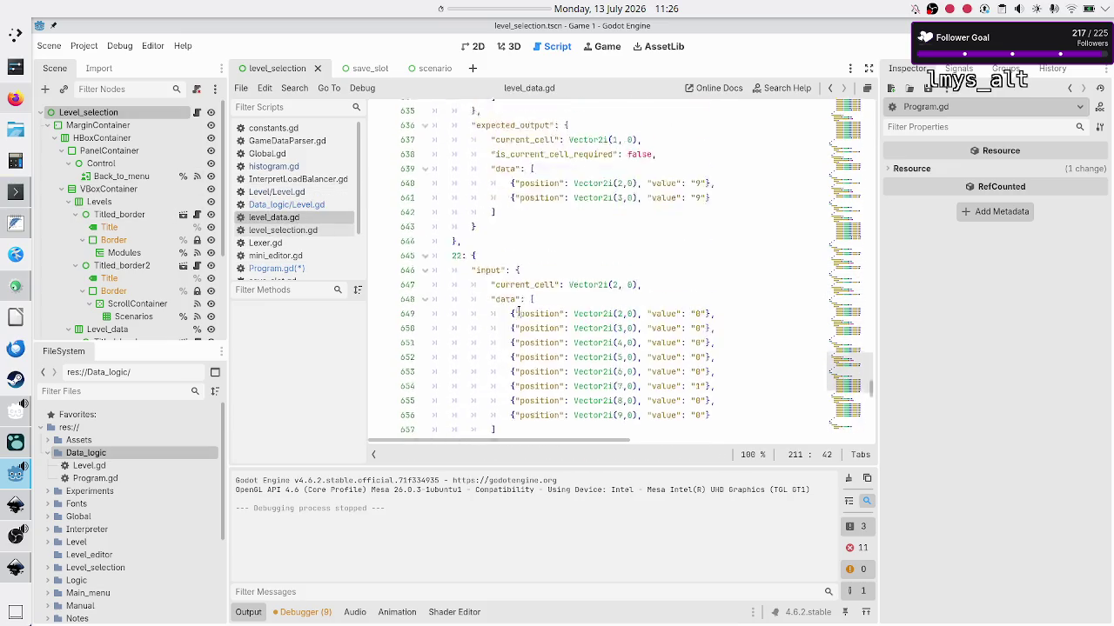
{"action": "scroll", "coordinate": [518, 312], "scroll_direction": "down", "scroll_amount": 20}
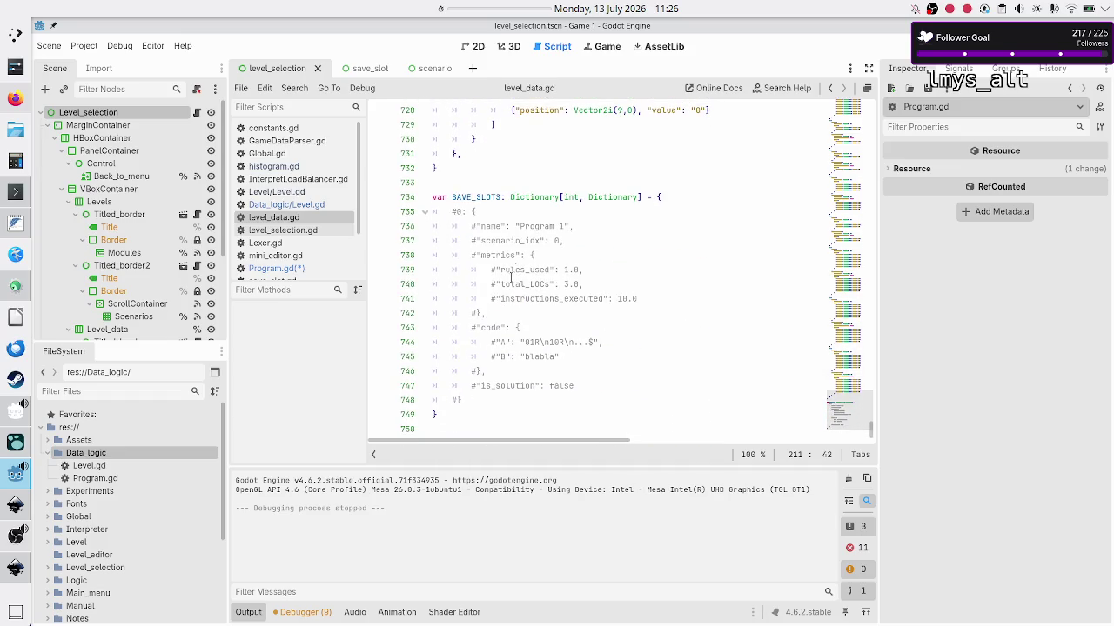
{"action": "left_click", "coordinate": [549, 226]}
{"action": "key", "text": "Up"}
{"action": "key", "text": "Home"}
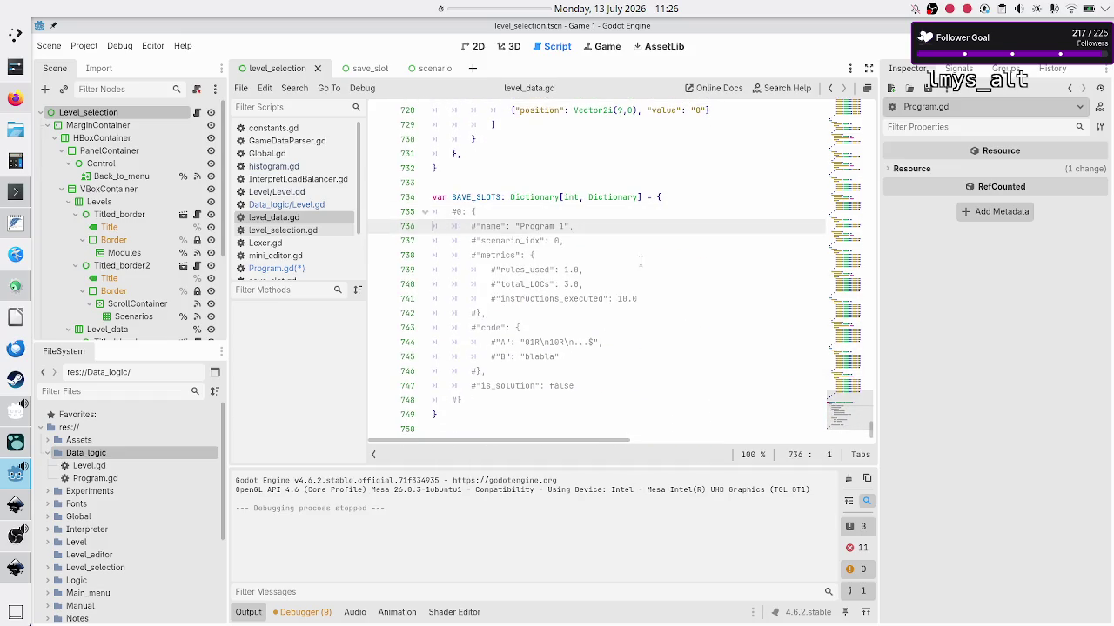
{"action": "key", "text": "shift+Down"}
{"action": "key", "text": "shift+Down"}
{"action": "key", "text": "shift+Down"}
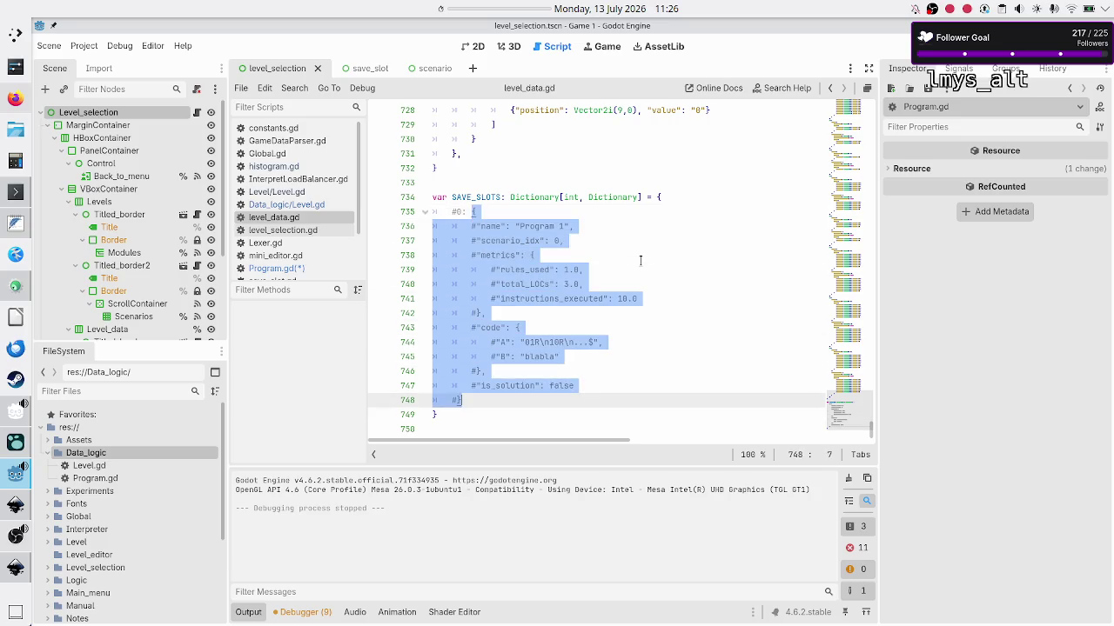
{"action": "left_click", "coordinate": [297, 268]}
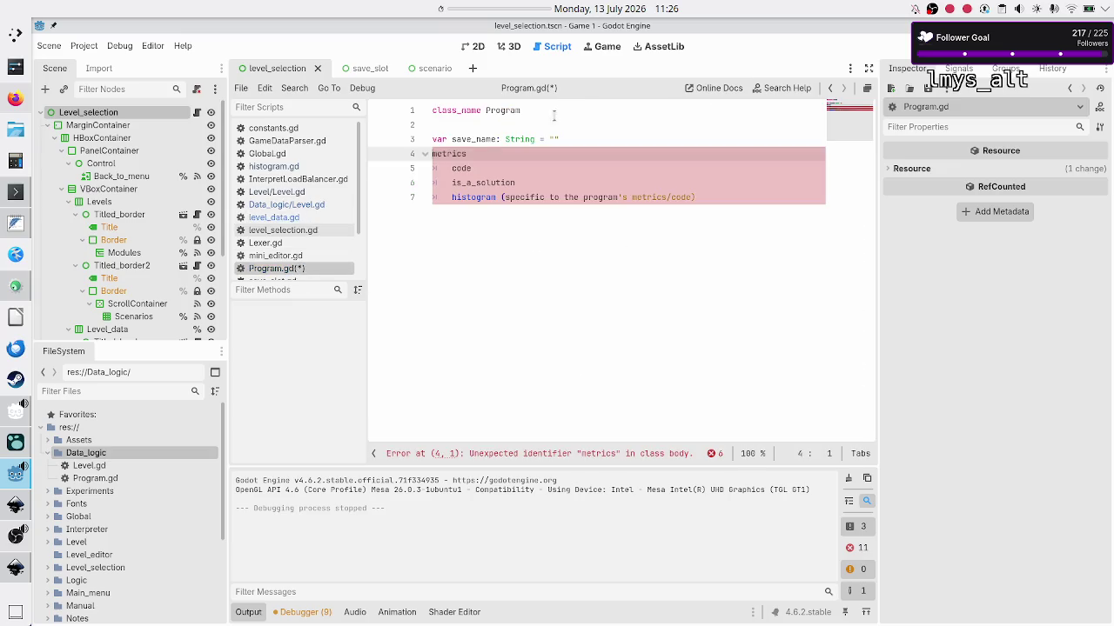
Paste the commented save-slot example under class_name and comment out its opening brace.
{"action": "left_click", "coordinate": [553, 115]}
{"action": "key", "text": "Down"}
{"action": "key", "text": "Return"}
{"action": "key", "text": "Return"}
{"action": "key", "text": "Return"}
{"action": "key", "text": "Up"}
{"action": "key", "text": "Up"}
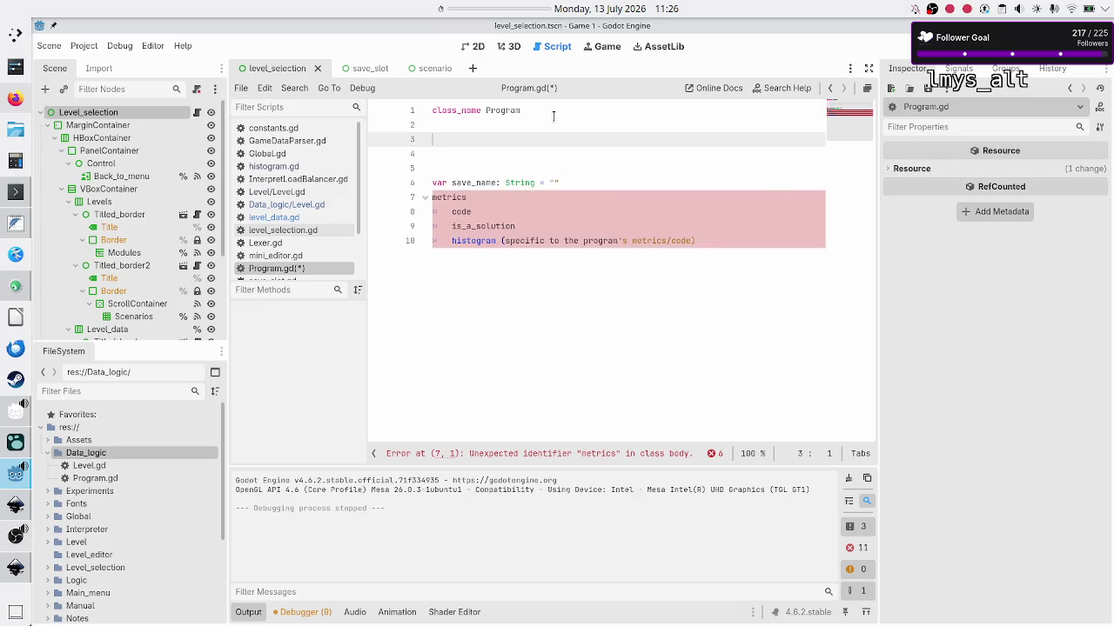
{"action": "key", "text": "ctrl+v"}
{"action": "key", "text": "Delete"}
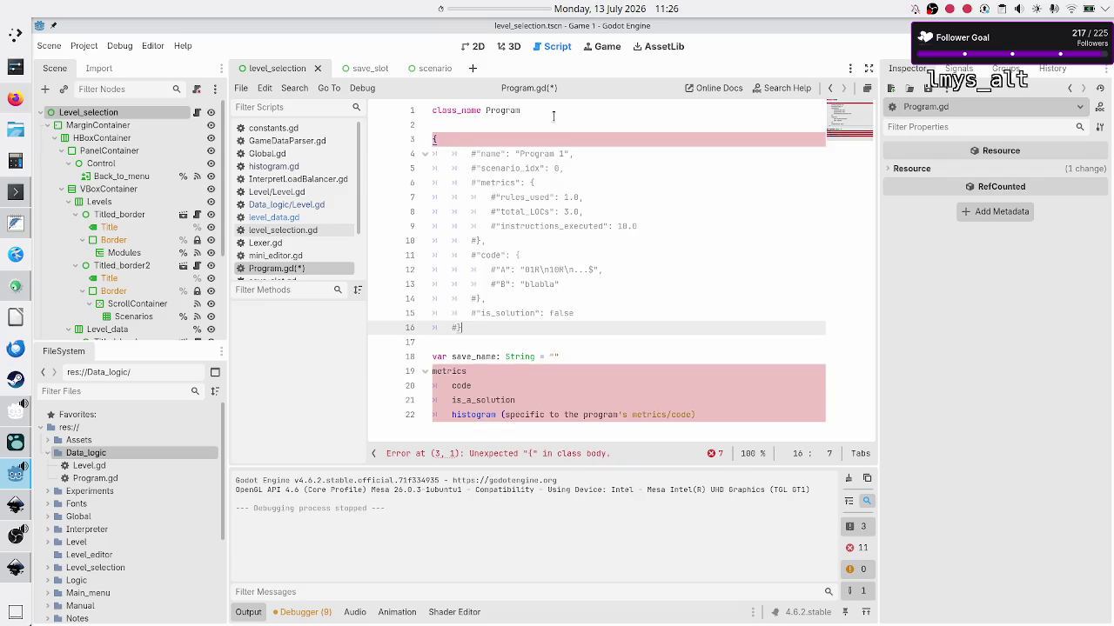
{"action": "key", "text": "Up"}
{"action": "key", "text": "Up"}
{"action": "key", "text": "Up"}
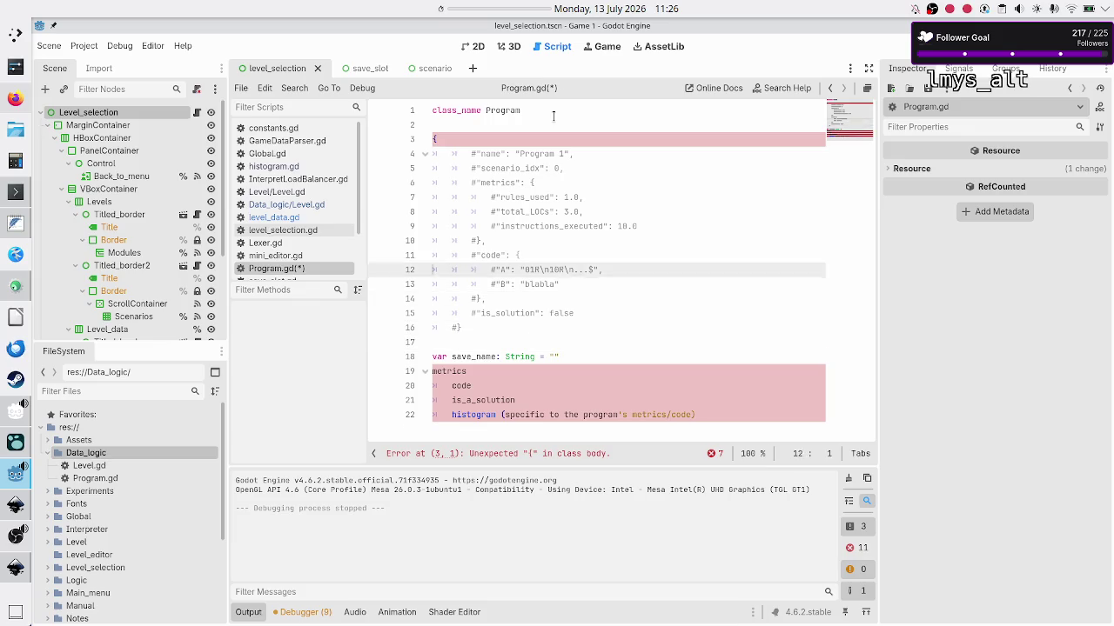
{"action": "key", "text": "Down"}
{"action": "type", "text": "#"}
{"action": "key", "text": "Down"}
{"action": "key", "text": "Down"}
{"action": "key", "text": "Down"}
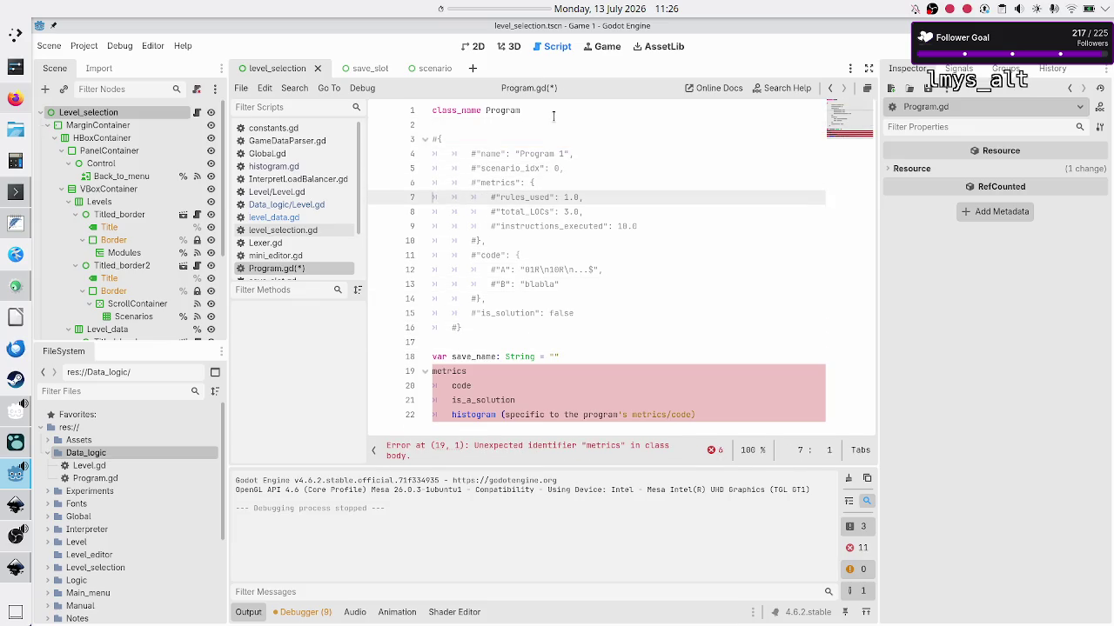
Start a new 'va' line after save_name and select the word scenario_idx.
{"action": "key", "text": "Up"}
{"action": "key", "text": "Right"}
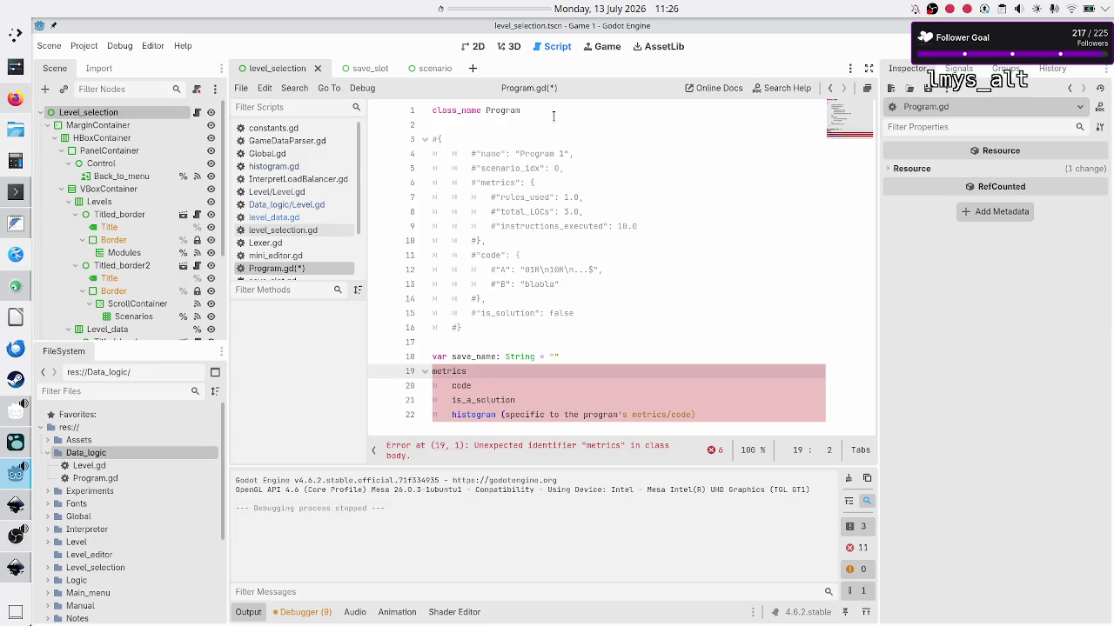
{"action": "key", "text": "Up"}
{"action": "key", "text": "End"}
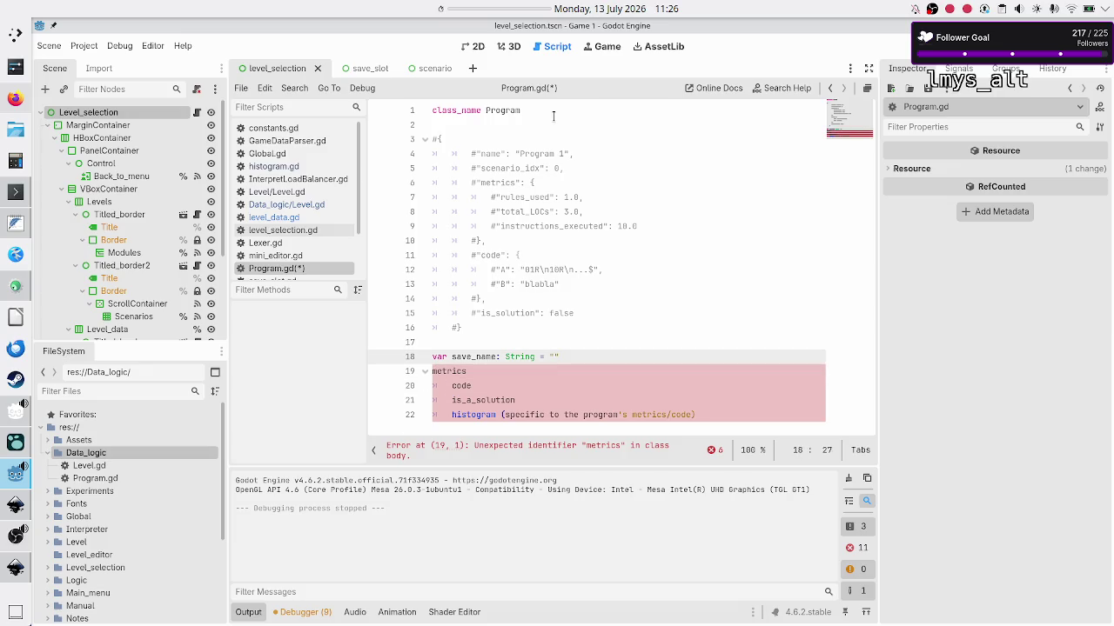
{"action": "key", "text": "Return"}
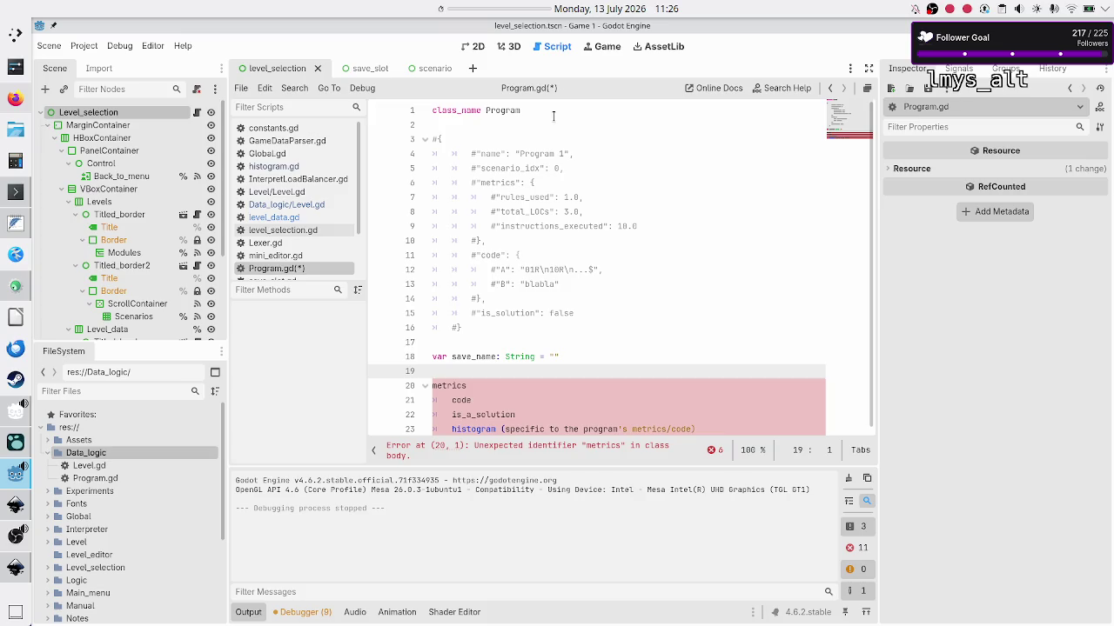
{"action": "type", "text": "var"}
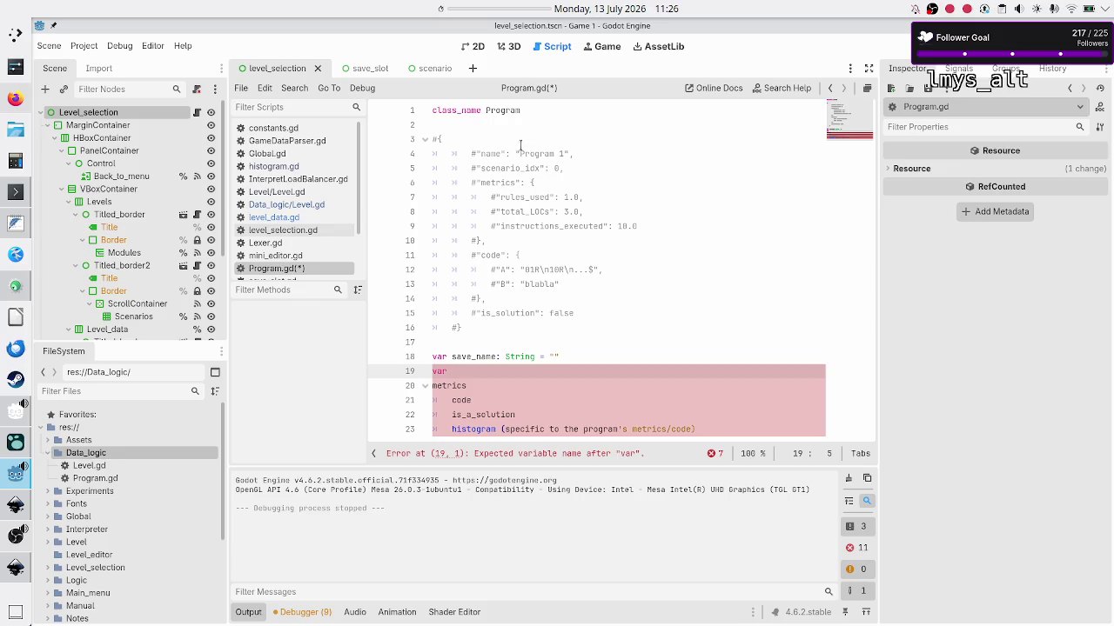
{"action": "double_click", "coordinate": [506, 168]}
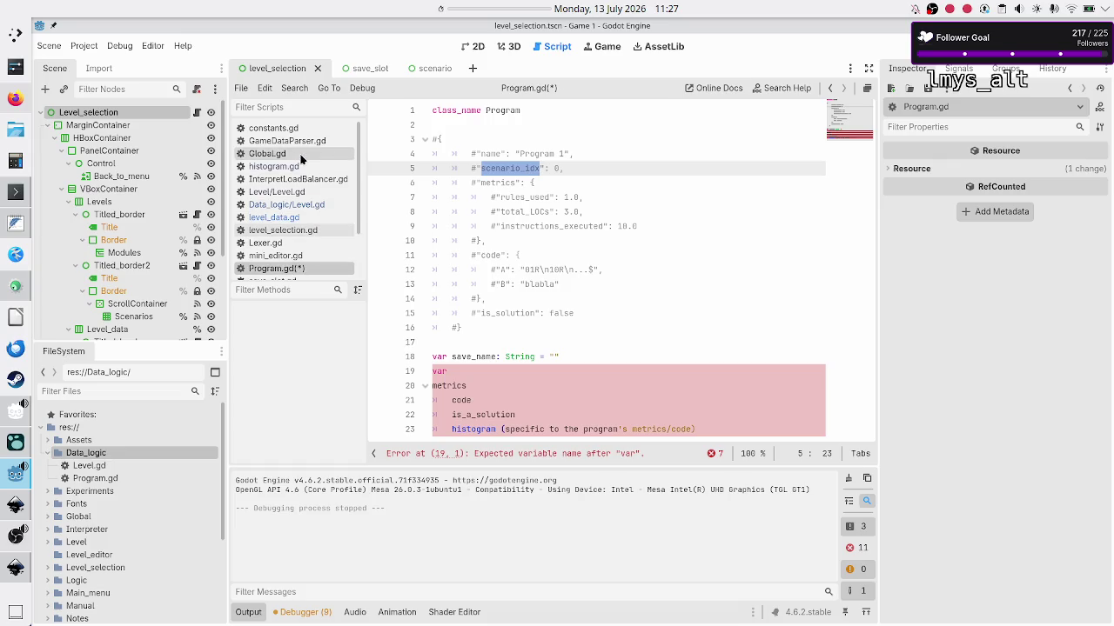
{"action": "left_click", "coordinate": [296, 193]}
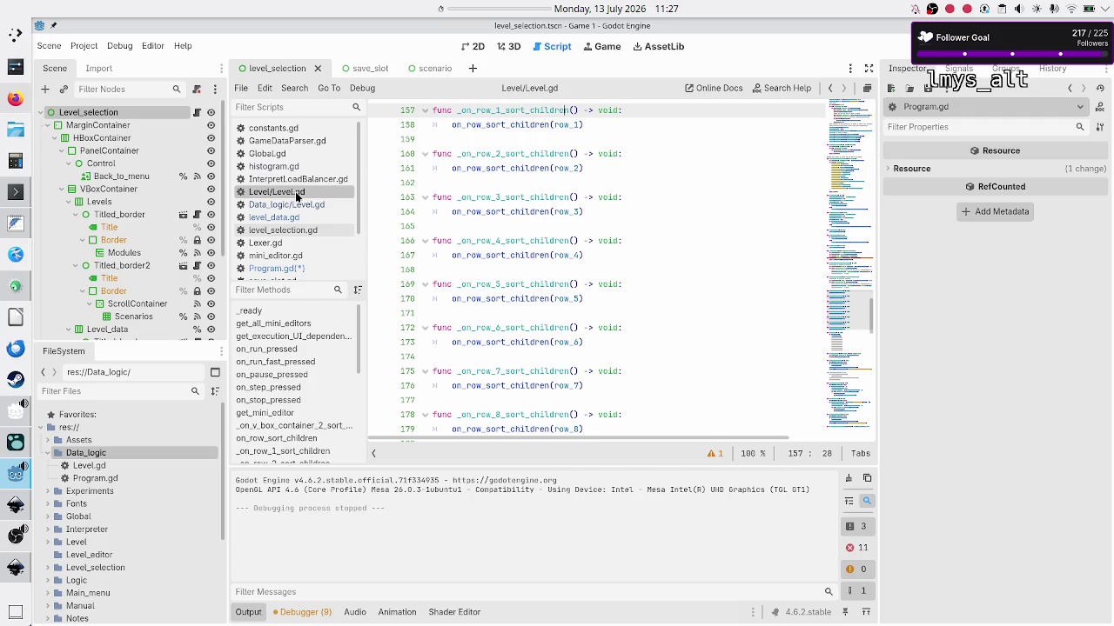
{"action": "left_click", "coordinate": [296, 205]}
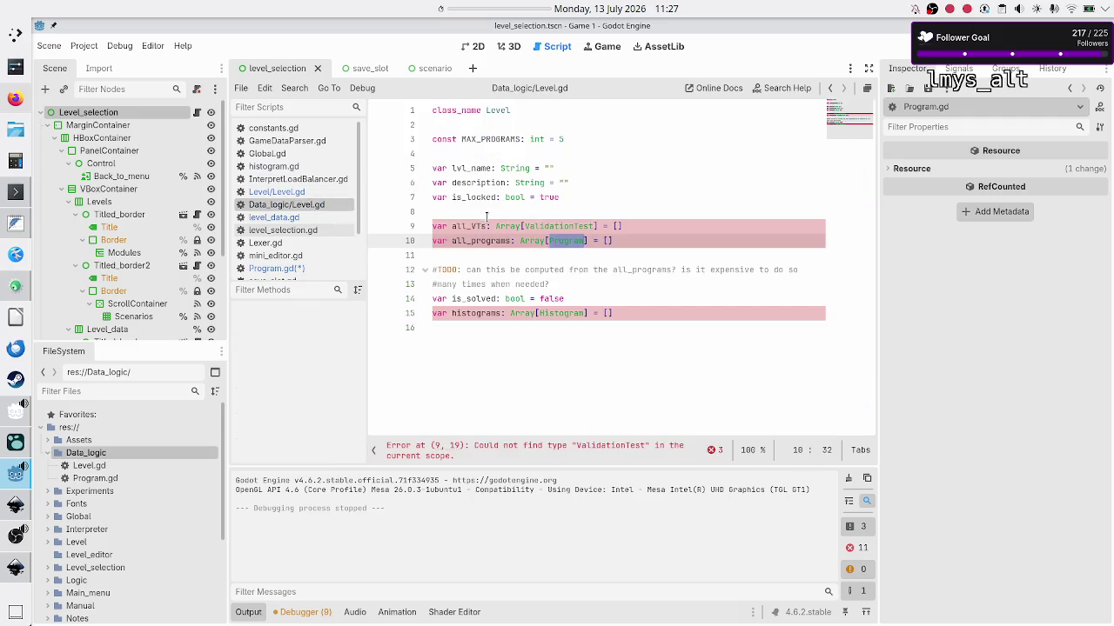
{"action": "double_click", "coordinate": [481, 235]}
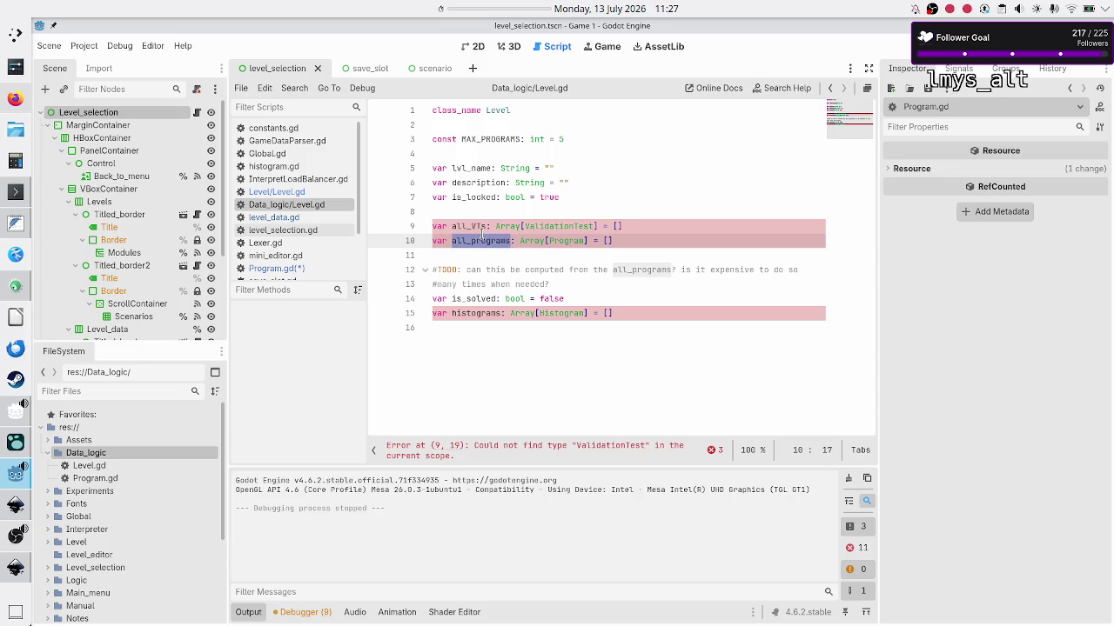
{"action": "double_click", "coordinate": [559, 241]}
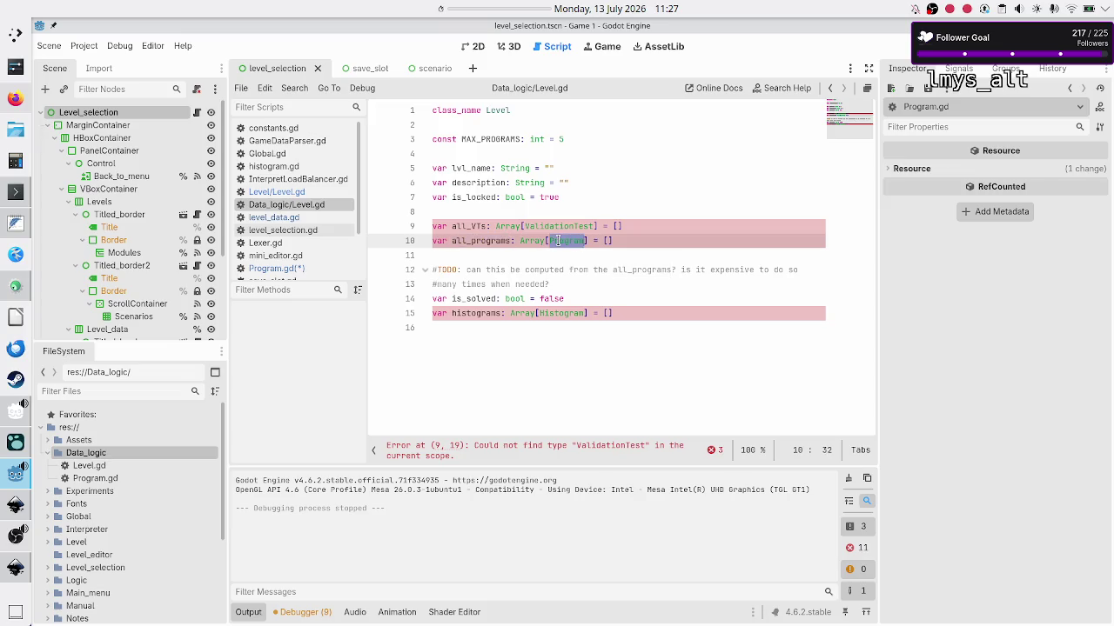
{"action": "double_click", "coordinate": [492, 109]}
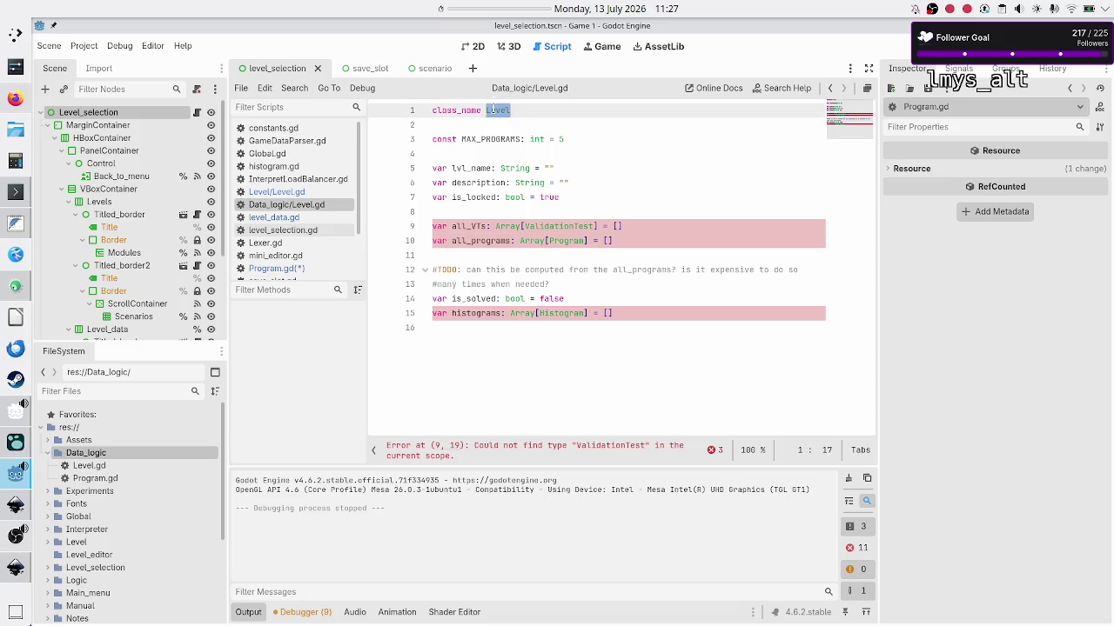
{"action": "left_click", "coordinate": [303, 269]}
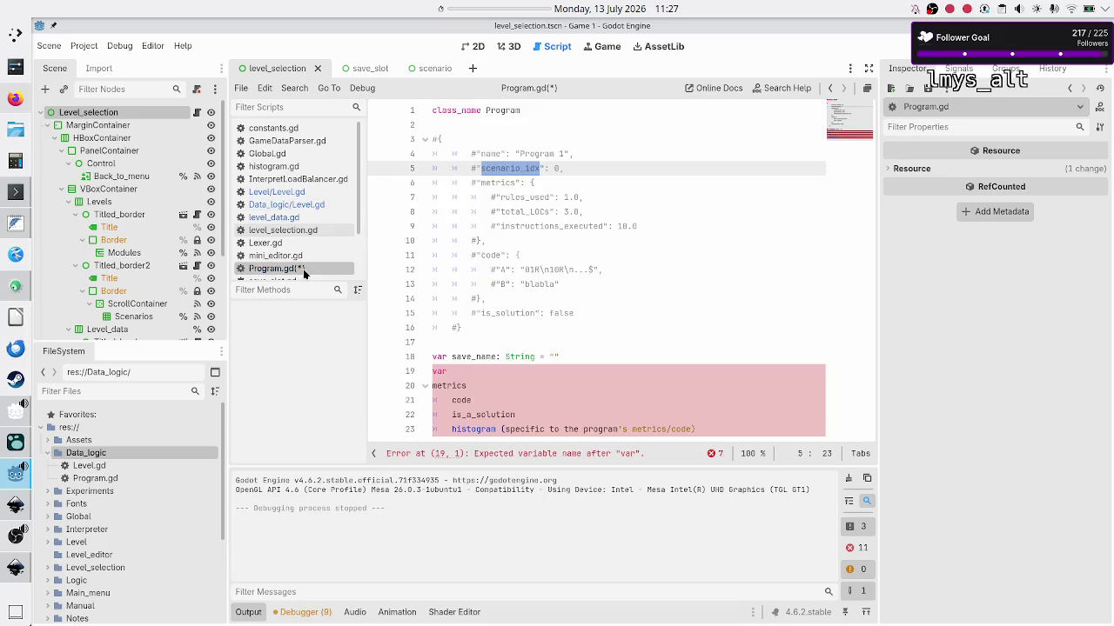
{"action": "left_click", "coordinate": [574, 169]}
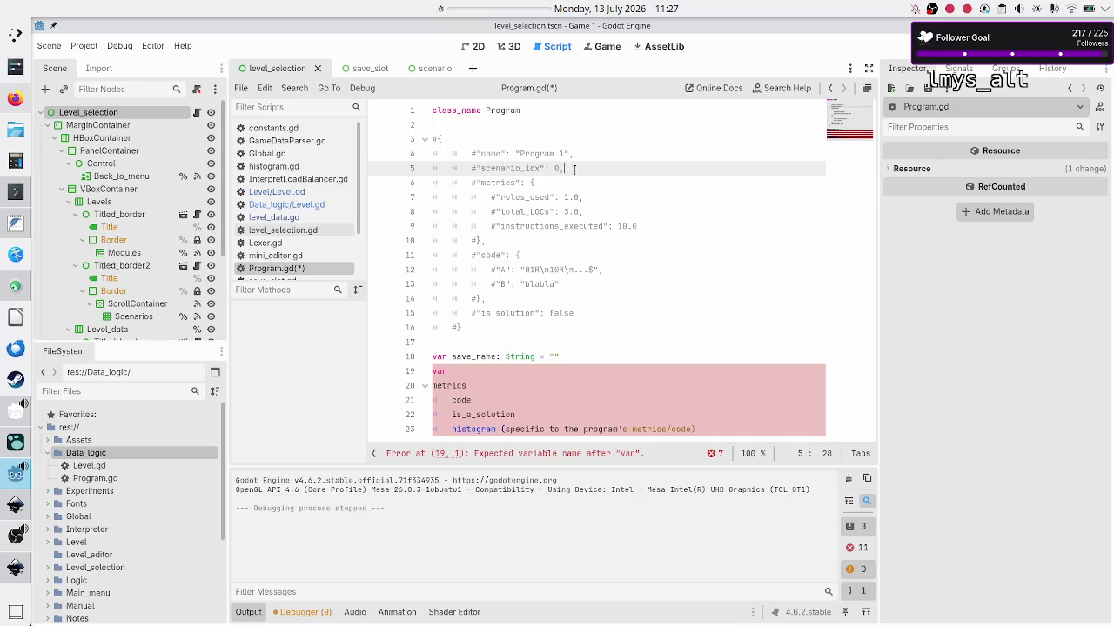
{"action": "left_click", "coordinate": [501, 371]}
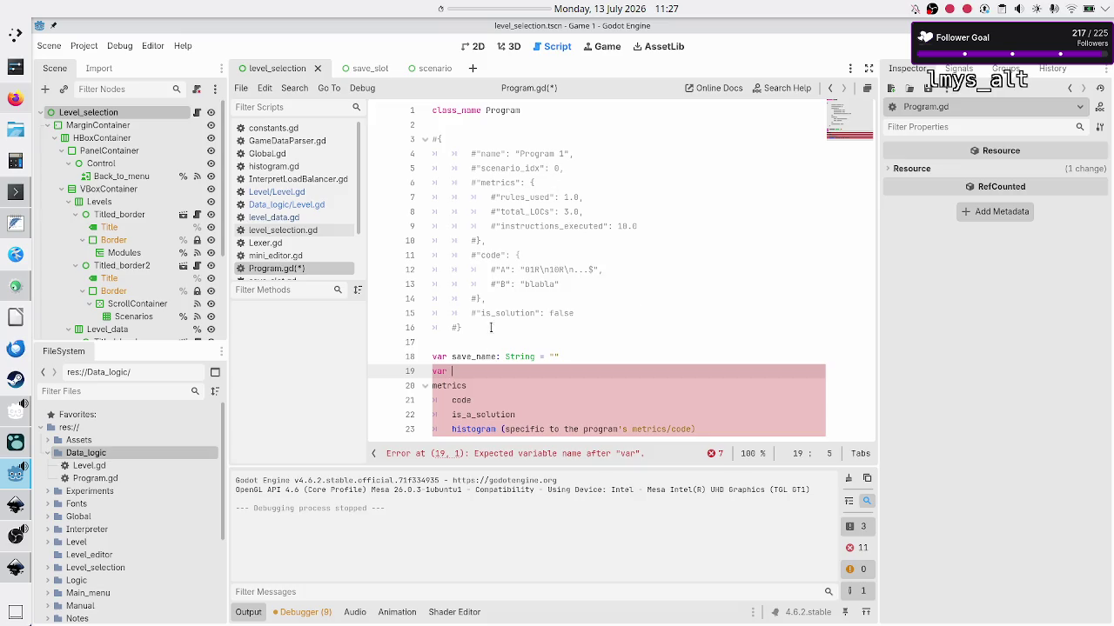
{"action": "mouse_move", "coordinate": [477, 326]}
{"action": "left_mouse_down"}
{"action": "mouse_move", "coordinate": [429, 129]}
{"action": "mouse_move", "coordinate": [451, 153]}
{"action": "left_mouse_up"}
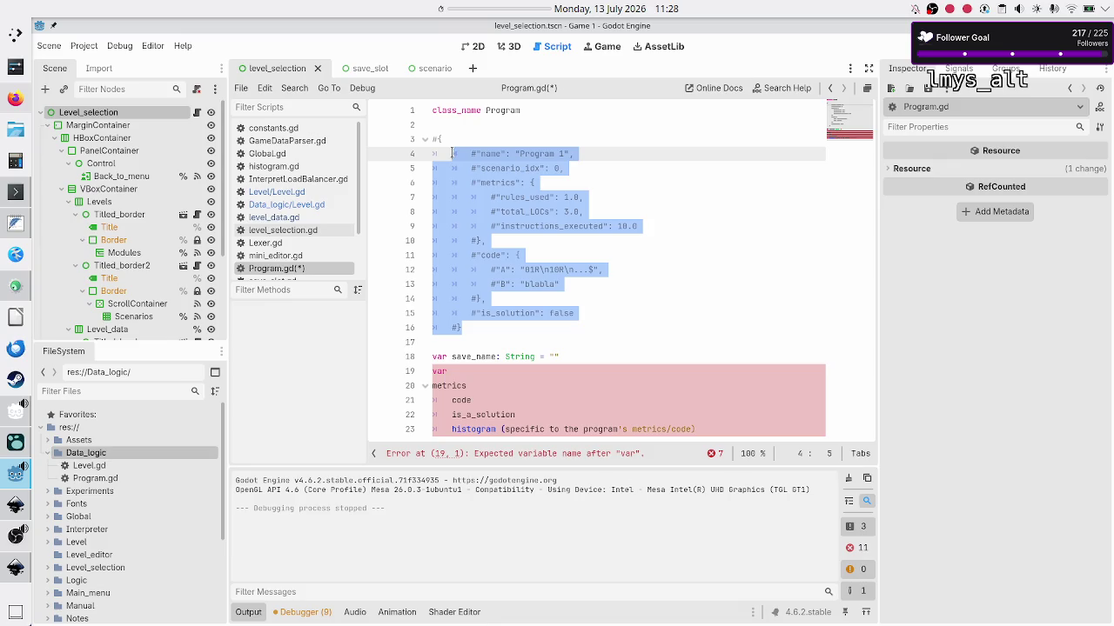
{"action": "left_click", "coordinate": [610, 174]}
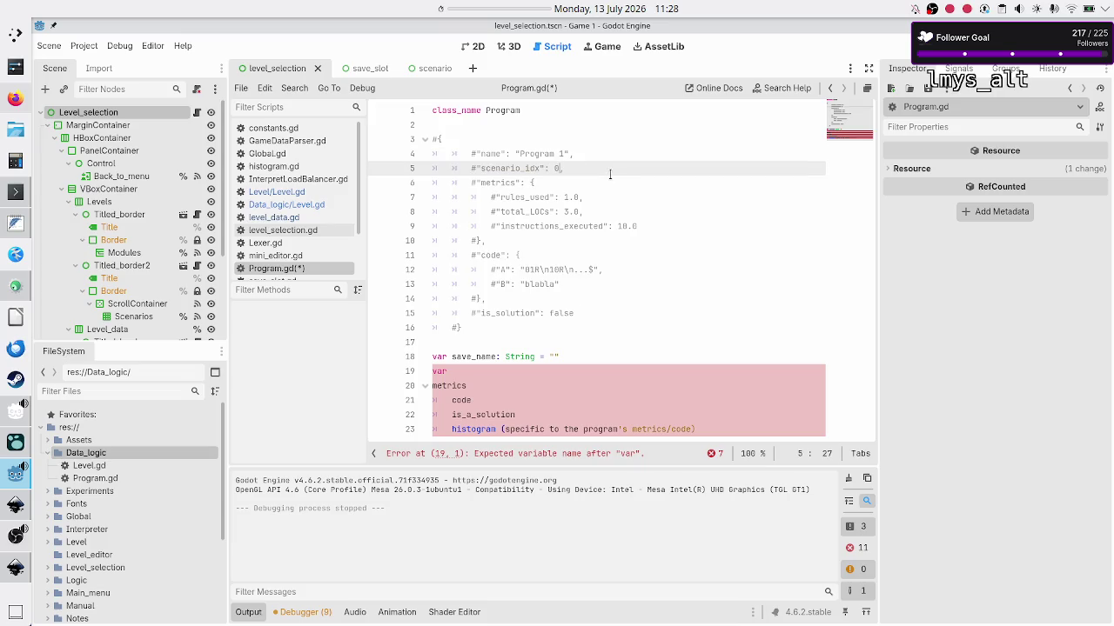
{"action": "key", "text": "Up"}
{"action": "key", "text": "Up"}
{"action": "key", "text": "Down"}
{"action": "key", "text": "Home"}
{"action": "key", "text": "shift+Down"}
{"action": "key", "text": "shift+Down"}
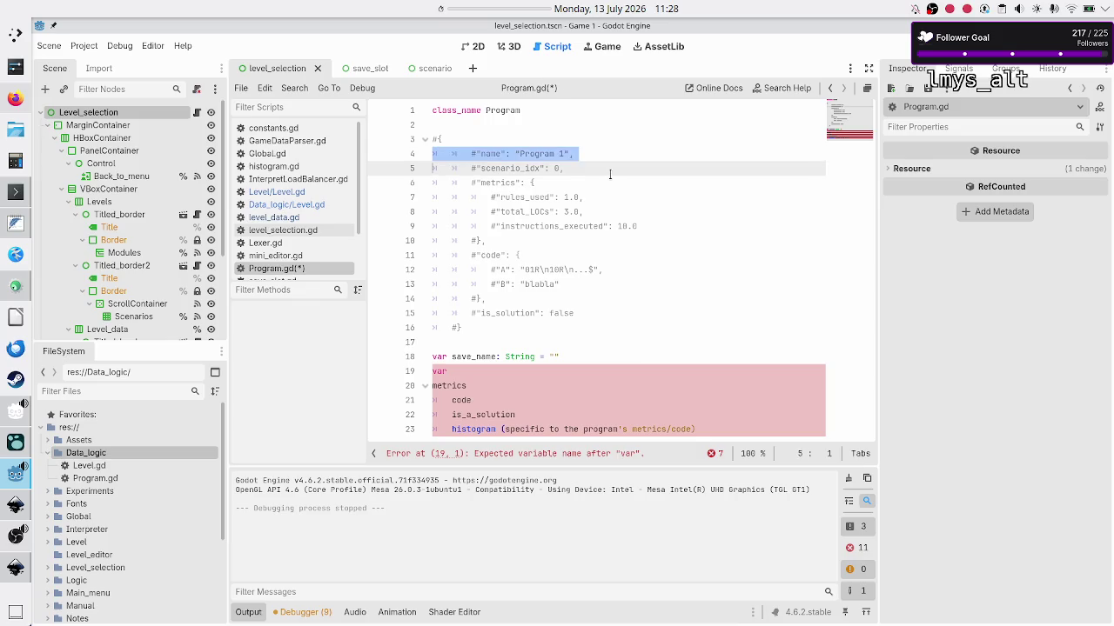
{"action": "key", "text": "Up"}
{"action": "key", "text": "Right"}
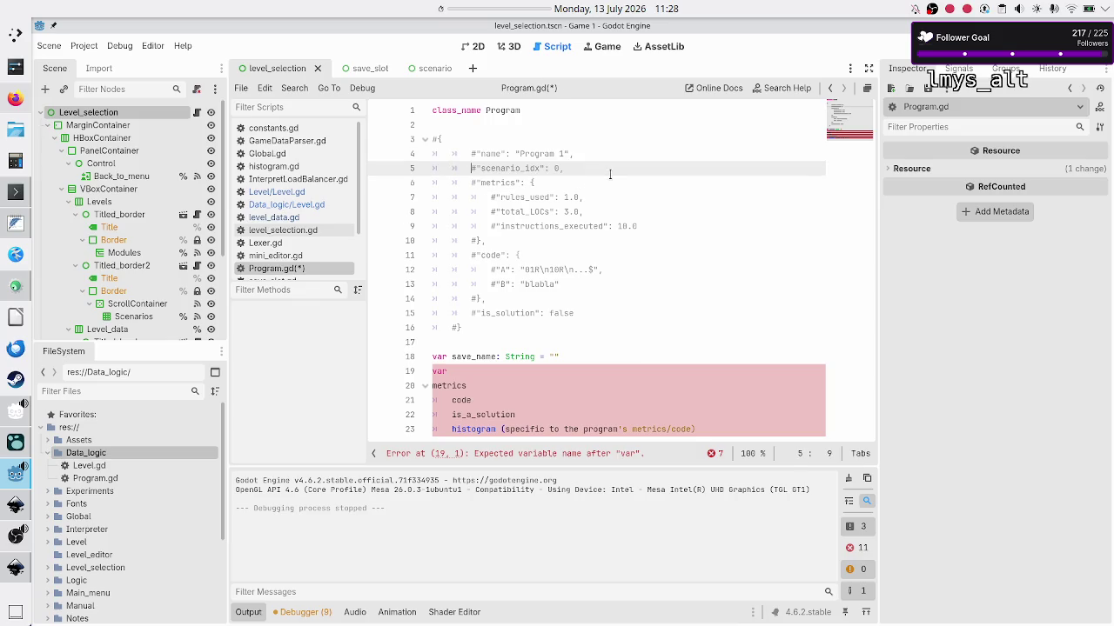
{"action": "key", "text": "shift+End"}
{"action": "key", "text": "shift+Left"}
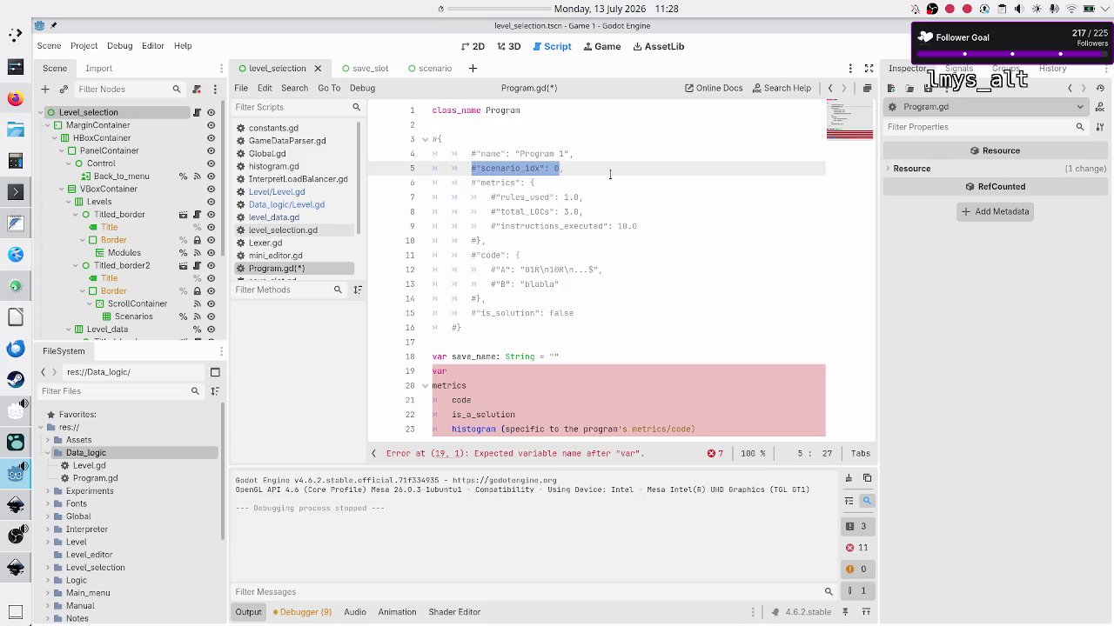
{"action": "key", "text": "shift+Right"}
{"action": "key", "text": "Right"}
{"action": "key", "text": "Down"}
{"action": "key", "text": "Up"}
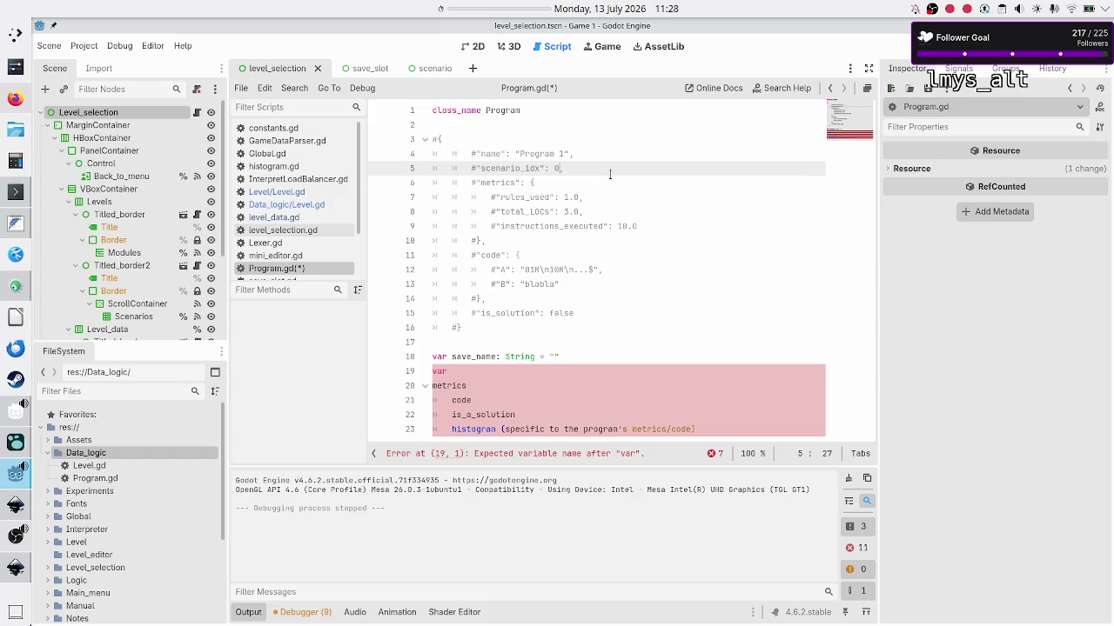
{"action": "key", "text": "shift+Right"}
{"action": "key", "text": "Down"}
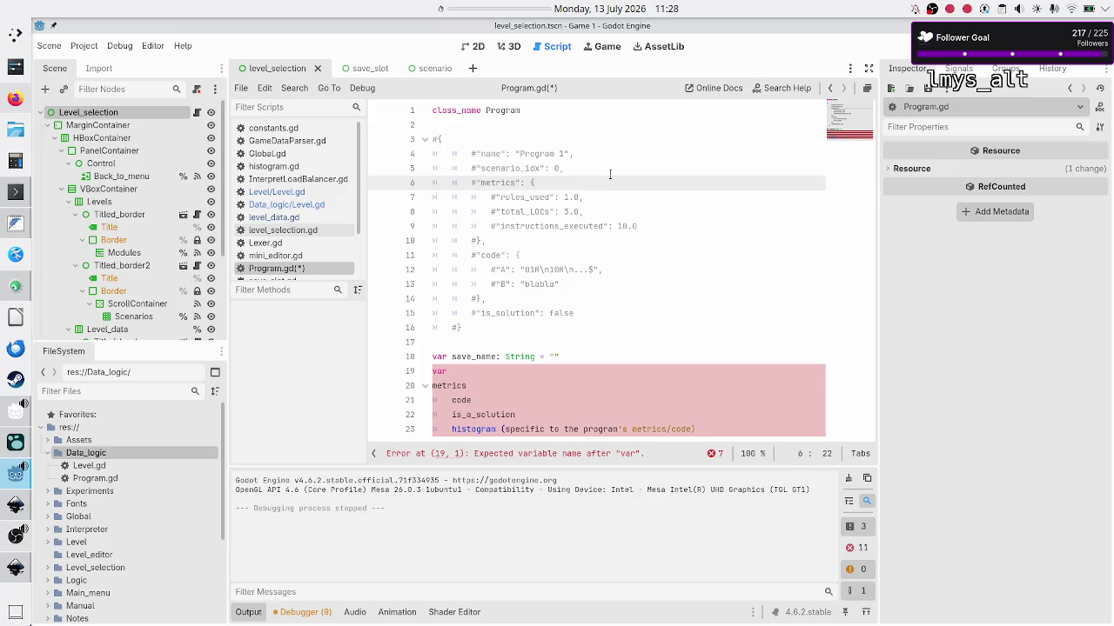
Finish line 19 as 'var level_id: int = -1', then switch to the Inkscape UI concepts drawing.
{"action": "key", "text": "Down"}
{"action": "key", "text": "Down"}
{"action": "key", "text": "Down"}
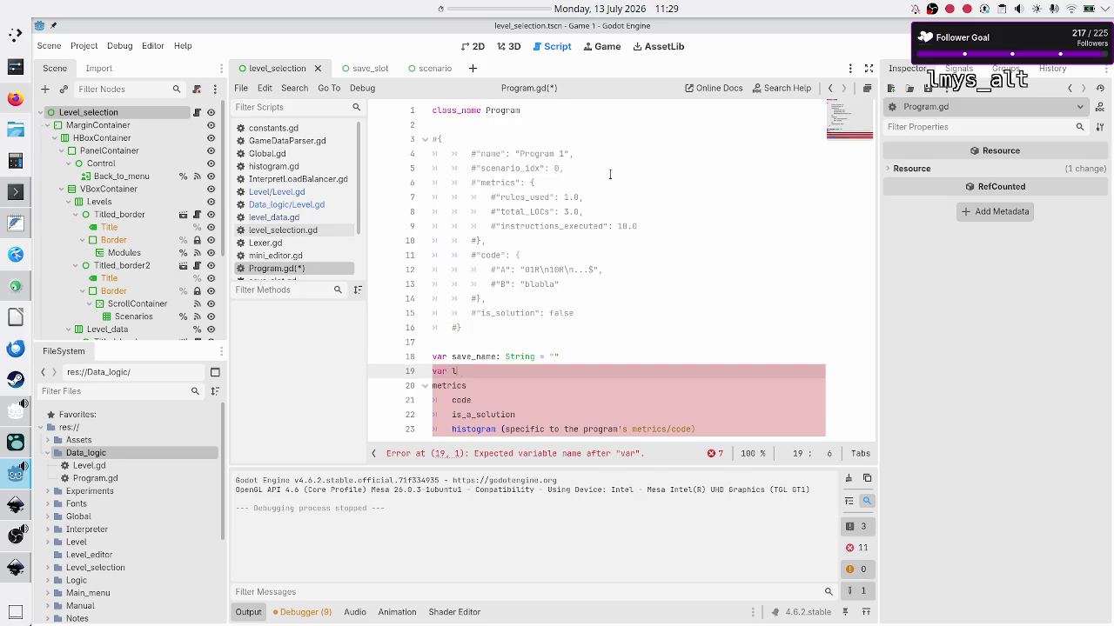
{"action": "type", "text": "evel"}
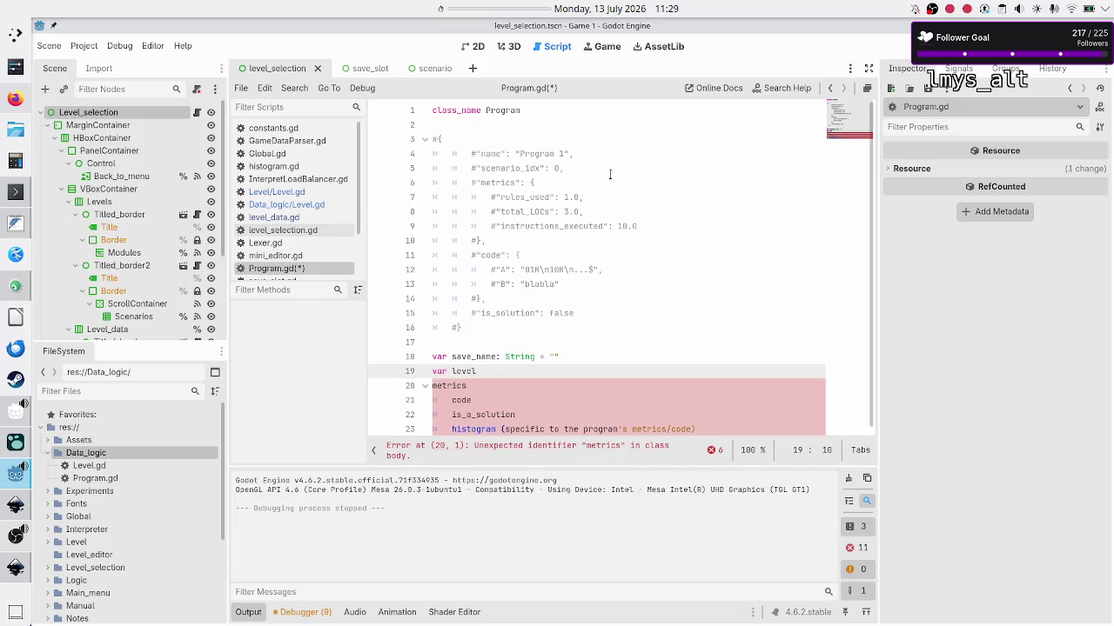
{"action": "type", "text": "idx"}
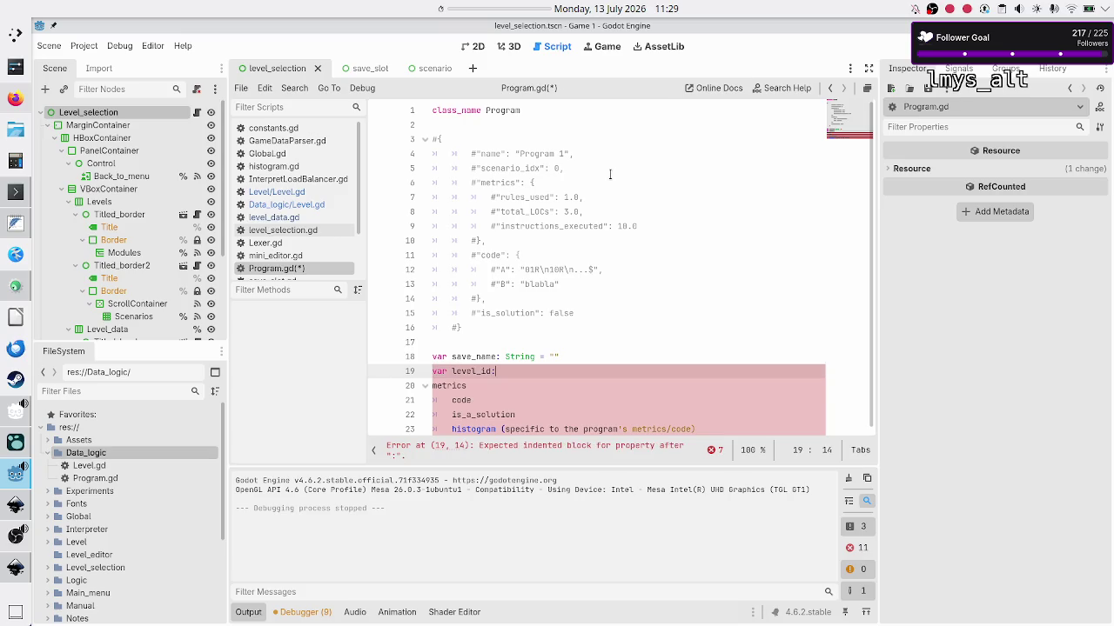
{"action": "type", "text": "int"}
{"action": "type", "text": " = 0"}
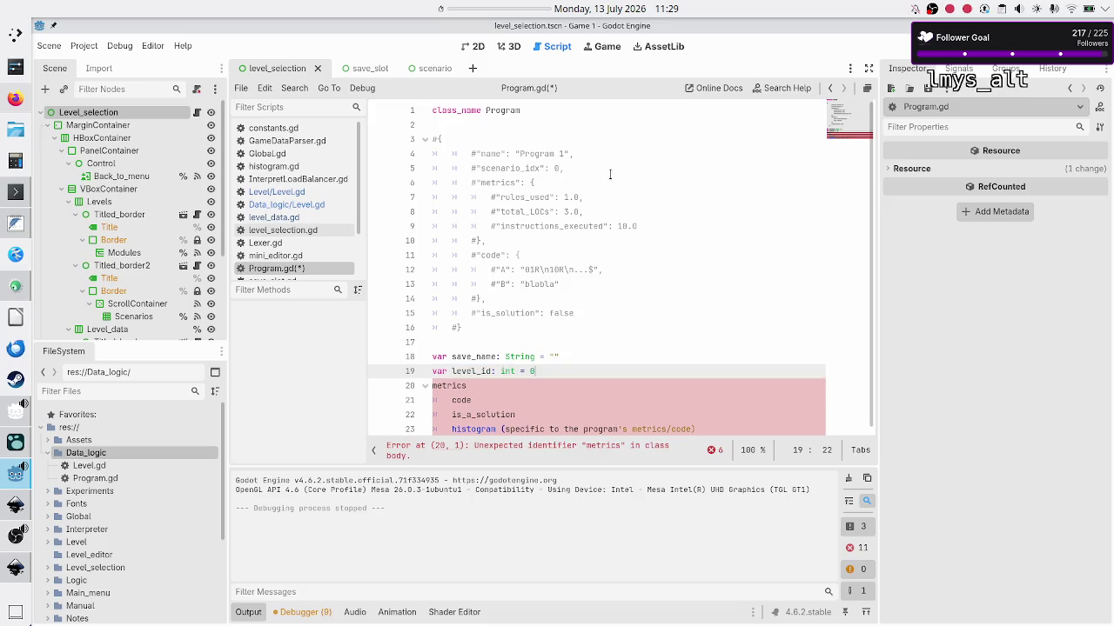
{"action": "key", "text": "BackSpace"}
{"action": "type", "text": "1"}
{"action": "key", "text": "Return"}
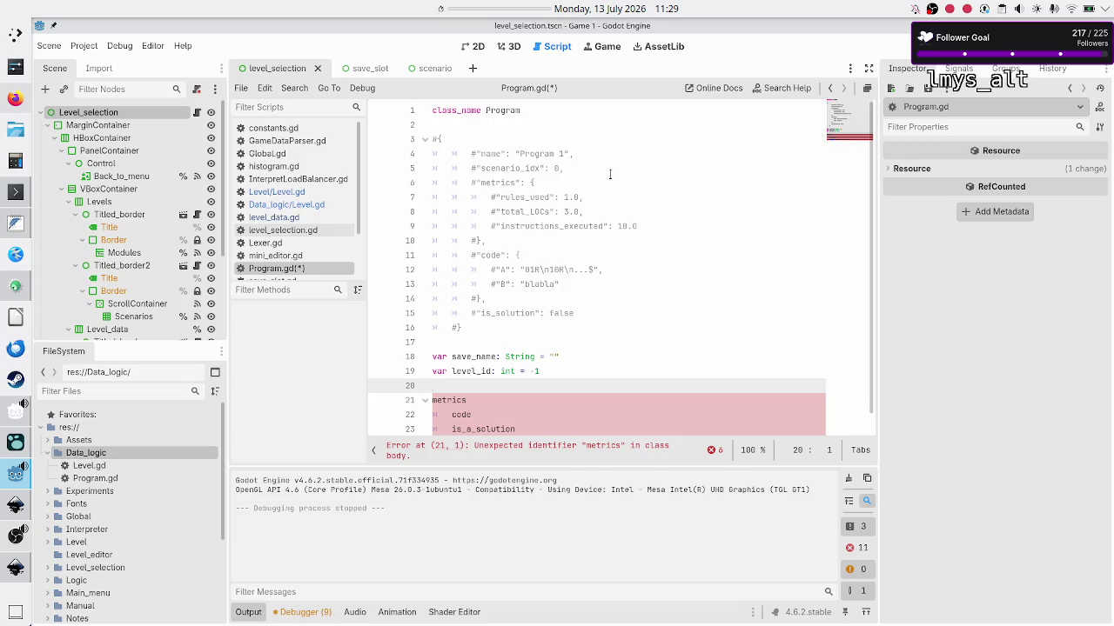
{"action": "key", "text": "shift+Down"}
{"action": "key", "text": "shift+Down"}
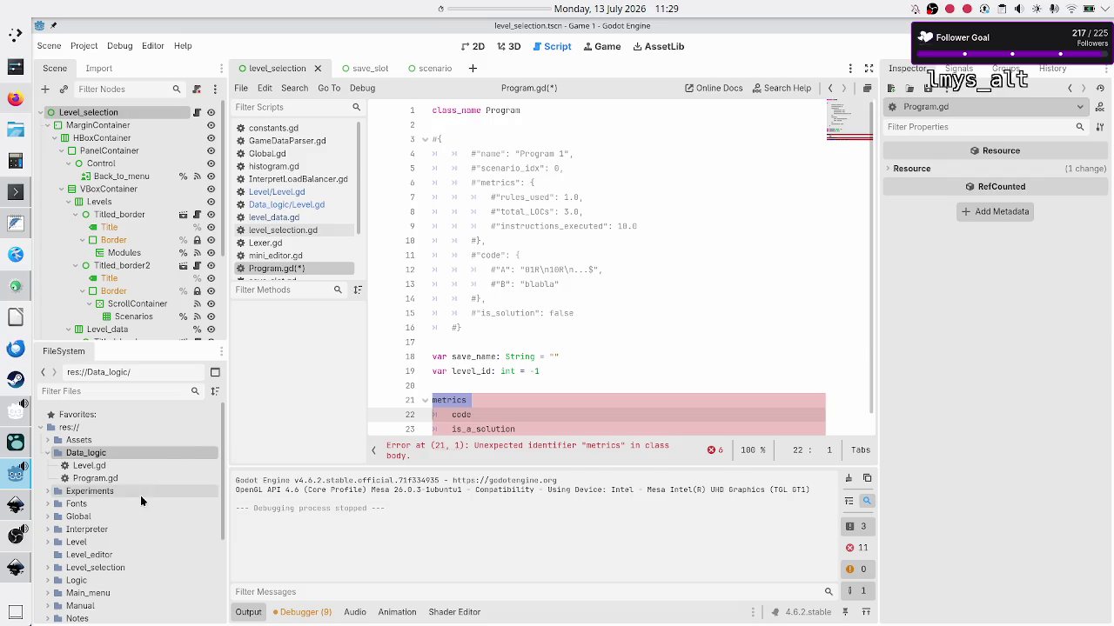
{"action": "left_click", "coordinate": [7, 511]}
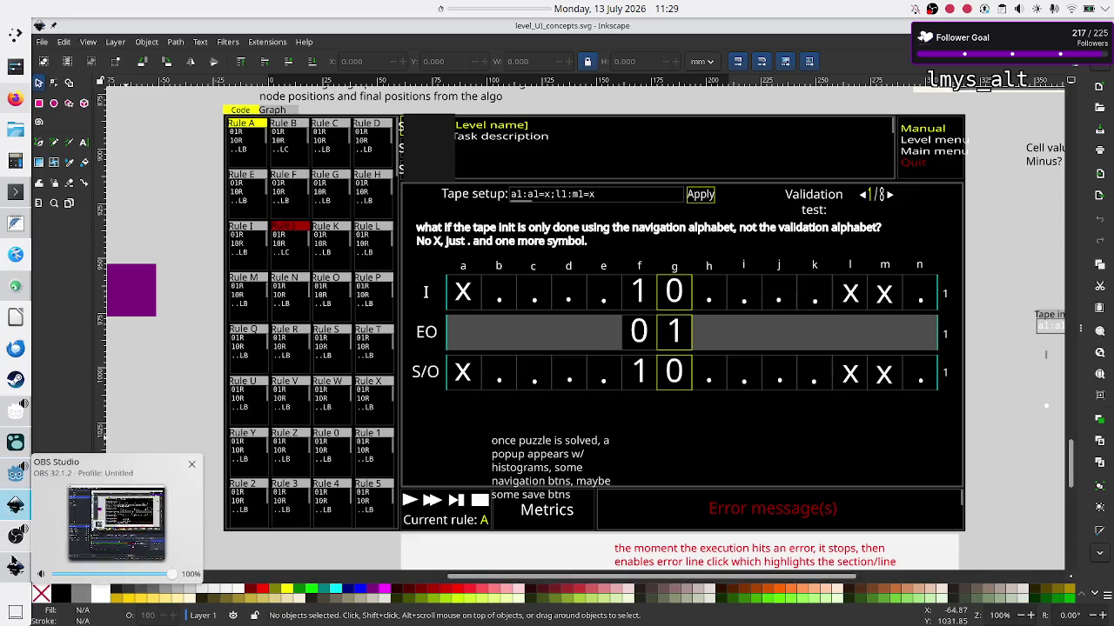
Compare the level_selection_UI.svg mock-up with the UI concepts drawing, then return to Program.gd.
{"action": "left_click", "coordinate": [14, 568]}
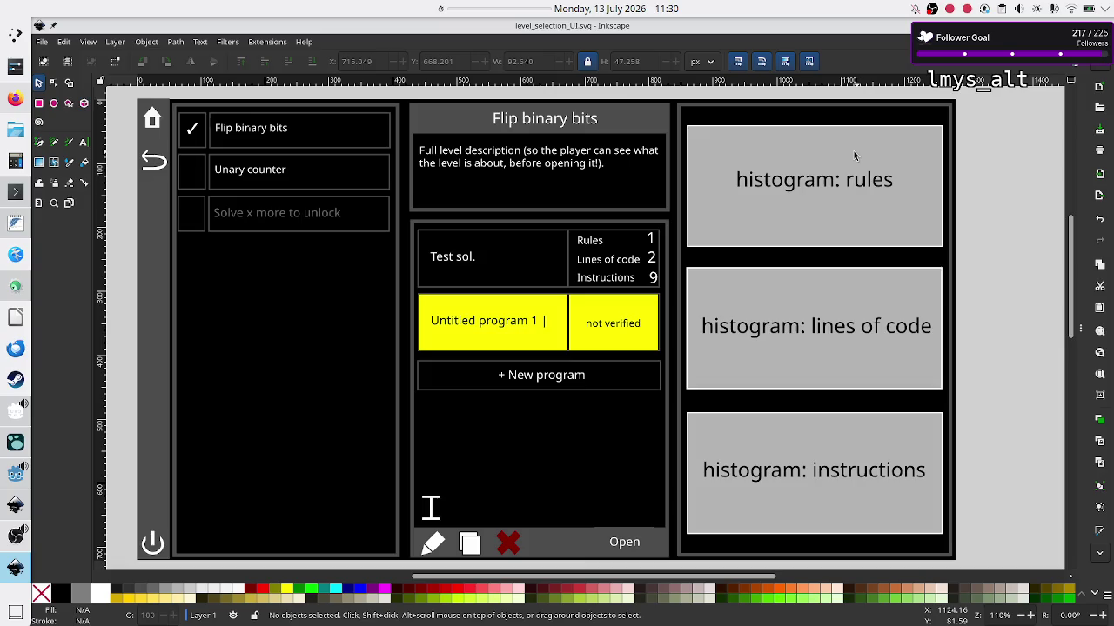
{"action": "key", "text": "alt+Tab"}
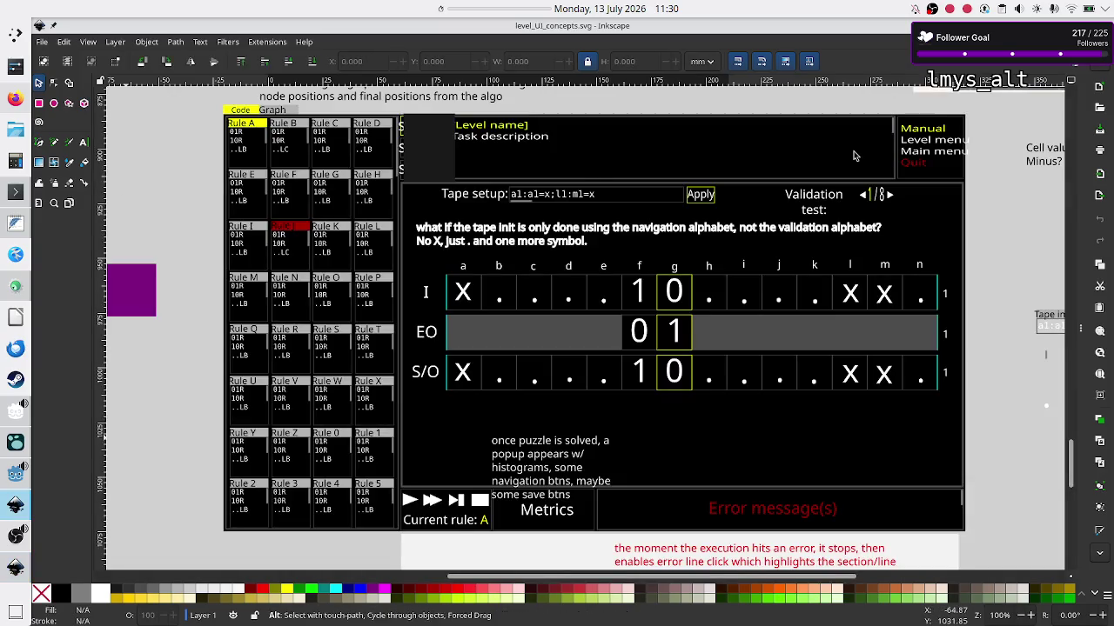
{"action": "key", "text": "alt+Tab"}
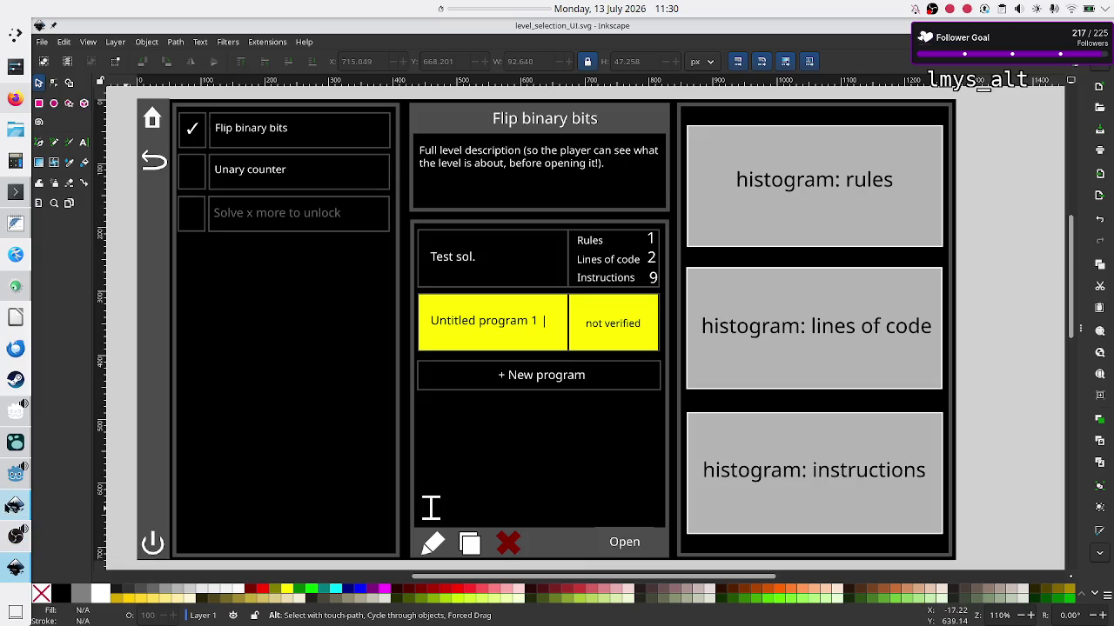
{"action": "mouse_move", "coordinate": [16, 535]}
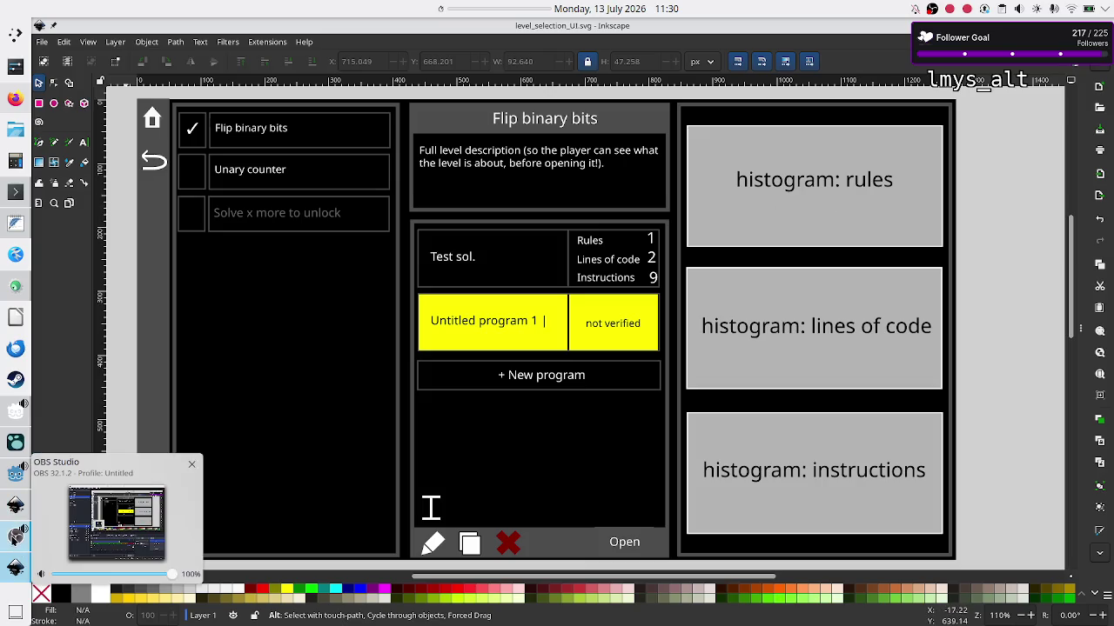
{"action": "left_click", "coordinate": [11, 477]}
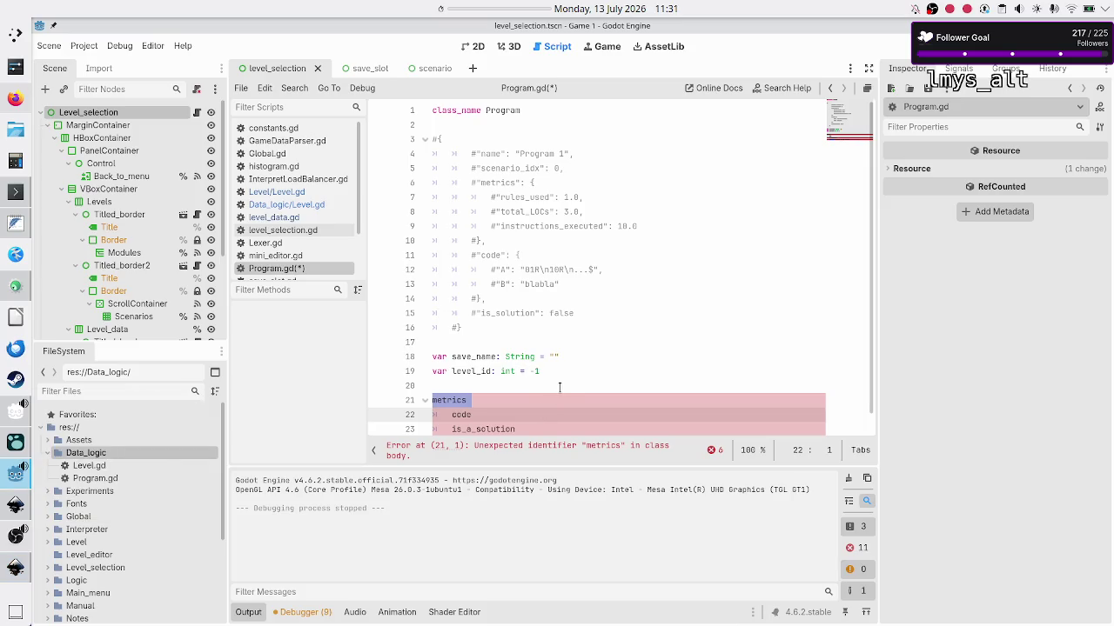
Insert 'sandbox?' and the note 'do we have metrics?? as in how performant was the solution' above metrics.
{"action": "left_click_drag", "start_coordinate": [646, 224], "coordinate": [491, 198]}
{"action": "scroll", "coordinate": [509, 329], "scroll_direction": "down", "scroll_amount": 1}
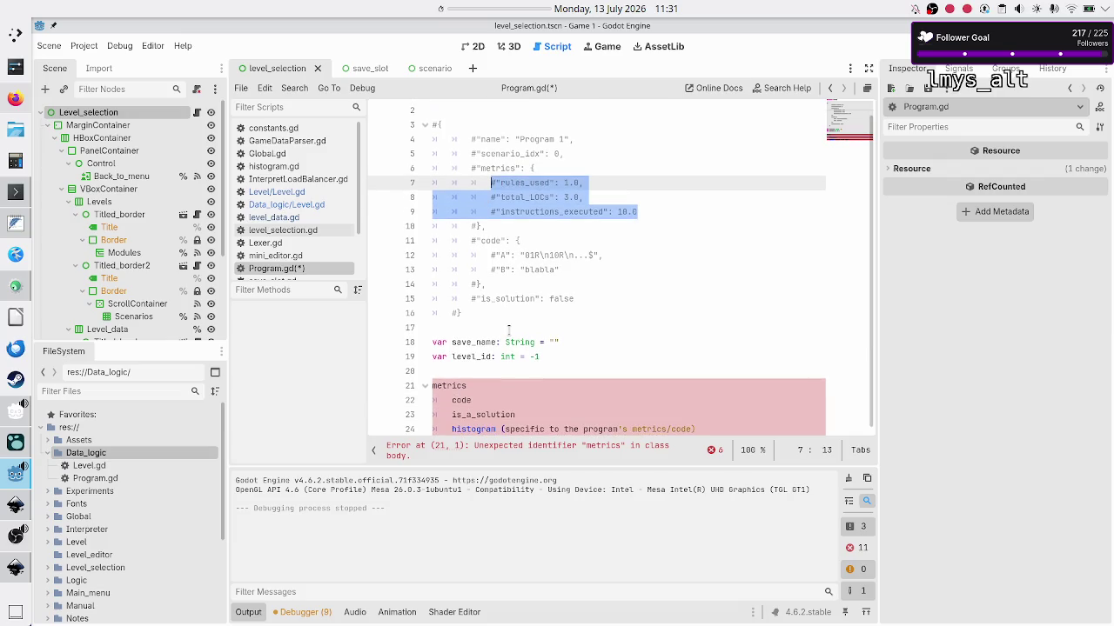
{"action": "left_click", "coordinate": [497, 359]}
{"action": "key", "text": "Down"}
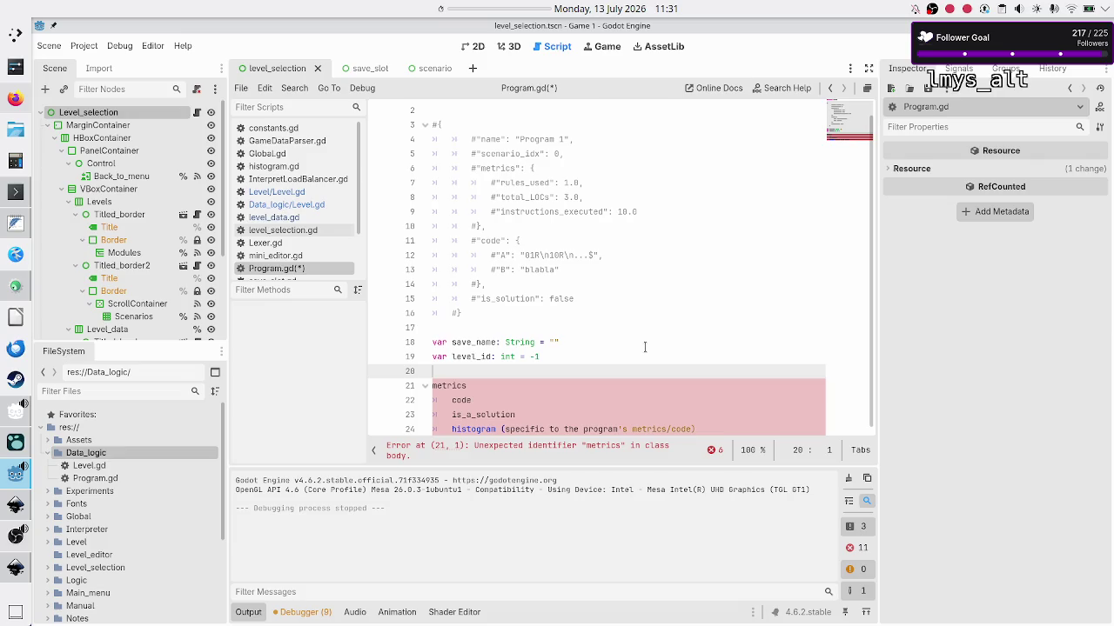
{"action": "key", "text": "Return"}
{"action": "key", "text": "Return"}
{"action": "key", "text": "Up"}
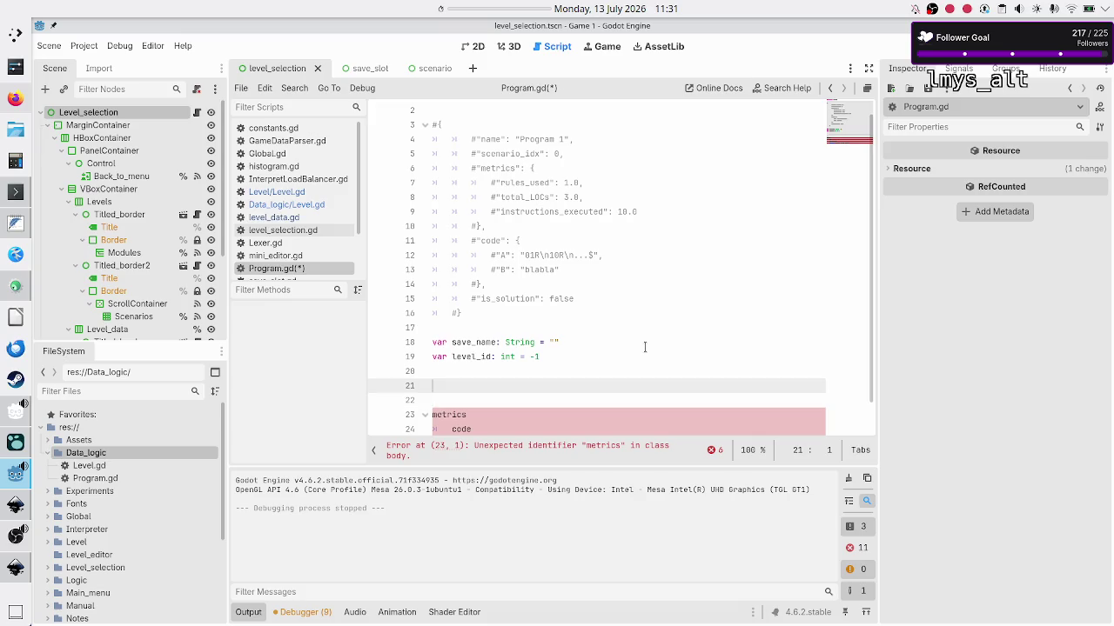
{"action": "type", "text": "sandbox?"}
{"action": "key", "text": "Return"}
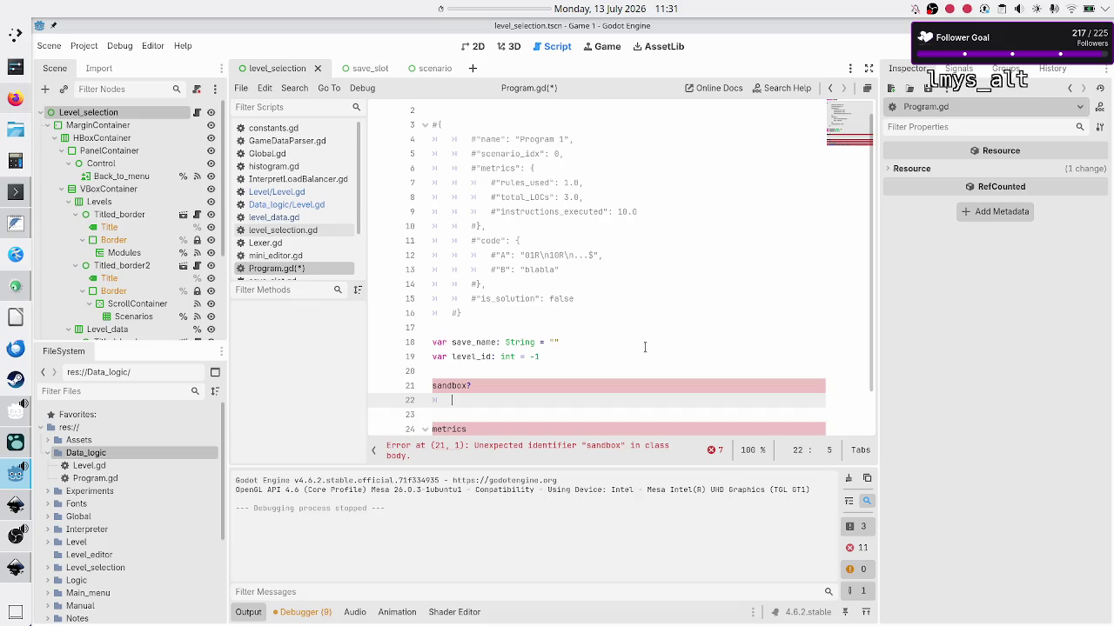
{"action": "type", "text": "do we have metri"}
{"action": "type", "text": "cs??"}
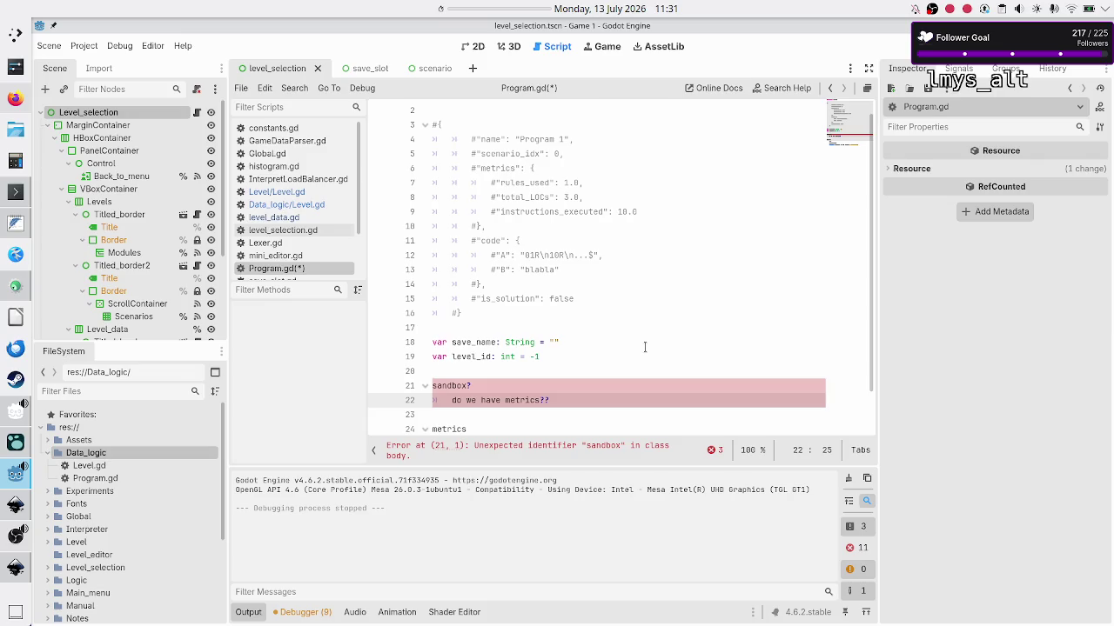
{"action": "type", "text": " as in h"}
{"action": "type", "text": "ow perform"}
{"action": "type", "text": "ant was the so"}
{"action": "type", "text": "lution"}
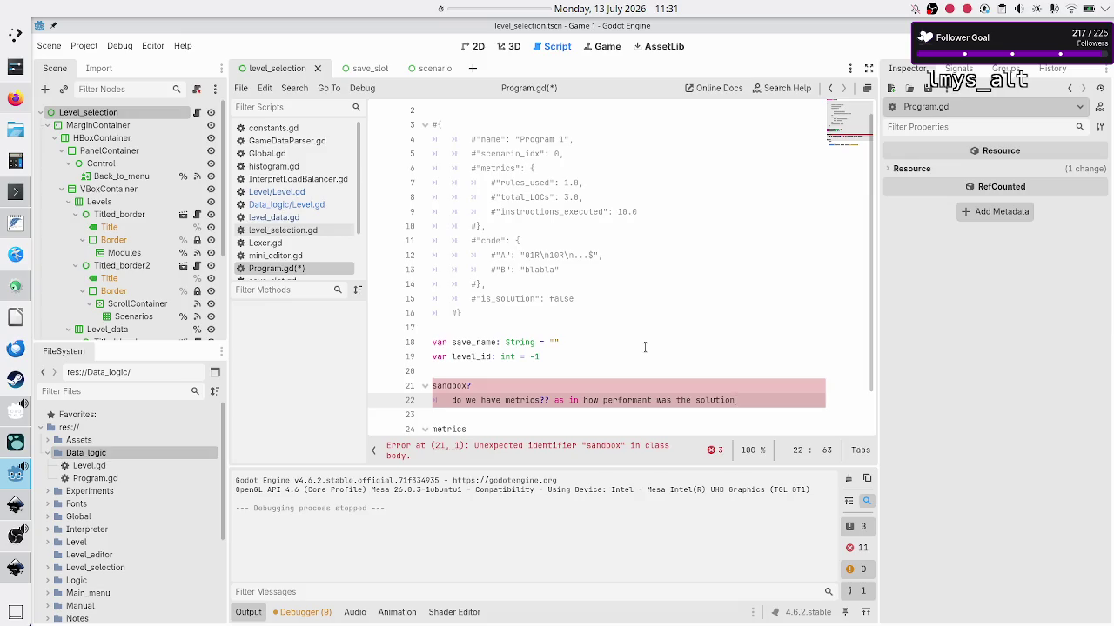
{"action": "key", "text": "Return"}
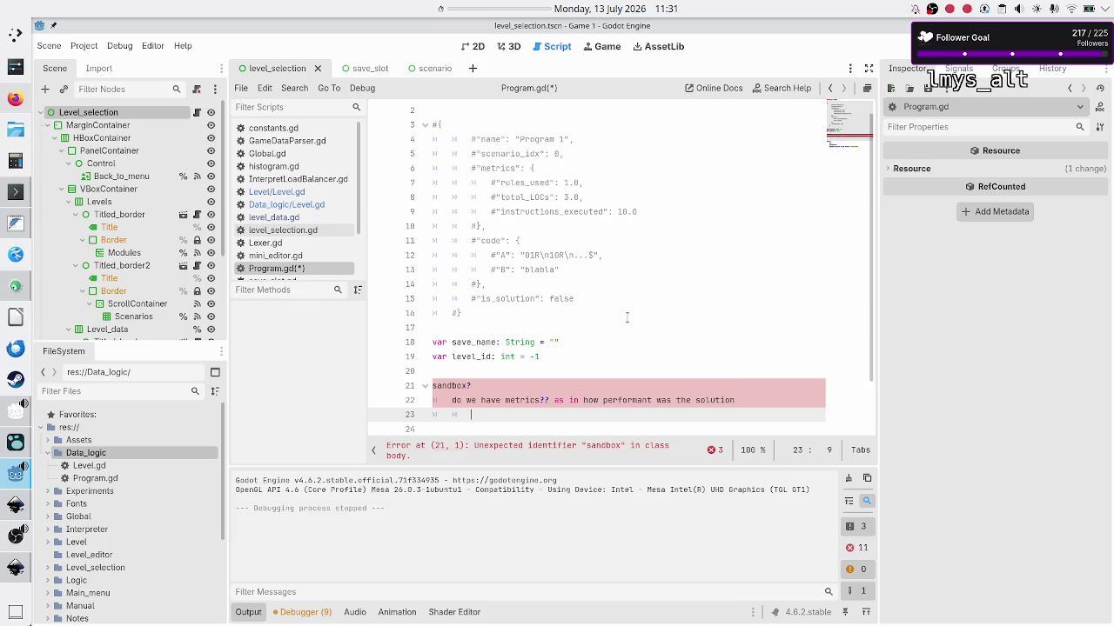
Add the heading 'worst case across all validation tests:' with a nested VT1 rules line.
{"action": "scroll", "coordinate": [626, 318], "scroll_direction": "down", "scroll_amount": 1}
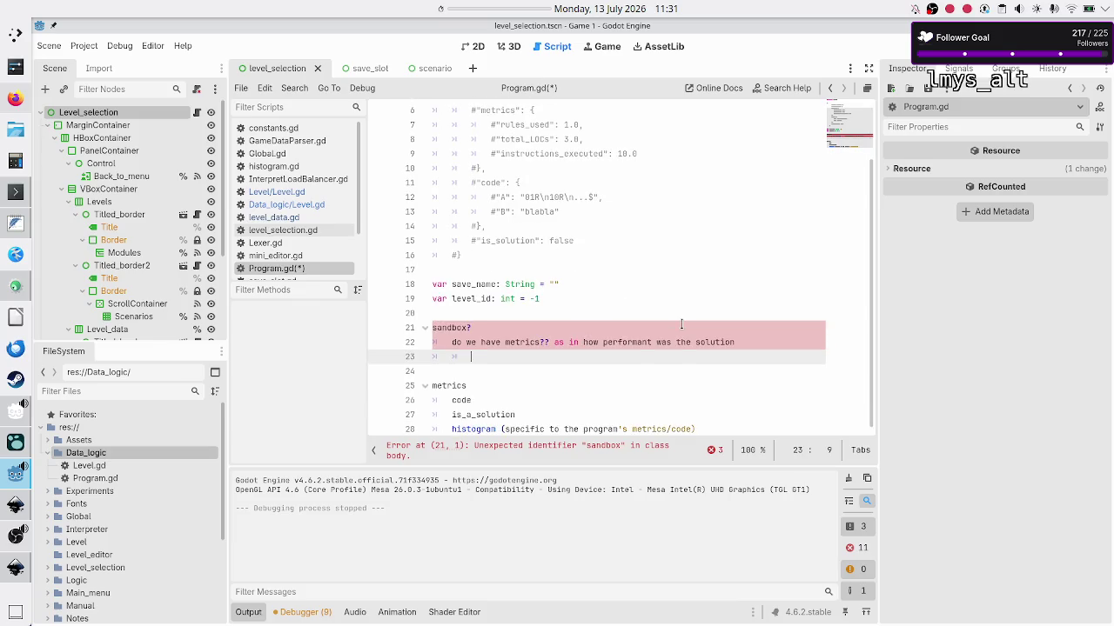
{"action": "type", "text": "worst case"}
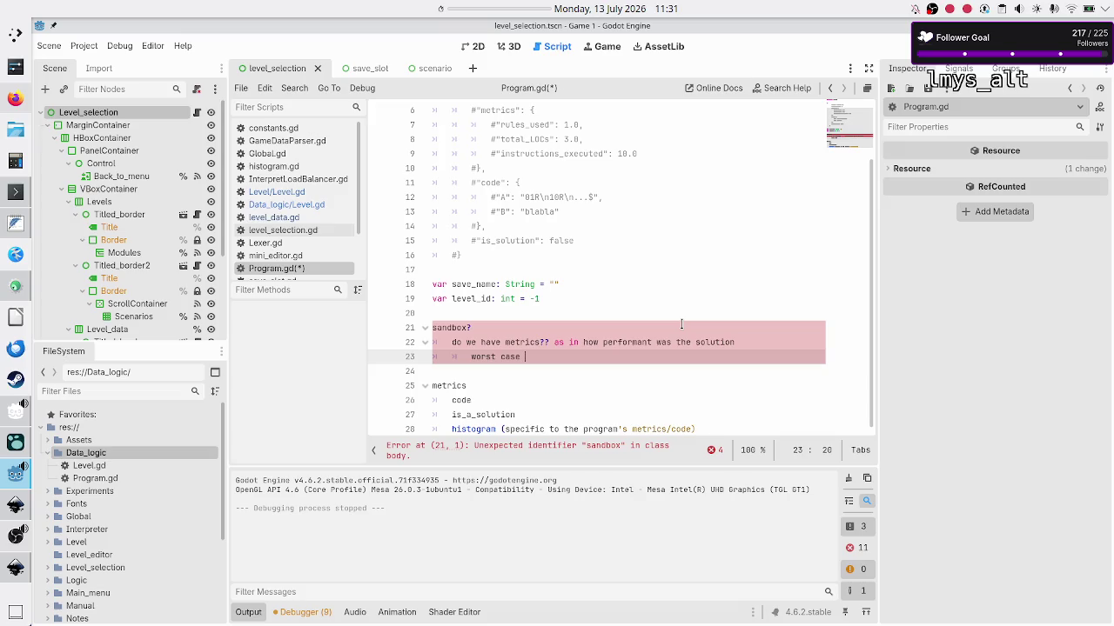
{"action": "type", "text": " across all "}
{"action": "type", "text": "validations t"}
{"action": "type", "text": "e"}
{"action": "key", "text": "BackSpace"}
{"action": "key", "text": "BackSpace"}
{"action": "key", "text": "BackSpace"}
{"action": "type", "text": "te"}
{"action": "type", "text": "sts:"}
{"action": "key", "text": "Return"}
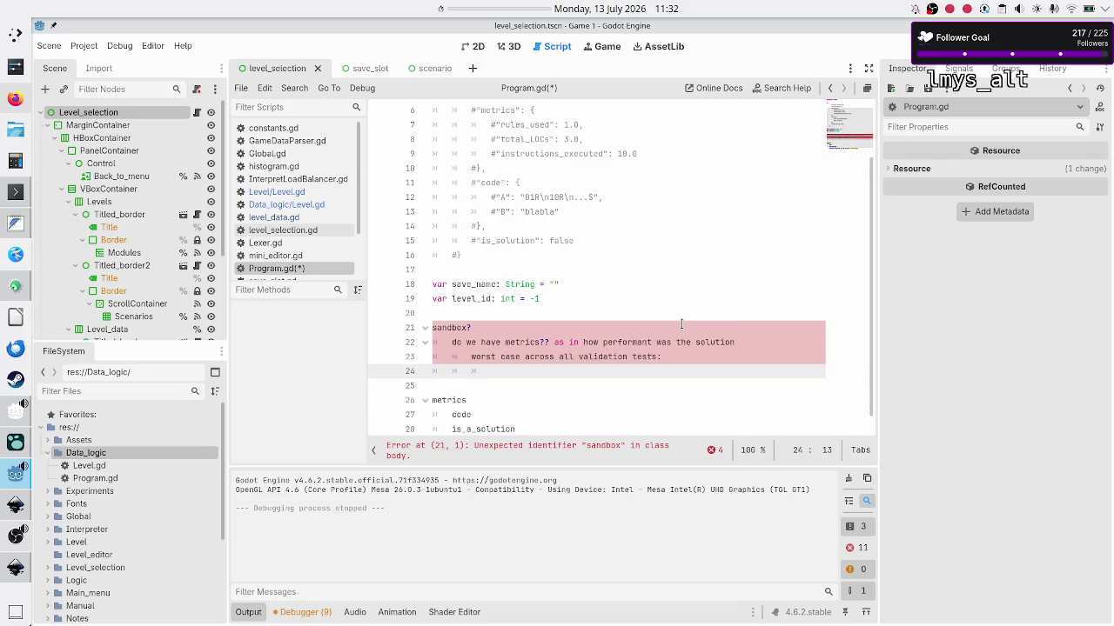
{"action": "type", "text": "VT1:"}
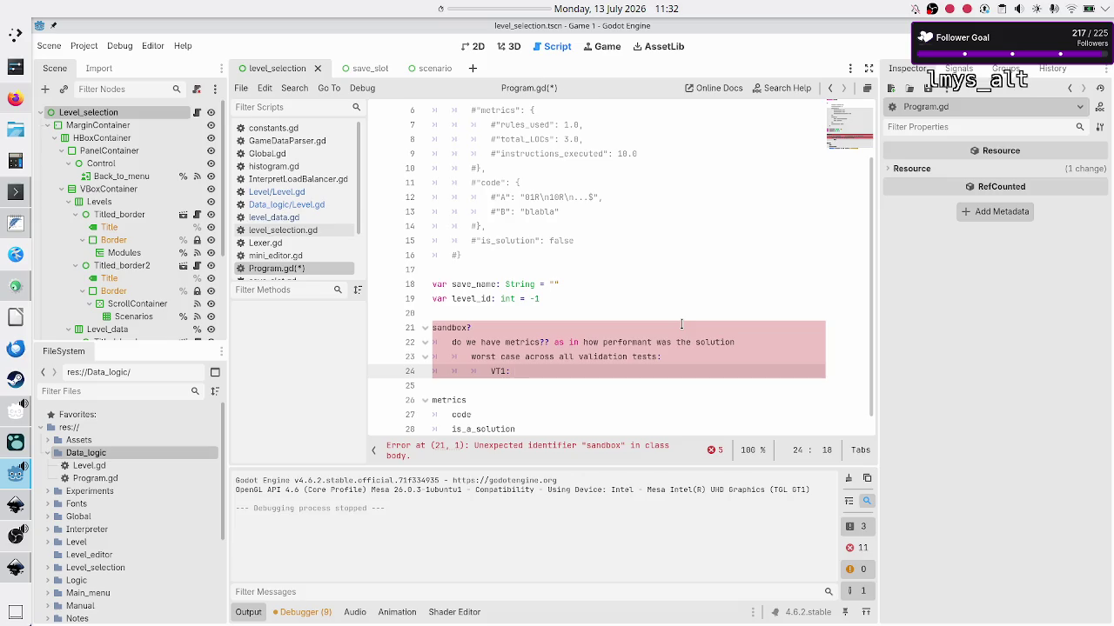
{"action": "type", "text": " 4 rules,"}
Complete VT1 as '4 rules, 99 instructions were executed', add a 'VT2:' line, and switch to Inkscape.
{"action": "left_click", "coordinate": [681, 323]}
{"action": "type", "text": "99"}
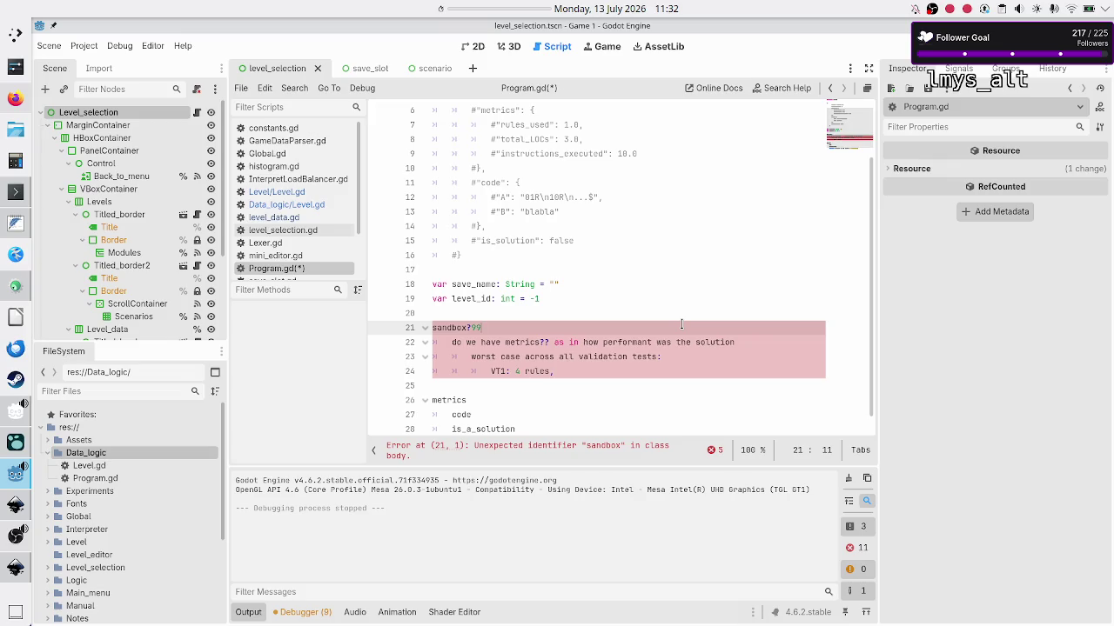
{"action": "key", "text": "BackSpace"}
{"action": "key", "text": "BackSpace"}
{"action": "key", "text": "Down"}
{"action": "key", "text": "Down"}
{"action": "key", "text": "Down"}
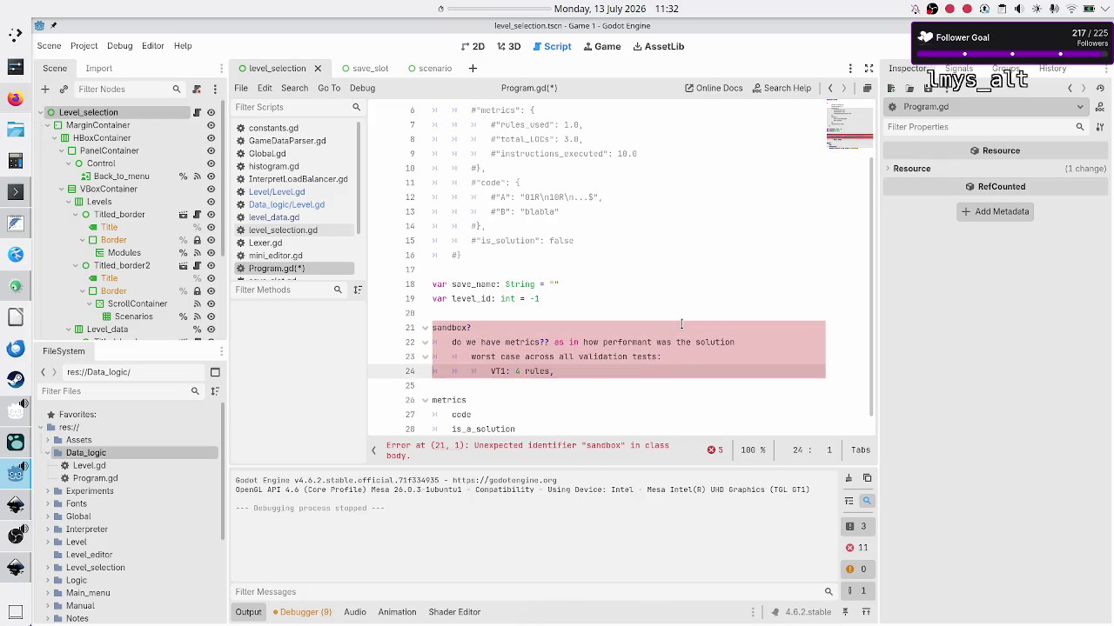
{"action": "key", "text": "End"}
{"action": "type", "text": "99 instr"}
{"action": "type", "text": "uctions w"}
{"action": "type", "text": "ere"}
{"action": "type", "text": " executed"}
{"action": "key", "text": "Return"}
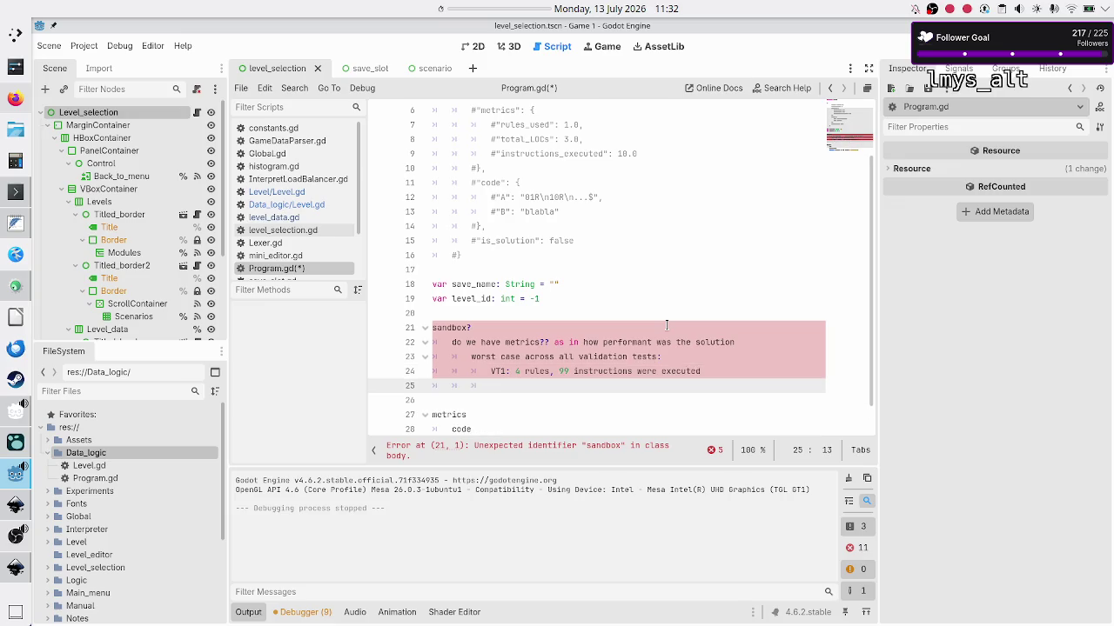
{"action": "type", "text": "VT2:"}
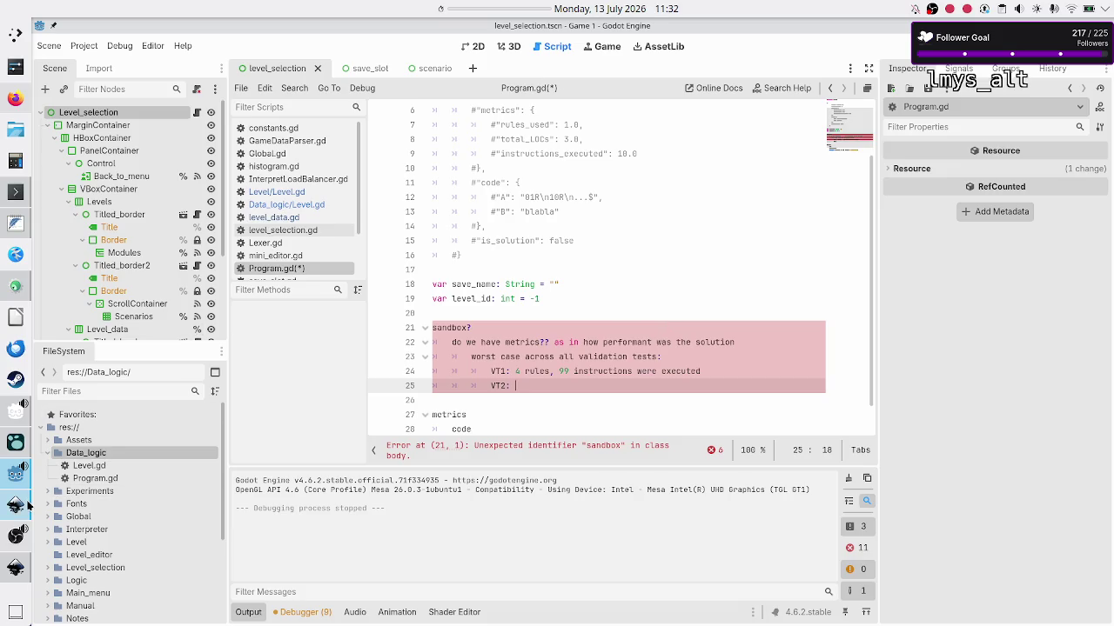
{"action": "left_click", "coordinate": [16, 505]}
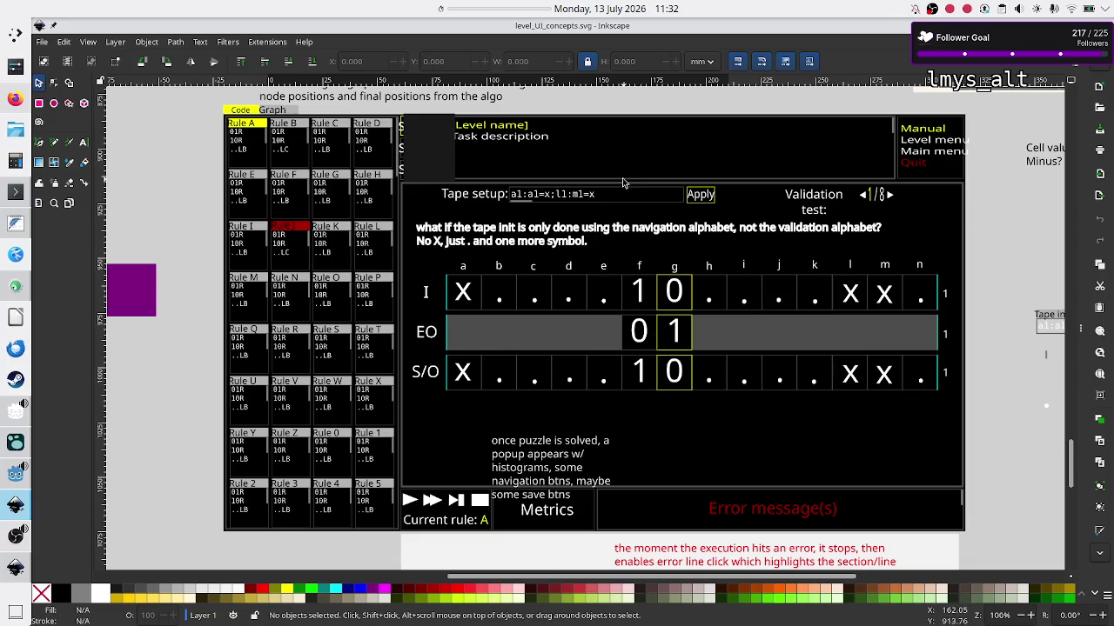
Write VT2 as '3 rules, 78 instructions ....', keep level_id at -1, and add a '......' line.
{"action": "key", "text": "alt+Tab"}
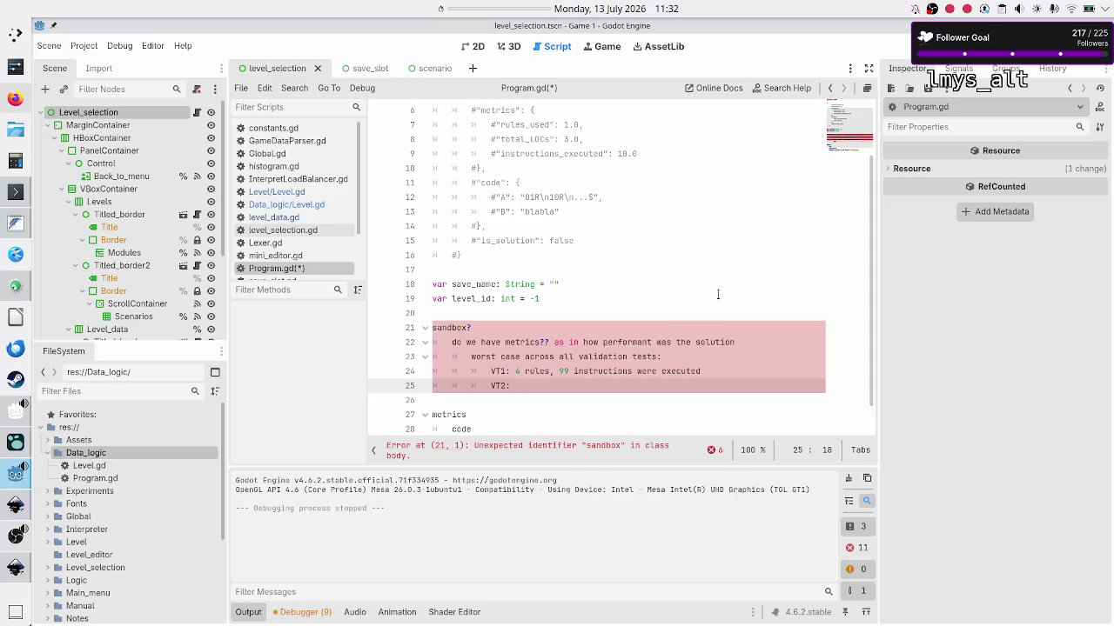
{"action": "type", "text": "3 rules,"}
{"action": "left_click", "coordinate": [718, 294]}
{"action": "type", "text": "70"}
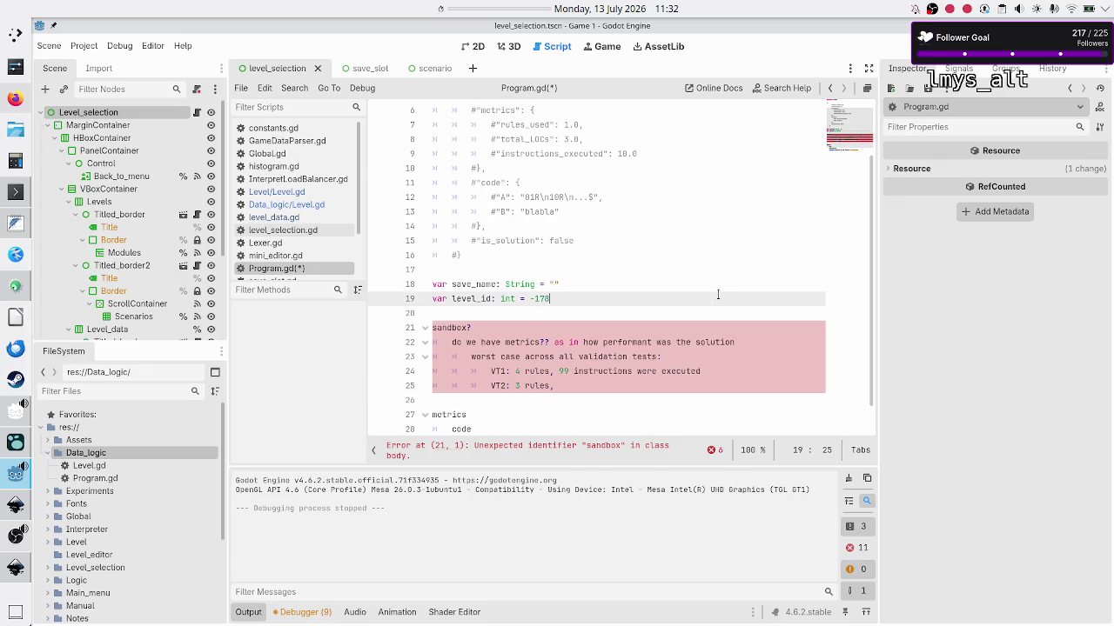
{"action": "key", "text": "BackSpace"}
{"action": "key", "text": "BackSpace"}
{"action": "key", "text": "Down"}
{"action": "key", "text": "Down"}
{"action": "key", "text": "Down"}
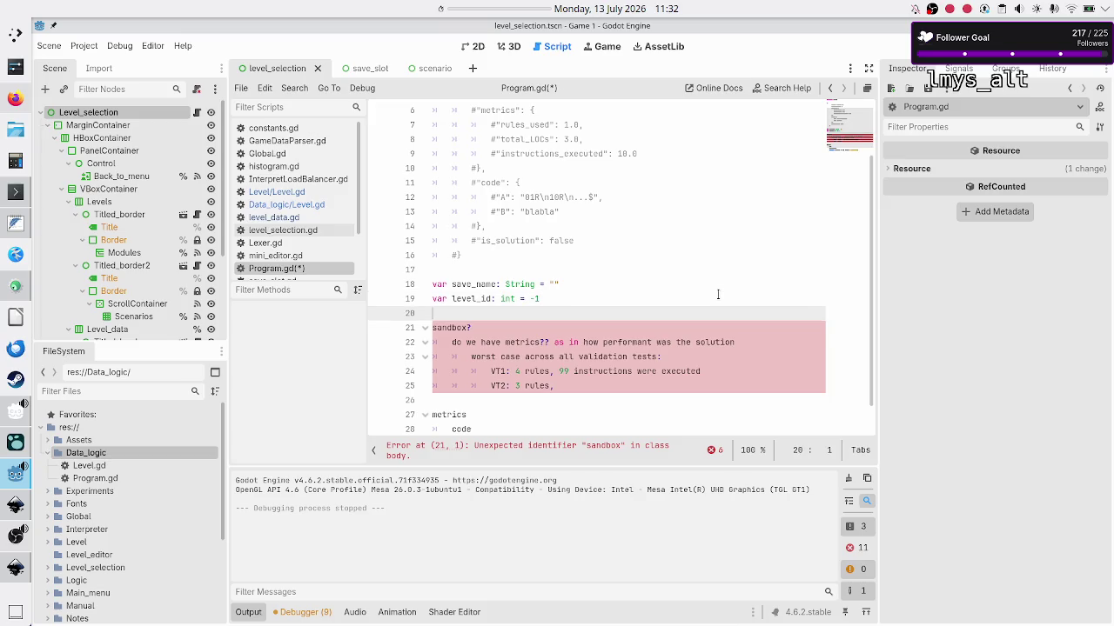
{"action": "key", "text": "Left"}
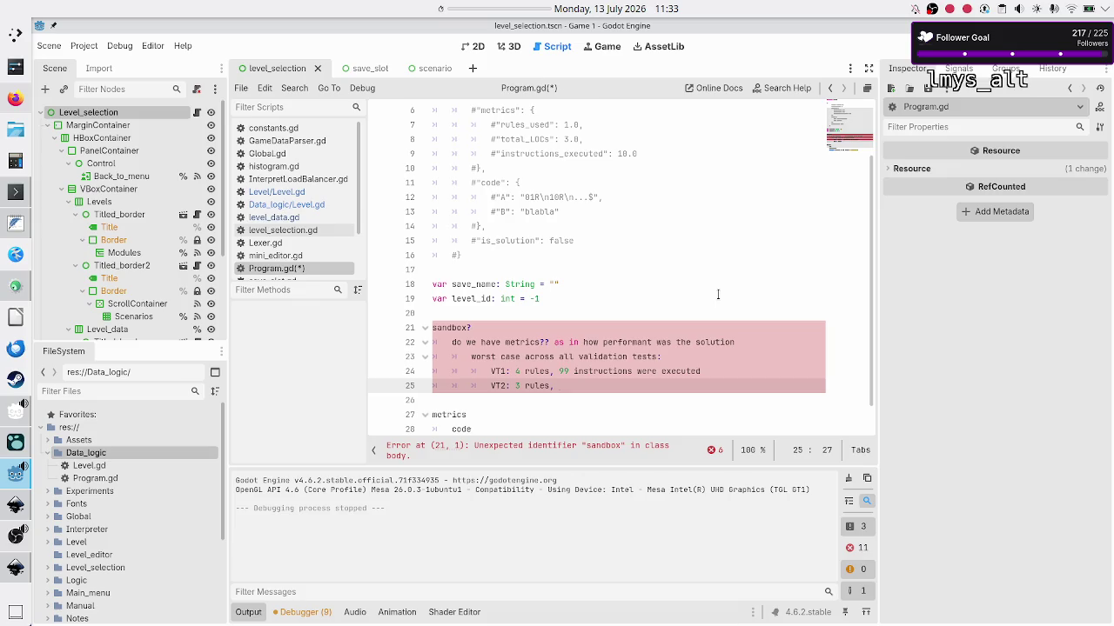
{"action": "type", "text": "78 instr"}
{"action": "type", "text": "uctions ."}
{"action": "key", "text": "Return"}
{"action": "type", "text": "......"}
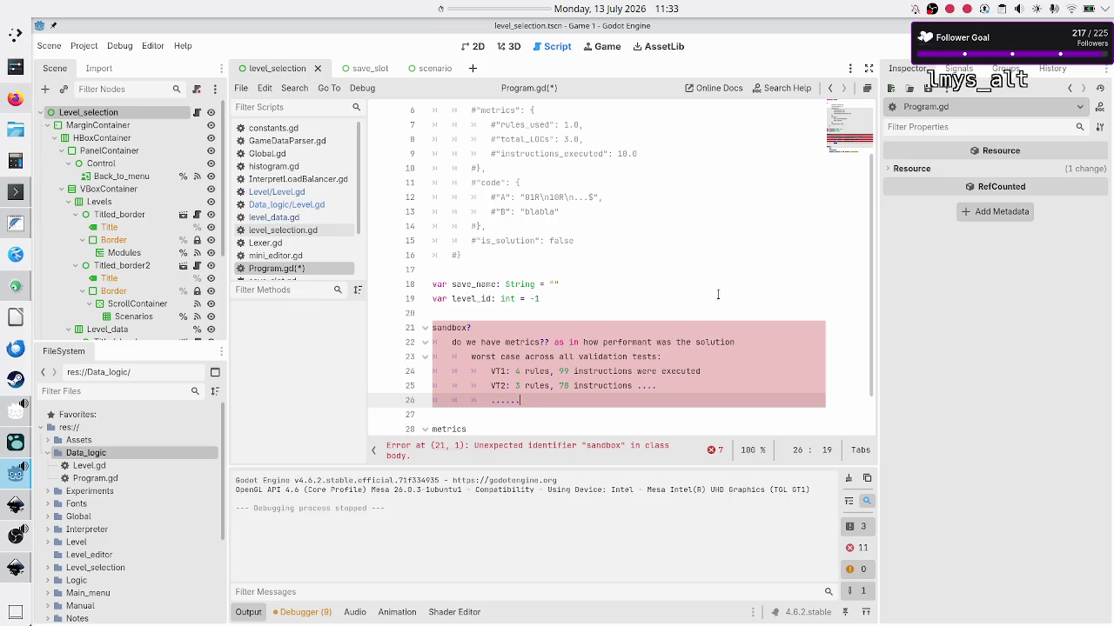
Move through the note from the worst case heading down to the VT2 line.
{"action": "key", "text": "Up"}
{"action": "key", "text": "Up"}
{"action": "key", "text": "Up"}
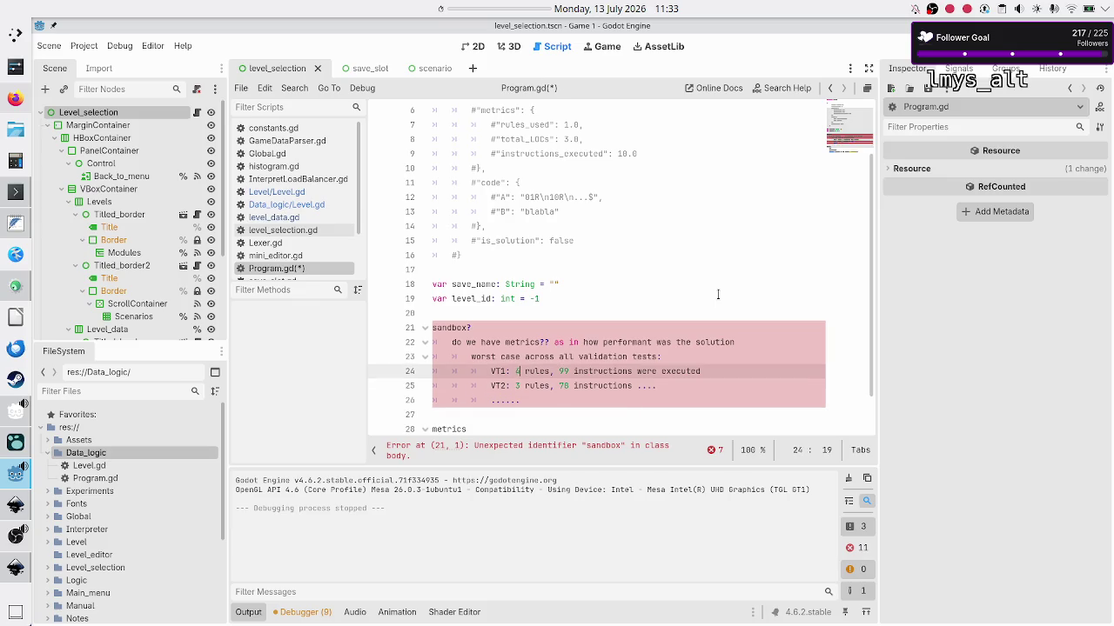
{"action": "key", "text": "Down"}
{"action": "key", "text": "Down"}
{"action": "key", "text": "Down"}
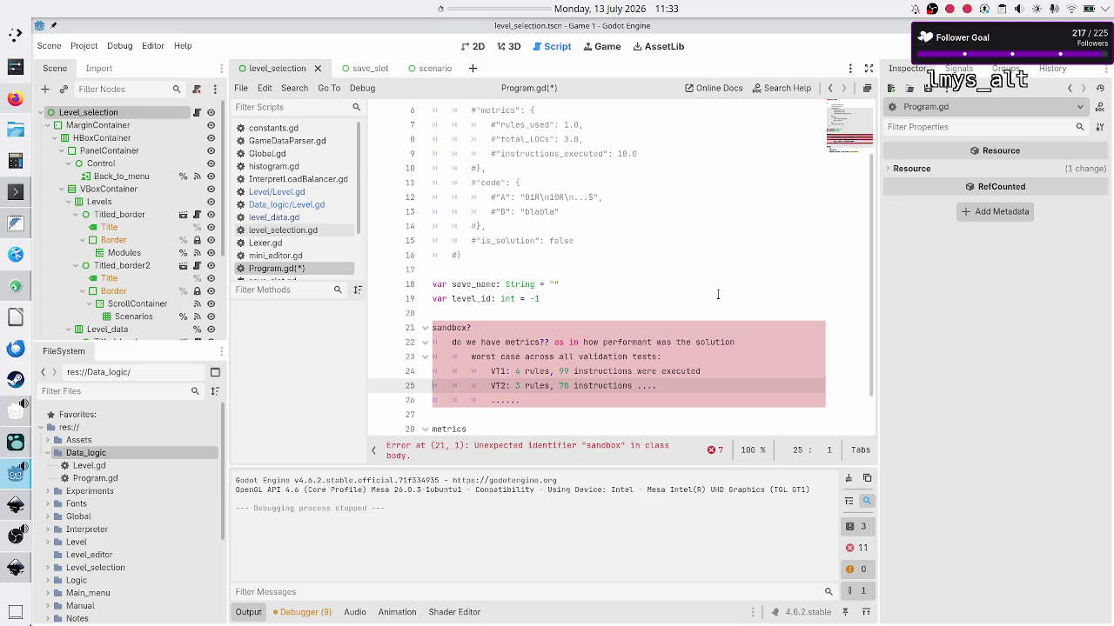
{"action": "key", "text": "Up"}
{"action": "key", "text": "Up"}
{"action": "key", "text": "Home"}
{"action": "key", "text": "Up"}
{"action": "key", "text": "Home"}
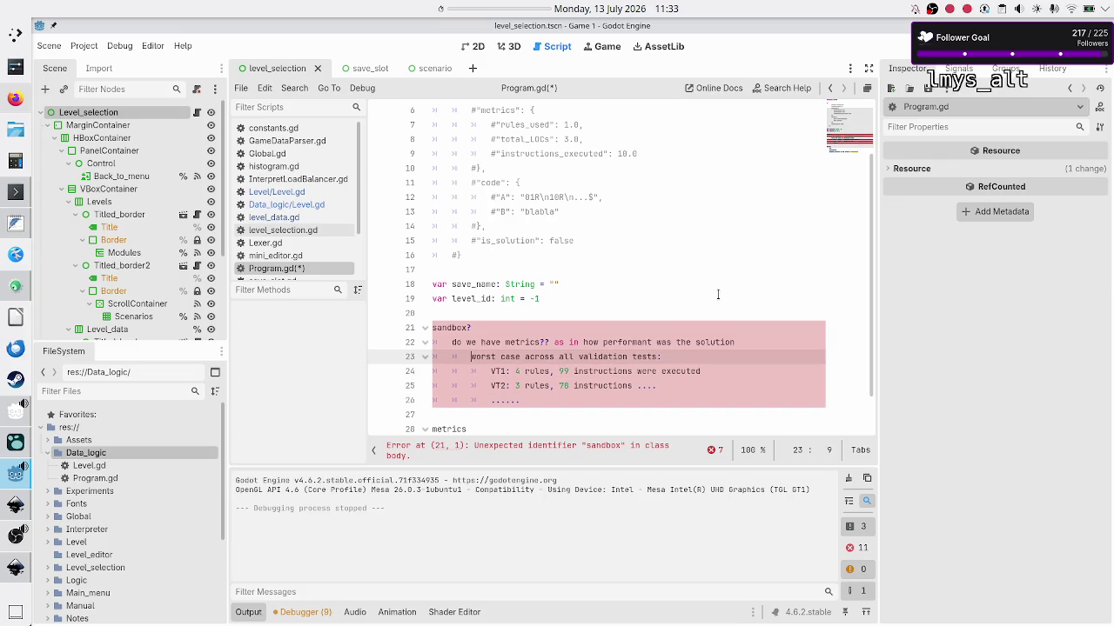
{"action": "key", "text": "shift+Right"}
{"action": "key", "text": "shift+Right"}
{"action": "key", "text": "shift+Right"}
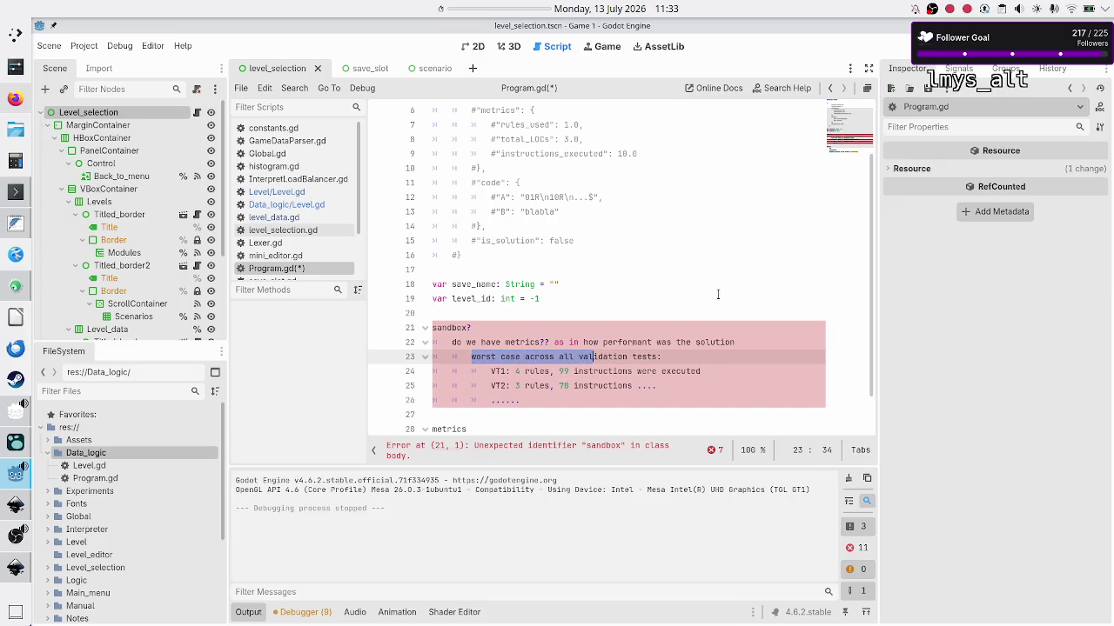
{"action": "key", "text": "Down"}
{"action": "key", "text": "Down"}
{"action": "key", "text": "Down"}
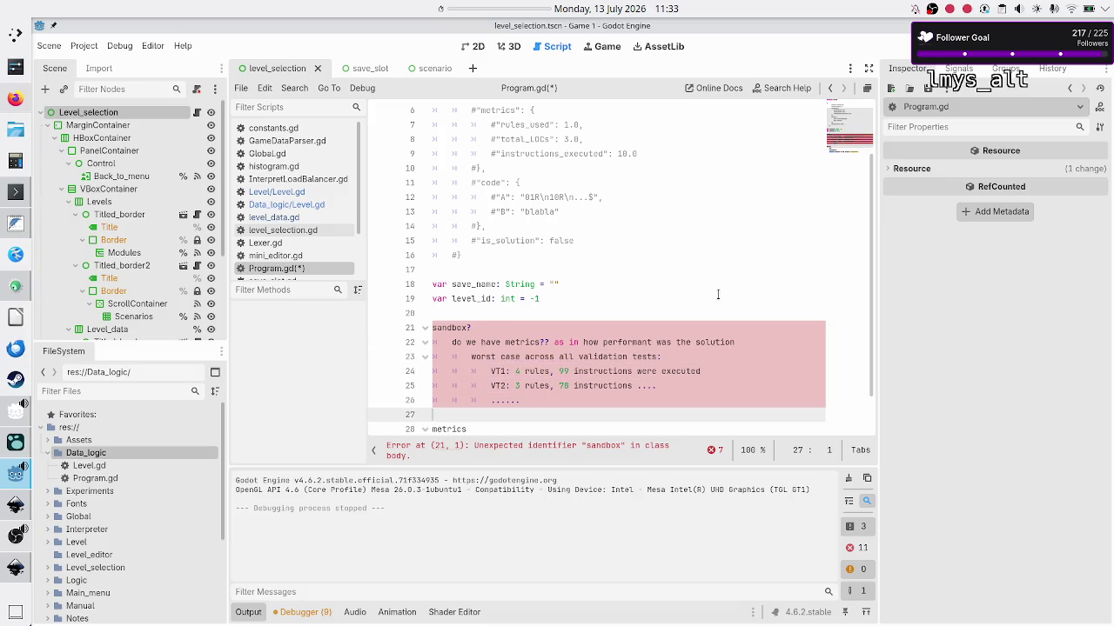
Add 'final metrics: 4 rules, 99 instructions for a program' below '......', then switch to Inkscape.
{"action": "key", "text": "Return"}
{"action": "type", "text": "final metri"}
{"action": "type", "text": "cs: 4"}
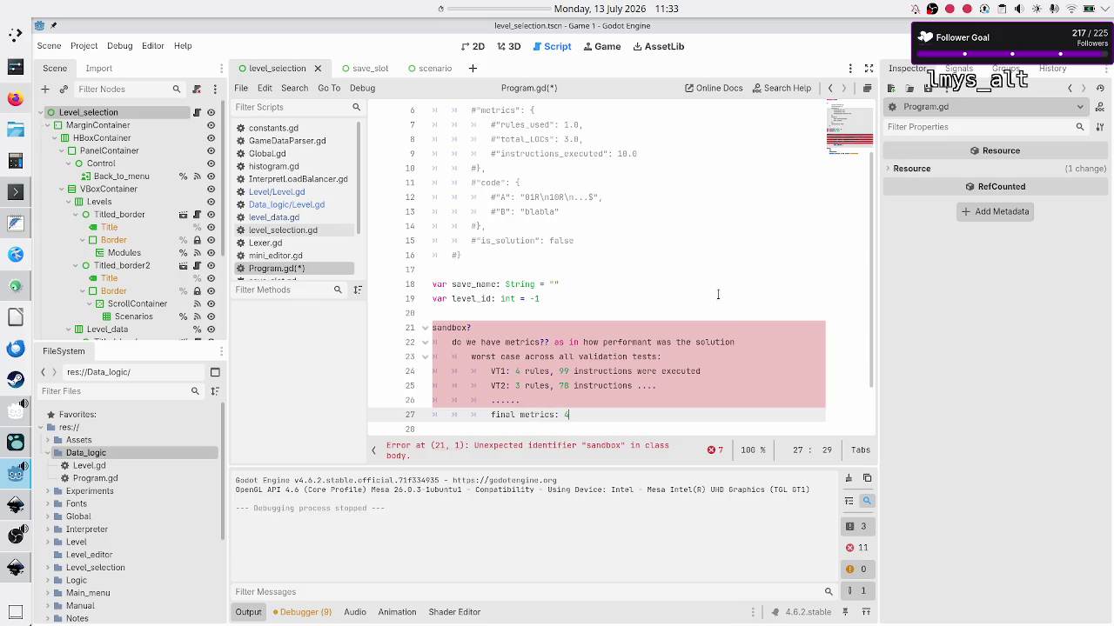
{"action": "type", "text": " rules, "}
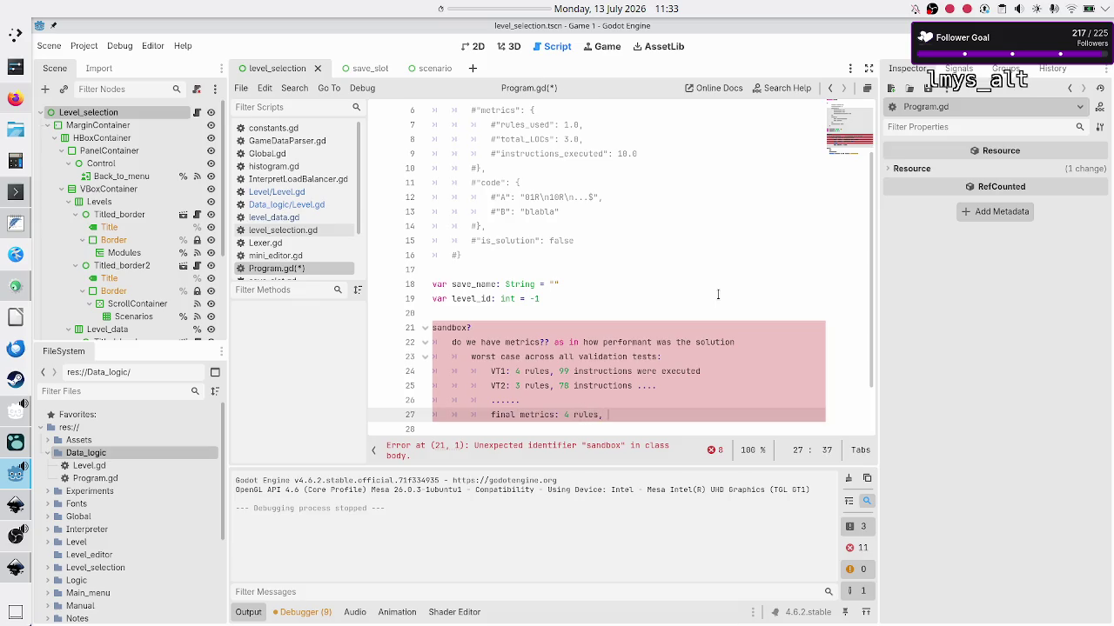
{"action": "type", "text": "99"}
{"action": "key", "text": "Up"}
{"action": "key", "text": "Up"}
{"action": "key", "text": "Up"}
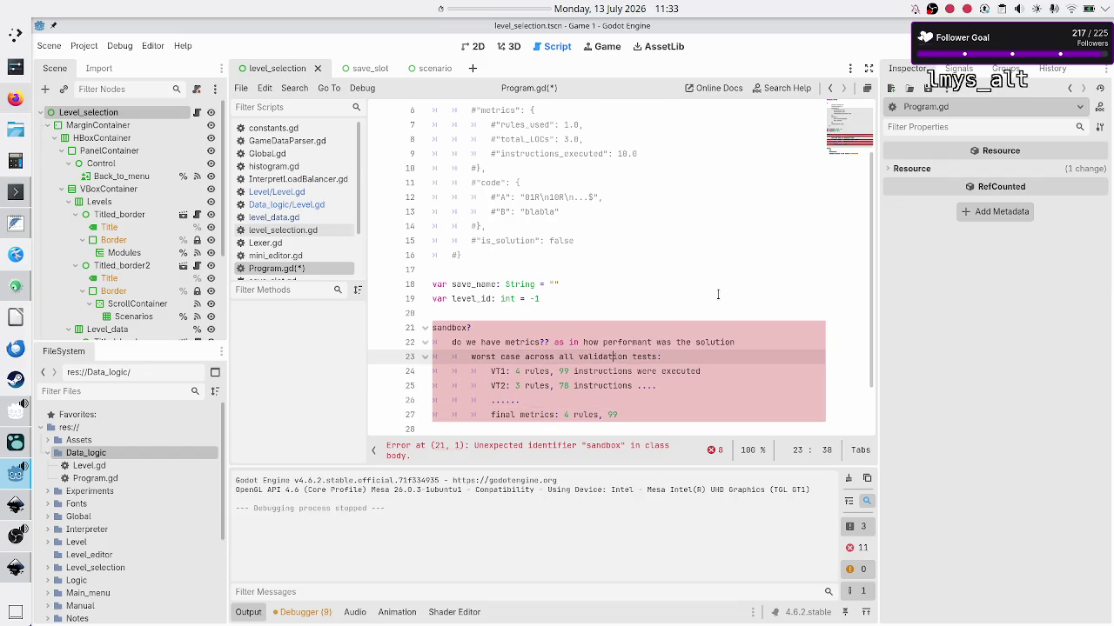
{"action": "key", "text": "Down"}
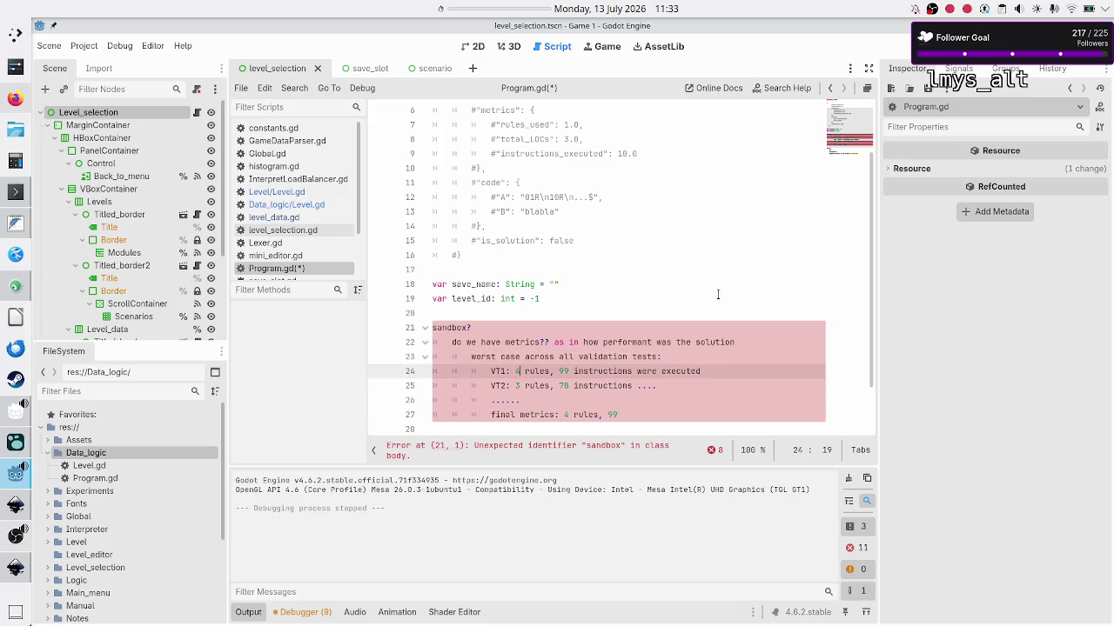
{"action": "key", "text": "Down"}
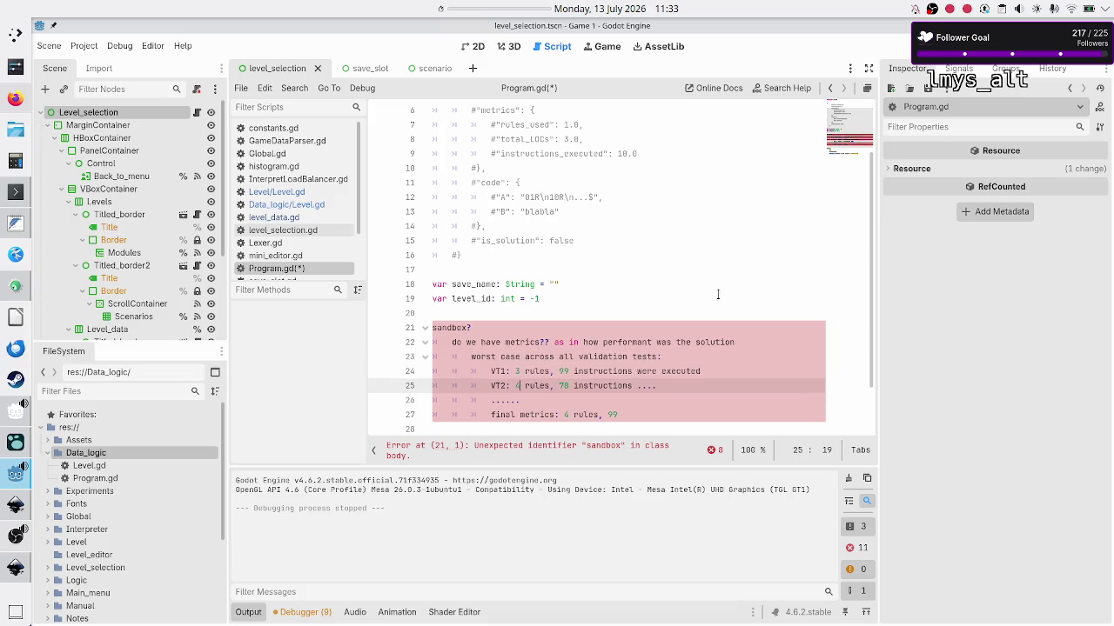
{"action": "key", "text": "Down"}
{"action": "key", "text": "Down"}
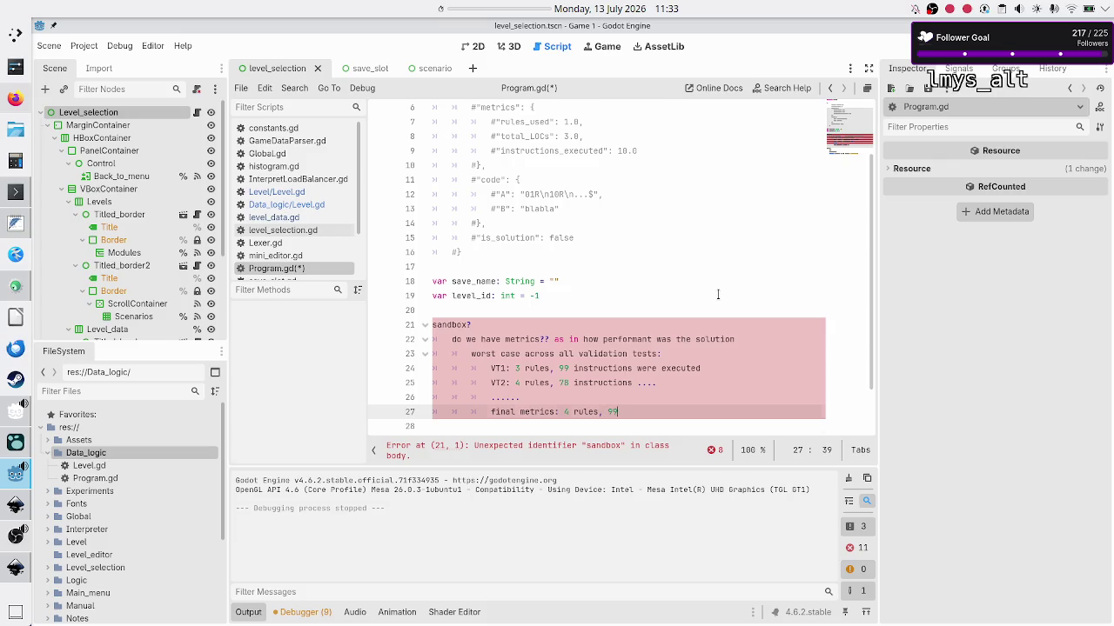
{"action": "type", "text": " instru"}
{"action": "type", "text": "ctions "}
{"action": "type", "text": "for a "}
{"action": "type", "text": "save"}
{"action": "key", "text": "BackSpace"}
{"action": "key", "text": "BackSpace"}
{"action": "key", "text": "BackSpace"}
{"action": "type", "text": "program"}
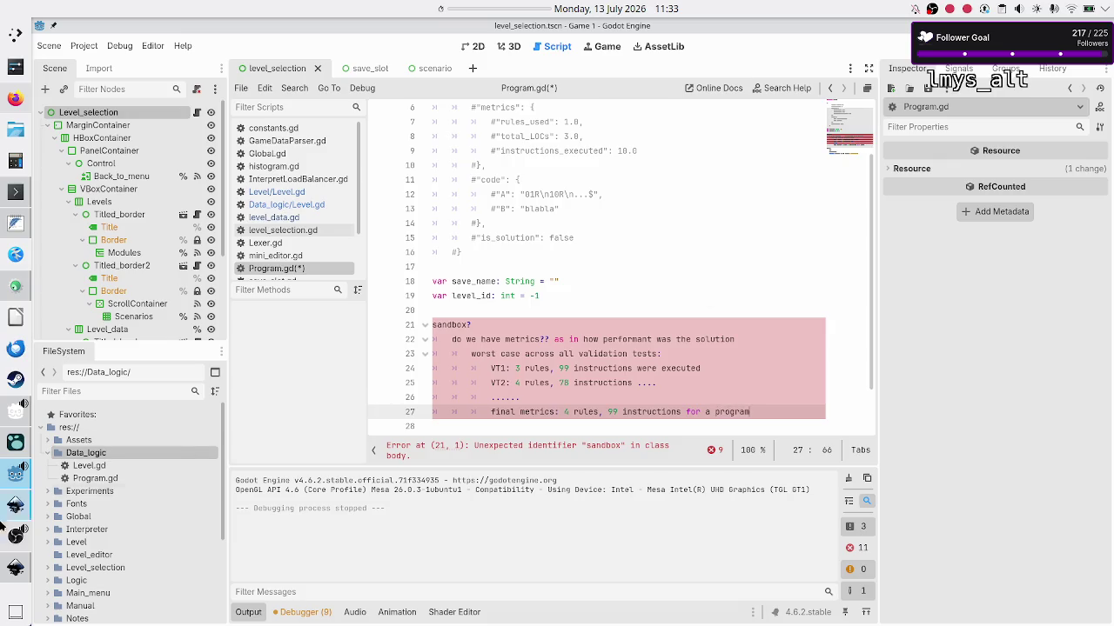
{"action": "left_click", "coordinate": [16, 505]}
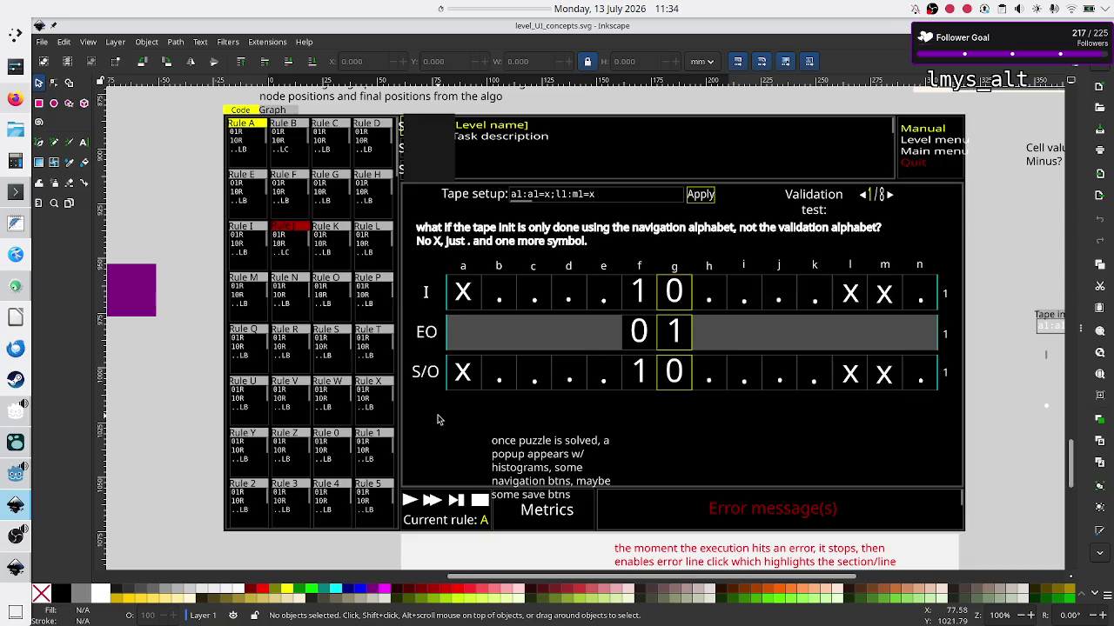
{"action": "left_click", "coordinate": [16, 570]}
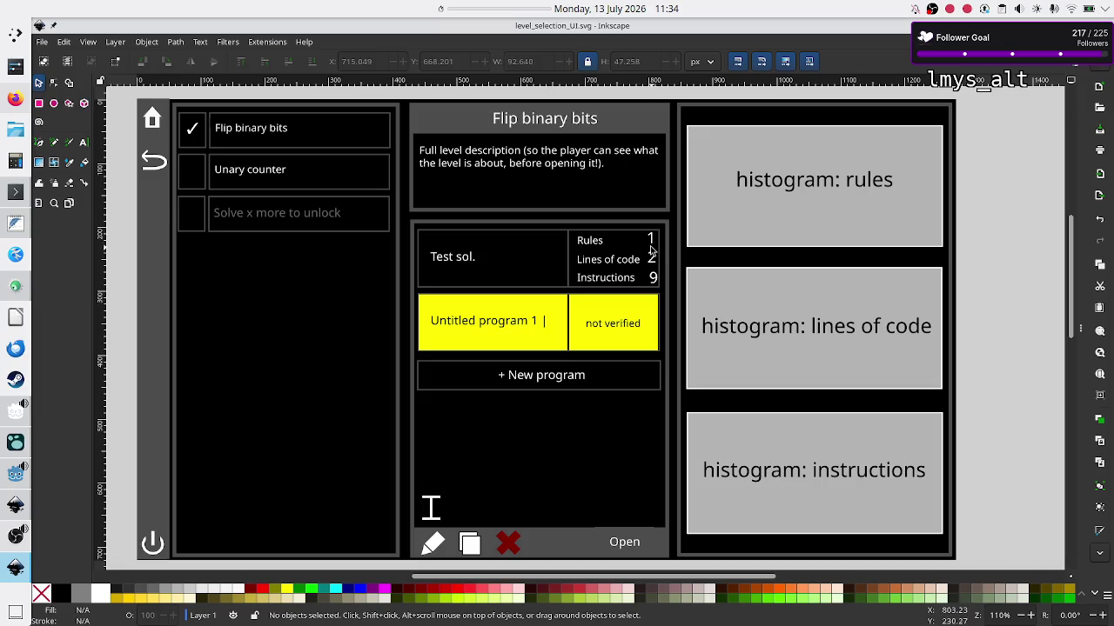
{"action": "key", "text": "alt+Tab"}
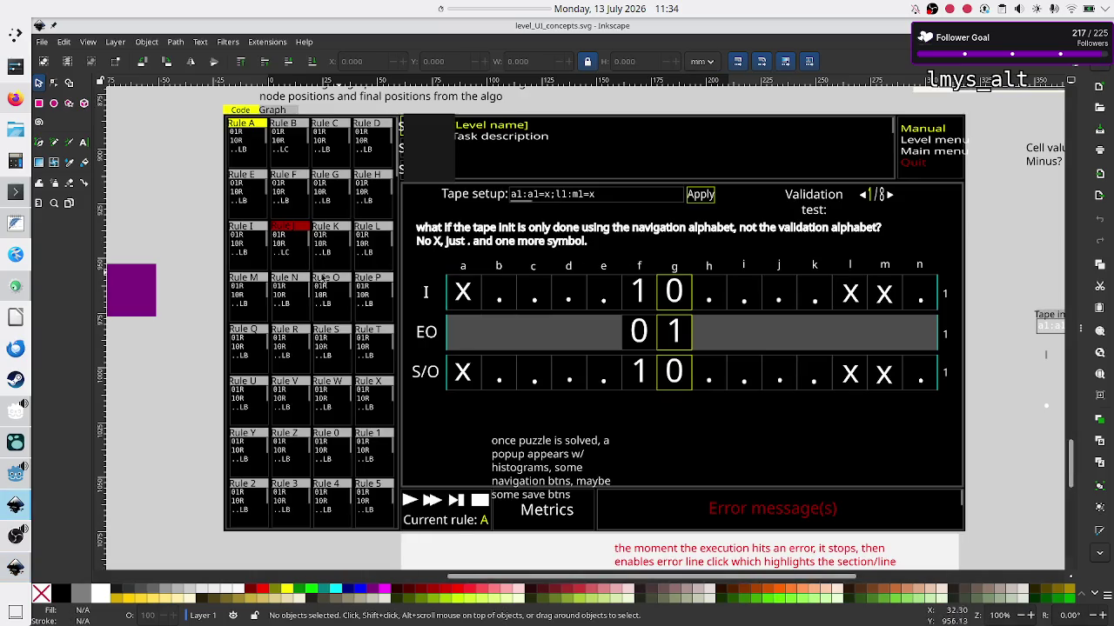
{"action": "key", "text": "alt+Tab"}
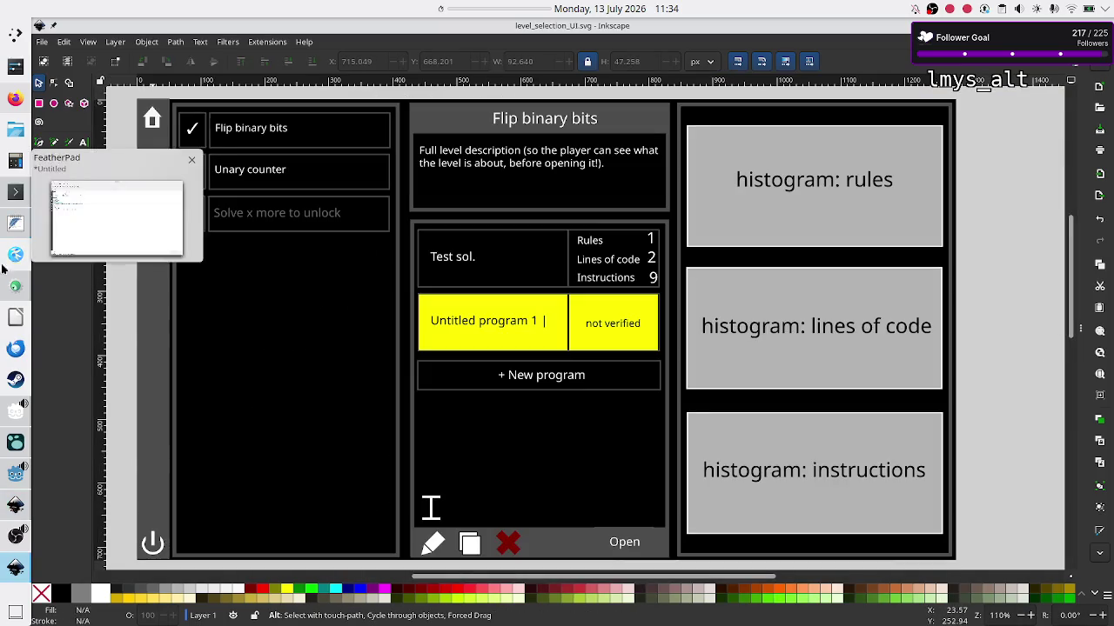
{"action": "left_click", "coordinate": [16, 411]}
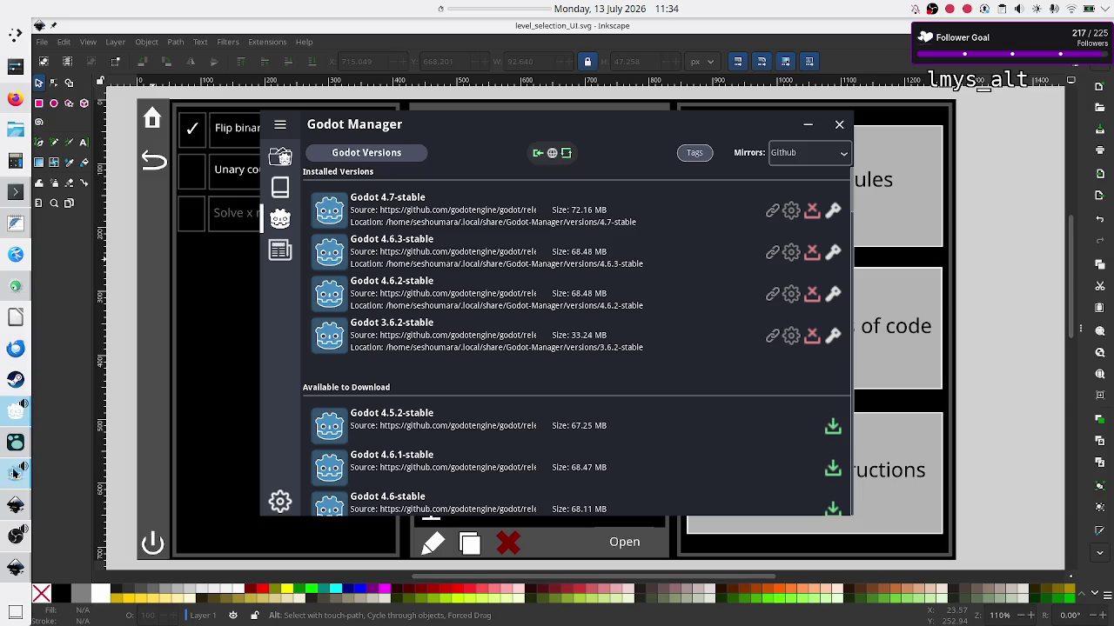
{"action": "left_click", "coordinate": [12, 478]}
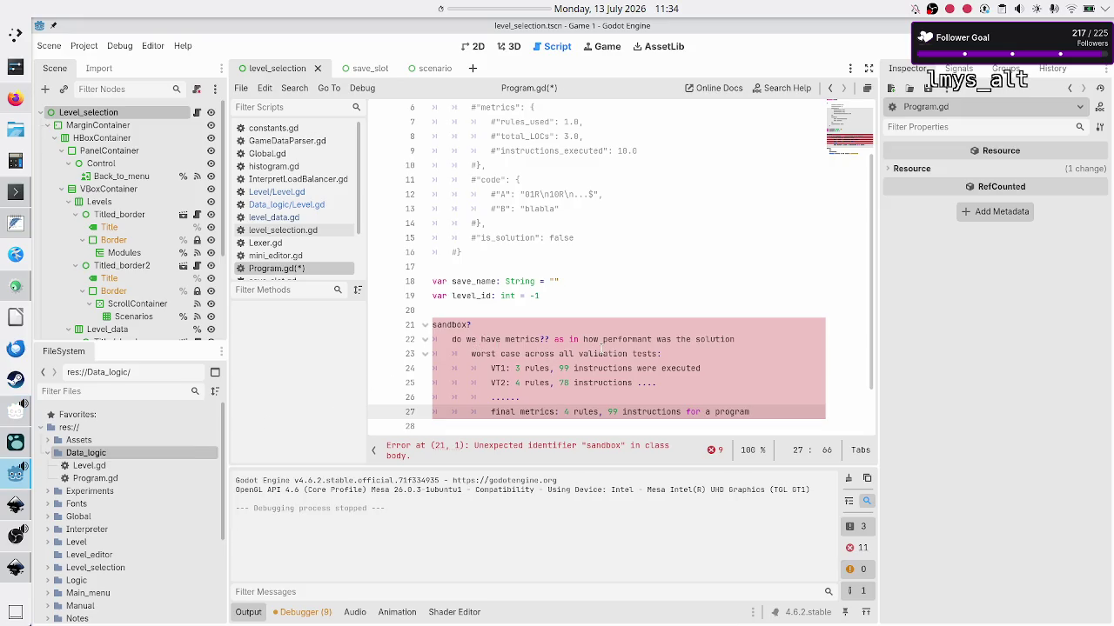
{"action": "left_click", "coordinate": [601, 354]}
{"action": "left_click_drag", "start_coordinate": [602, 353], "coordinate": [661, 354]}
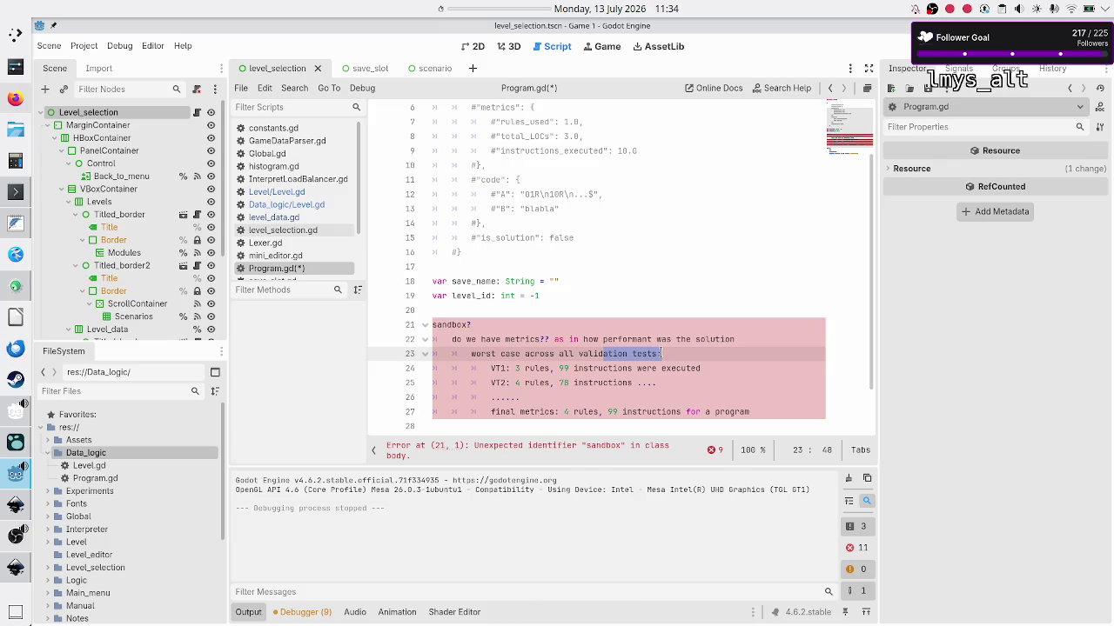
{"action": "left_click", "coordinate": [662, 354]}
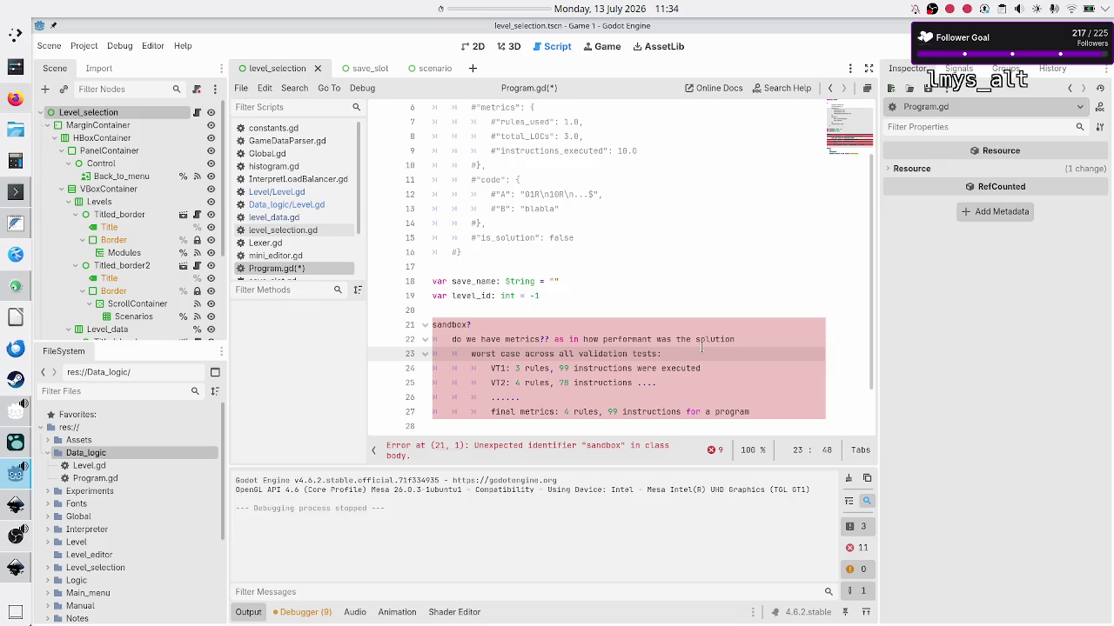
{"action": "key", "text": "shift+Left"}
{"action": "key", "text": "shift+Left"}
{"action": "key", "text": "shift+Left"}
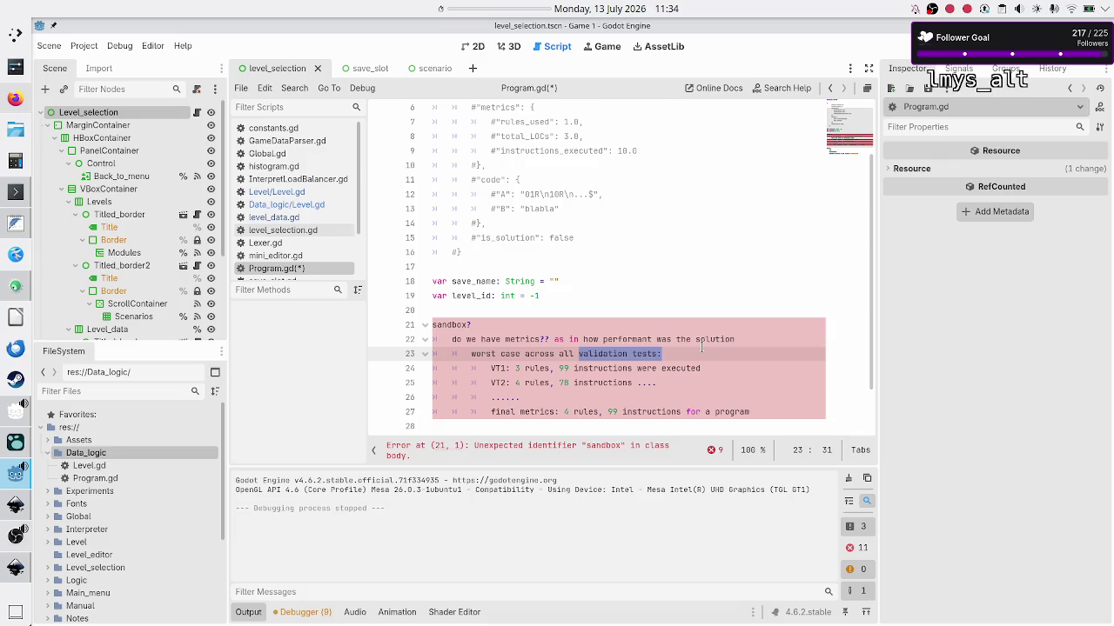
{"action": "key", "text": "Down"}
{"action": "key", "text": "Down"}
{"action": "key", "text": "Down"}
{"action": "key", "text": "Down"}
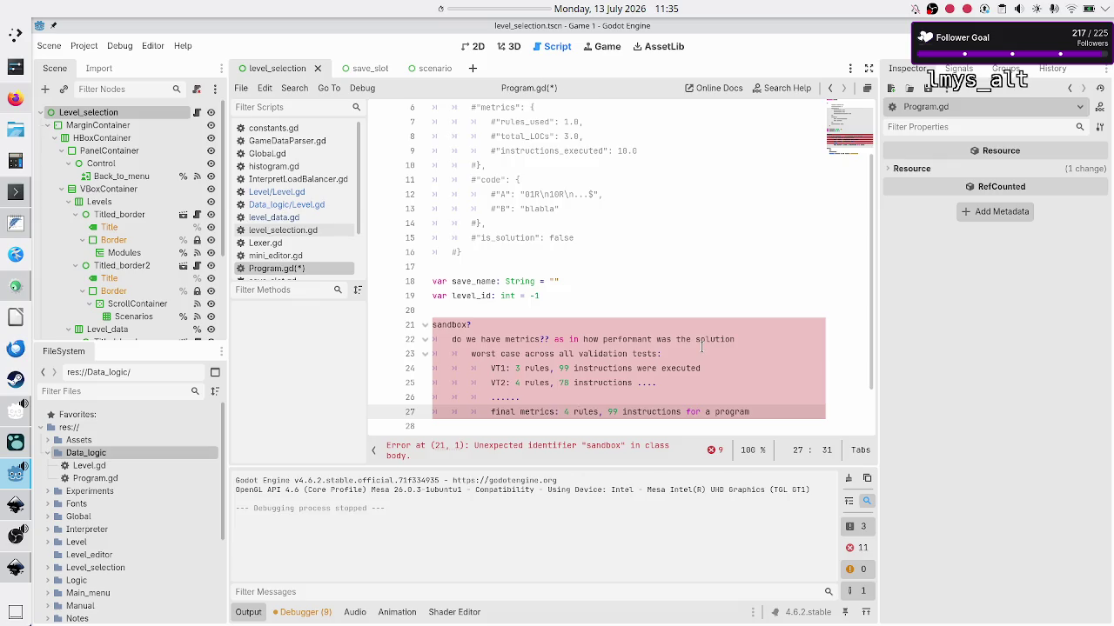
{"action": "key", "text": "Up"}
{"action": "key", "text": "Up"}
{"action": "key", "text": "Up"}
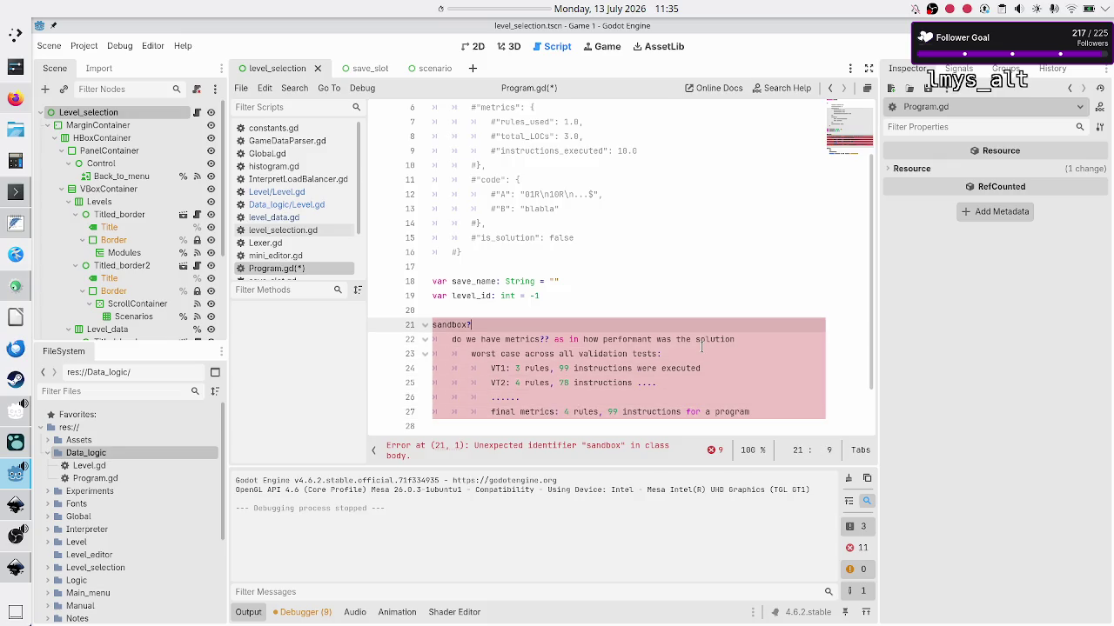
Add a 'programs' line under 'sandbox?' and select the word metrics in the metrics question.
{"action": "key", "text": "Return"}
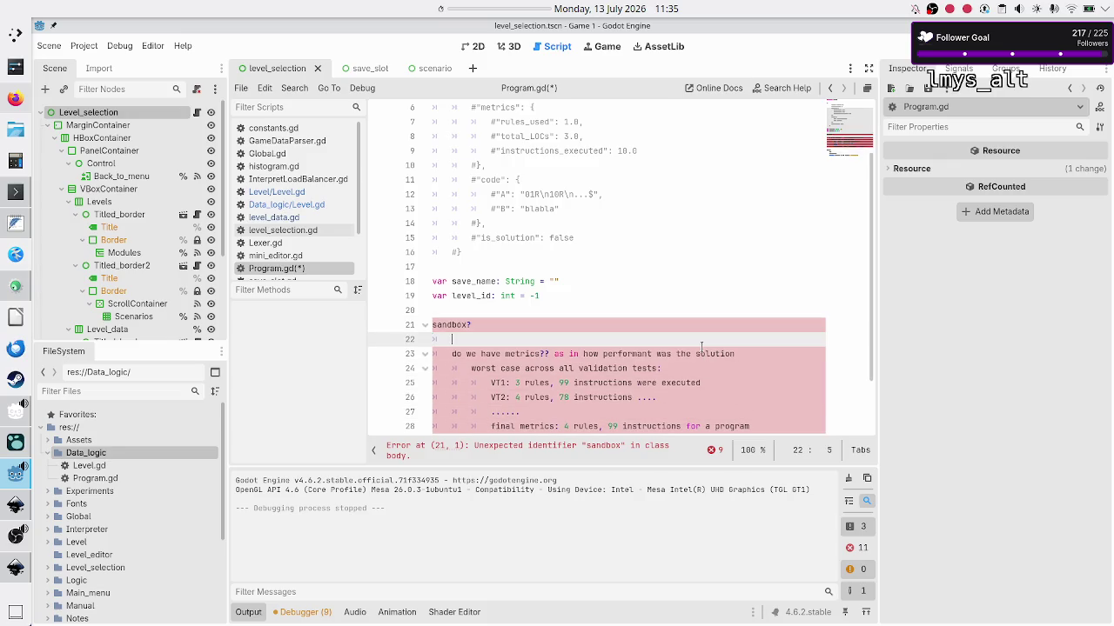
{"action": "type", "text": "programs"}
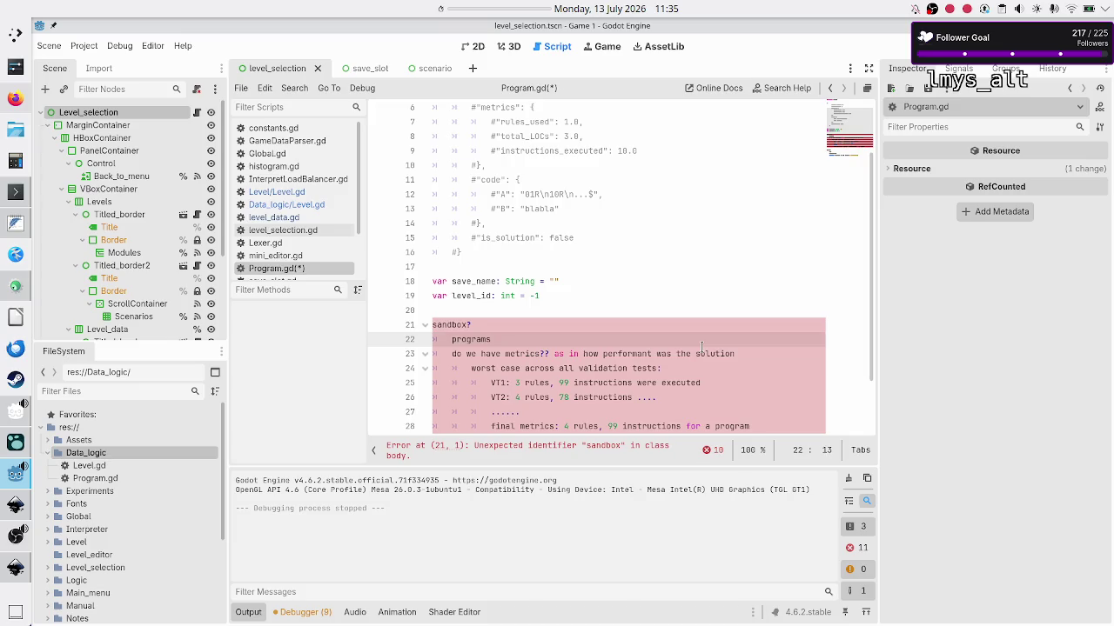
{"action": "key", "text": "alt+Tab"}
{"action": "key", "text": "alt+Tab"}
{"action": "key", "text": "Down"}
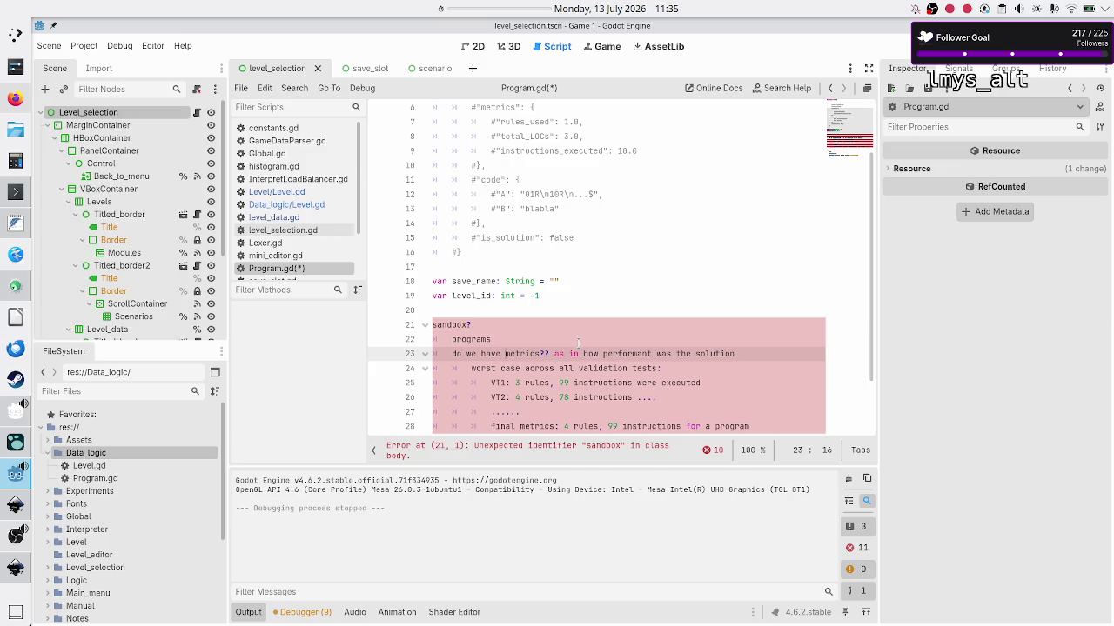
{"action": "key", "text": "shift+Right"}
{"action": "key", "text": "shift+Right"}
{"action": "key", "text": "shift+Right"}
{"action": "key", "text": "shift+Left"}
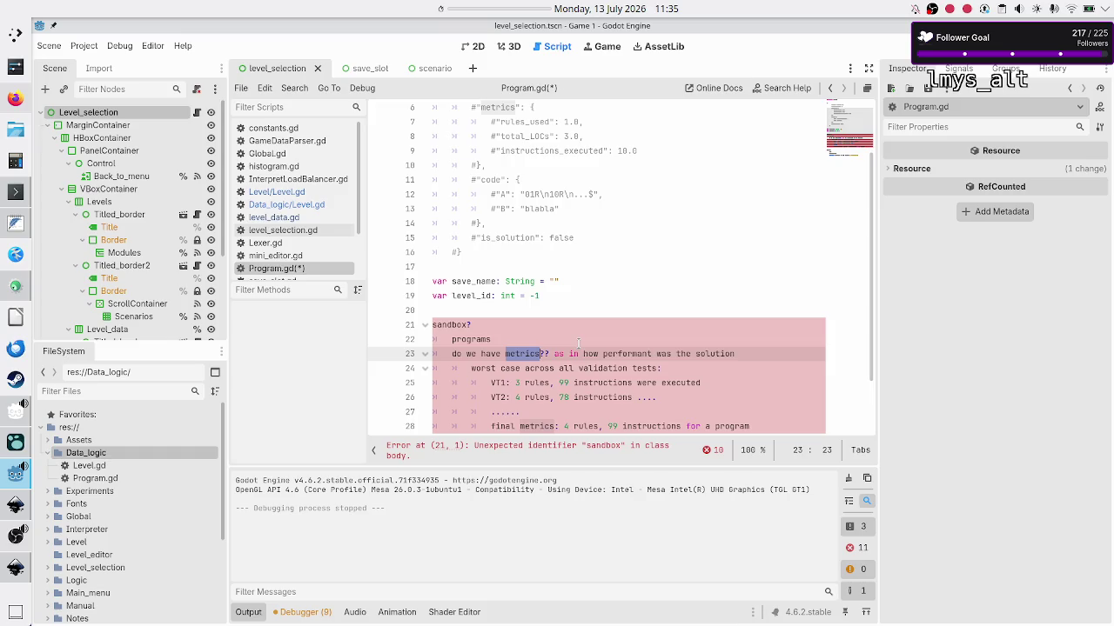
Save Program.gd with the caret at the end of the programs line.
{"action": "scroll", "coordinate": [605, 313], "scroll_direction": "down", "scroll_amount": 2}
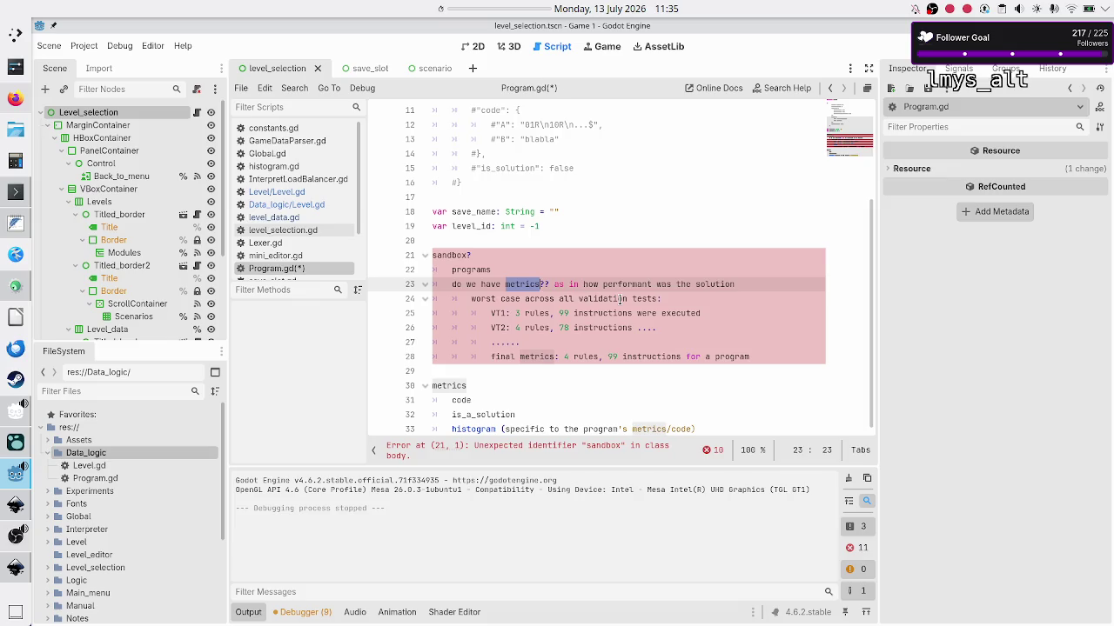
{"action": "left_click", "coordinate": [534, 264]}
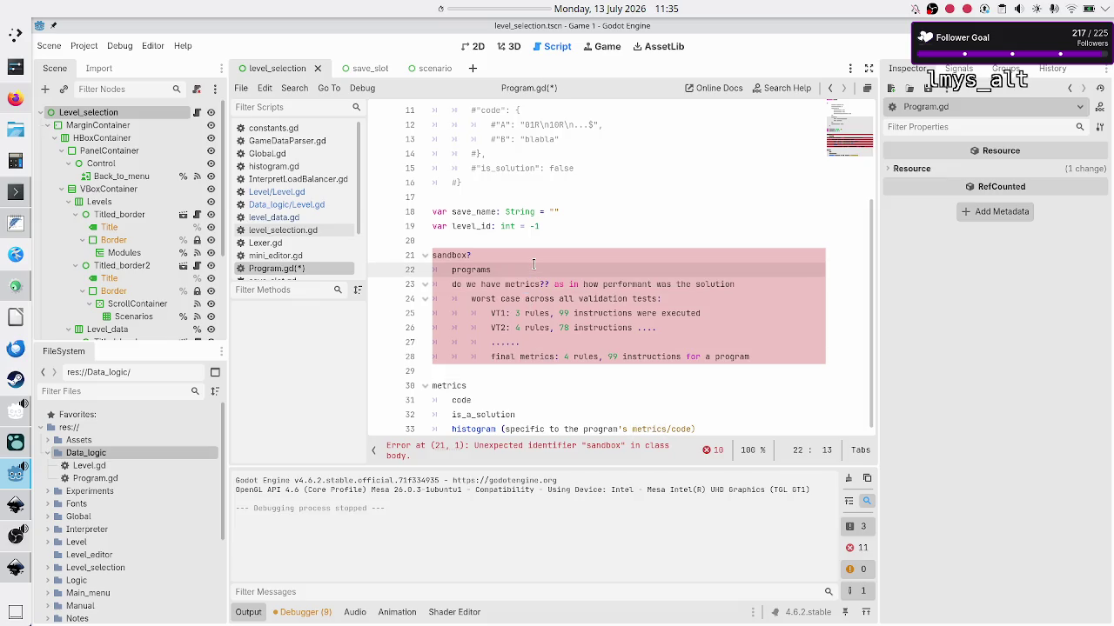
{"action": "key", "text": "ctrl+s"}
Select 'metrics' in the final metrics line and in the metrics question to compare them.
{"action": "double_click", "coordinate": [530, 356]}
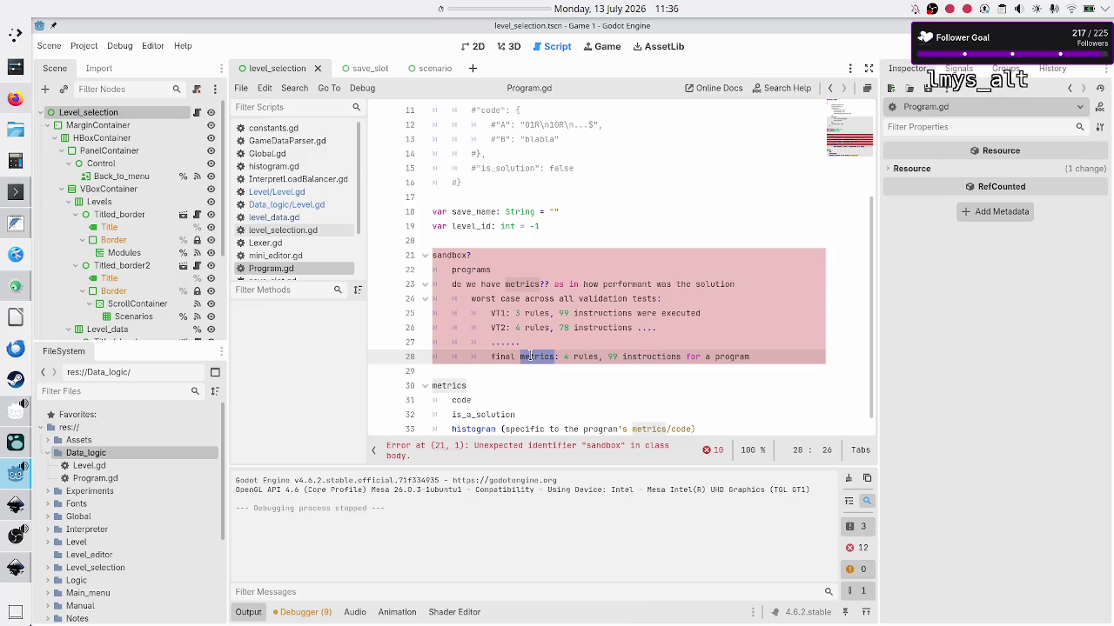
{"action": "left_click", "coordinate": [481, 270]}
{"action": "double_click", "coordinate": [524, 284]}
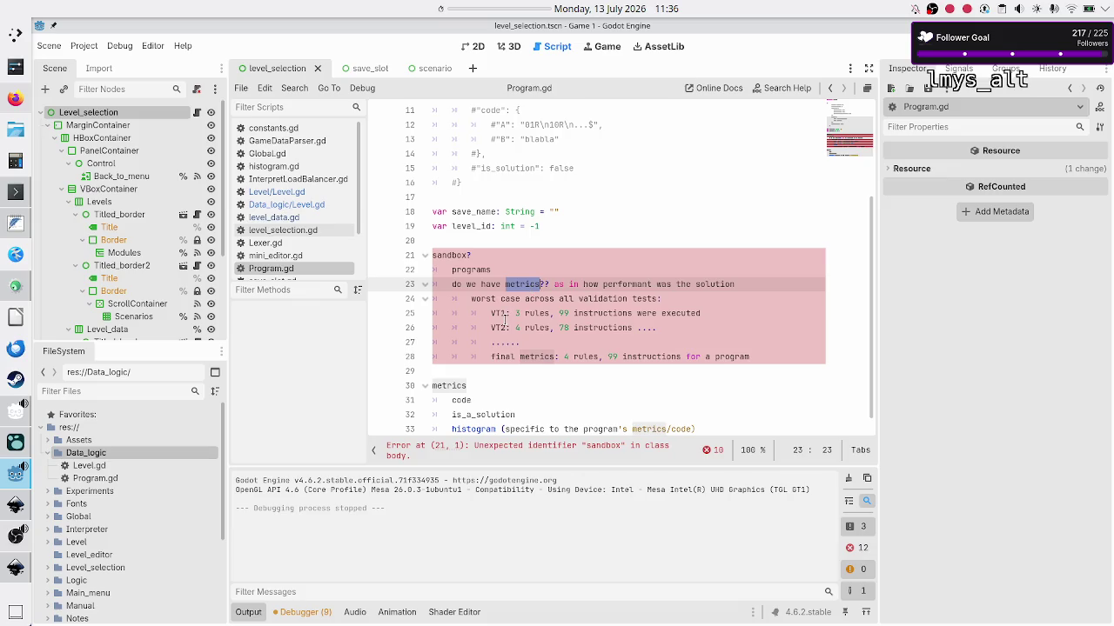
Prefix the metrics heading on line 30 with 'var' to make it a declaration.
{"action": "left_click", "coordinate": [563, 264]}
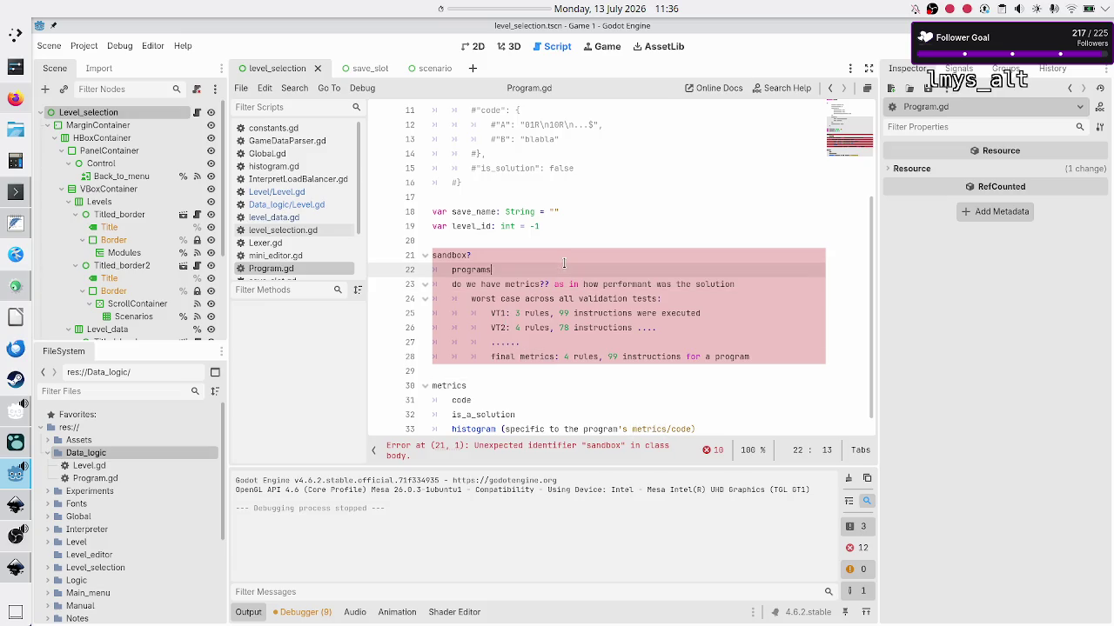
{"action": "key", "text": "Down"}
{"action": "key", "text": "Down"}
{"action": "key", "text": "Down"}
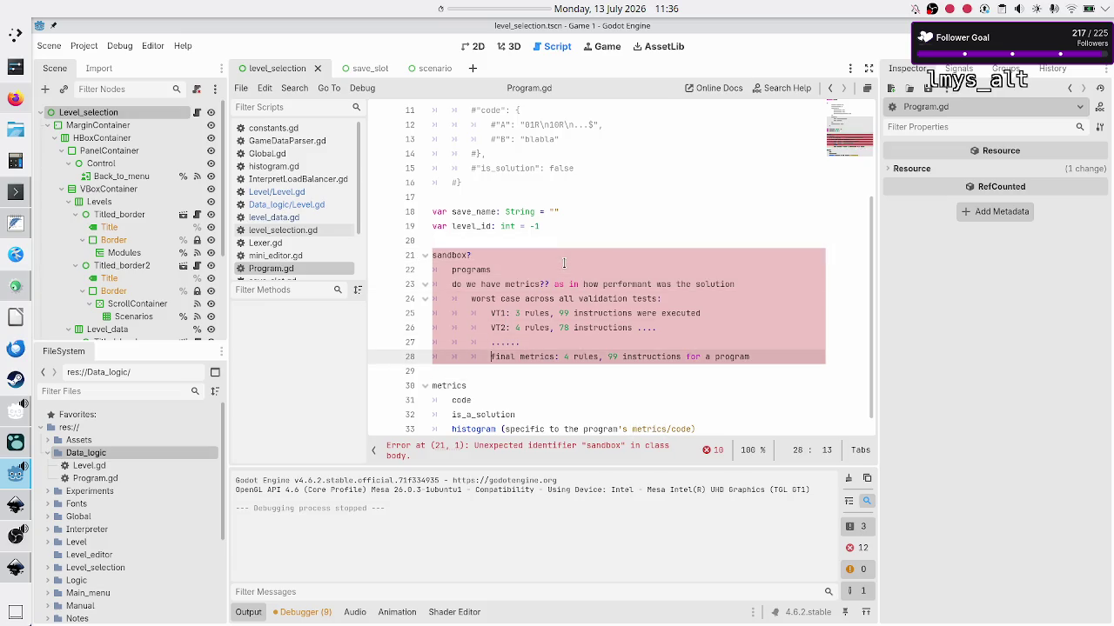
{"action": "key", "text": "Down"}
{"action": "key", "text": "Down"}
{"action": "key", "text": "Home"}
{"action": "type", "text": "var"}
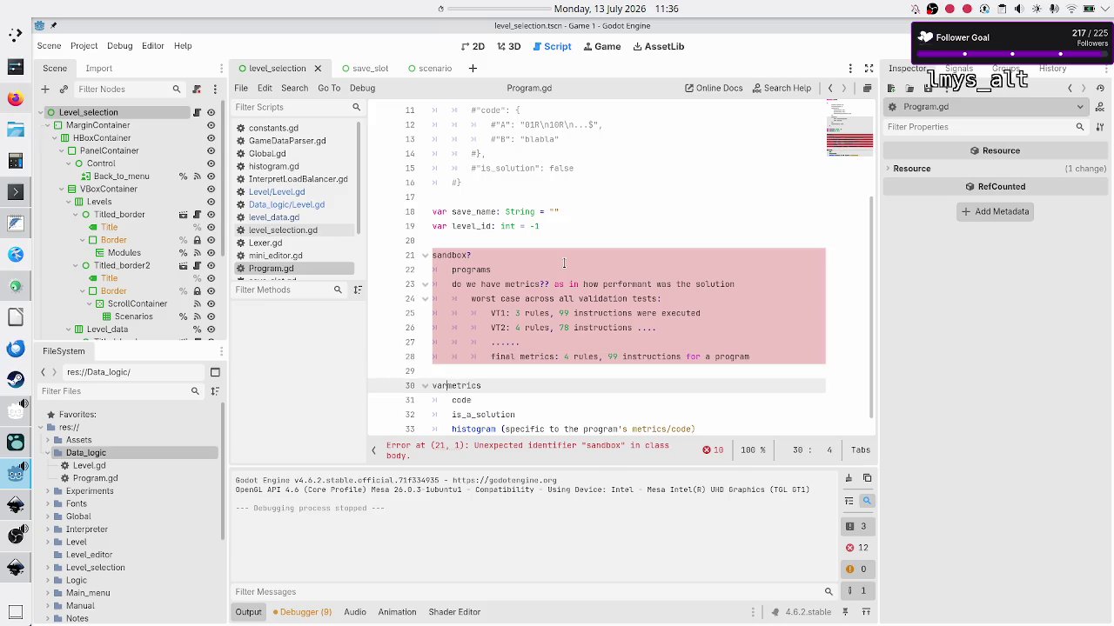
{"action": "key", "text": "Right"}
{"action": "key", "text": "Right"}
{"action": "key", "text": "Right"}
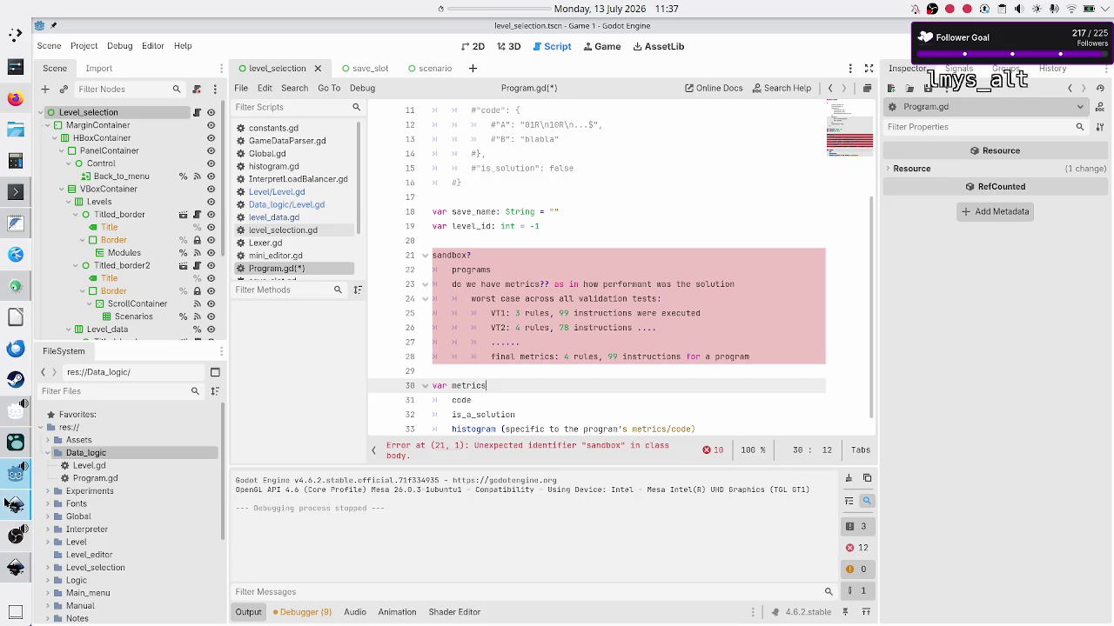
Check the var metrics line against the Inkscape level selection mockup and the metrics question.
{"action": "left_click", "coordinate": [16, 566]}
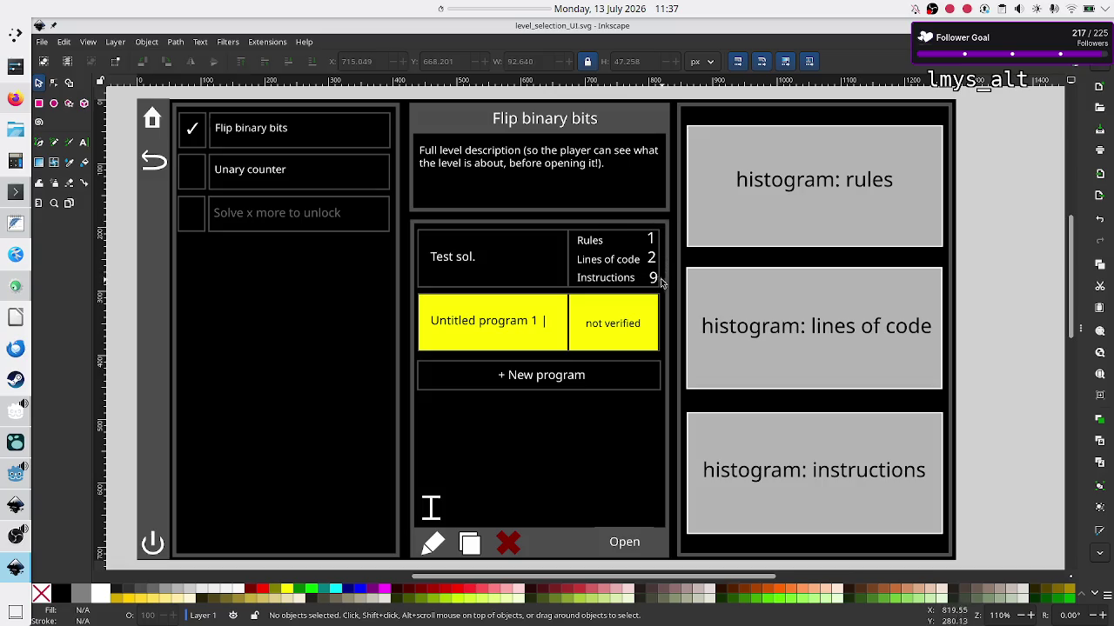
{"action": "key", "text": "alt"}
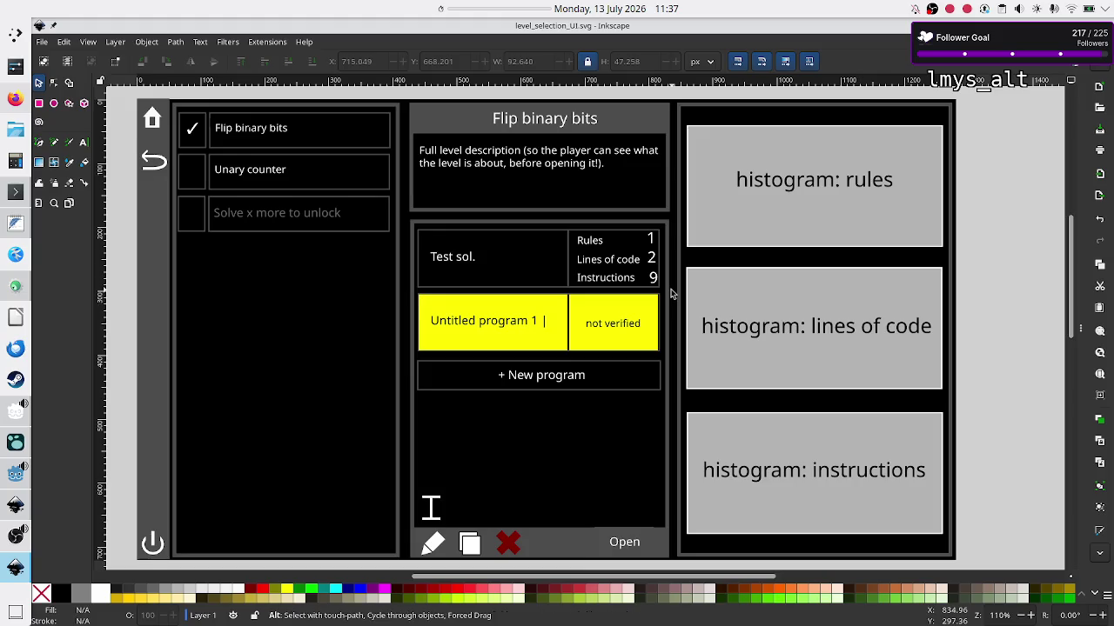
{"action": "key", "text": "alt+Tab"}
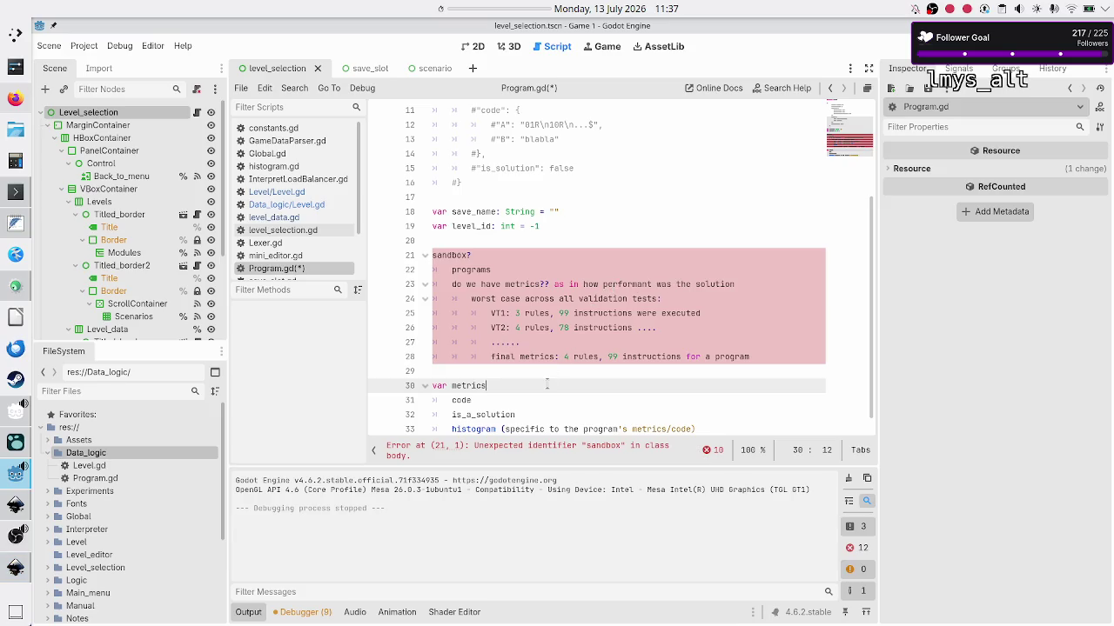
{"action": "triple_click", "coordinate": [548, 384]}
{"action": "double_click", "coordinate": [547, 384]}
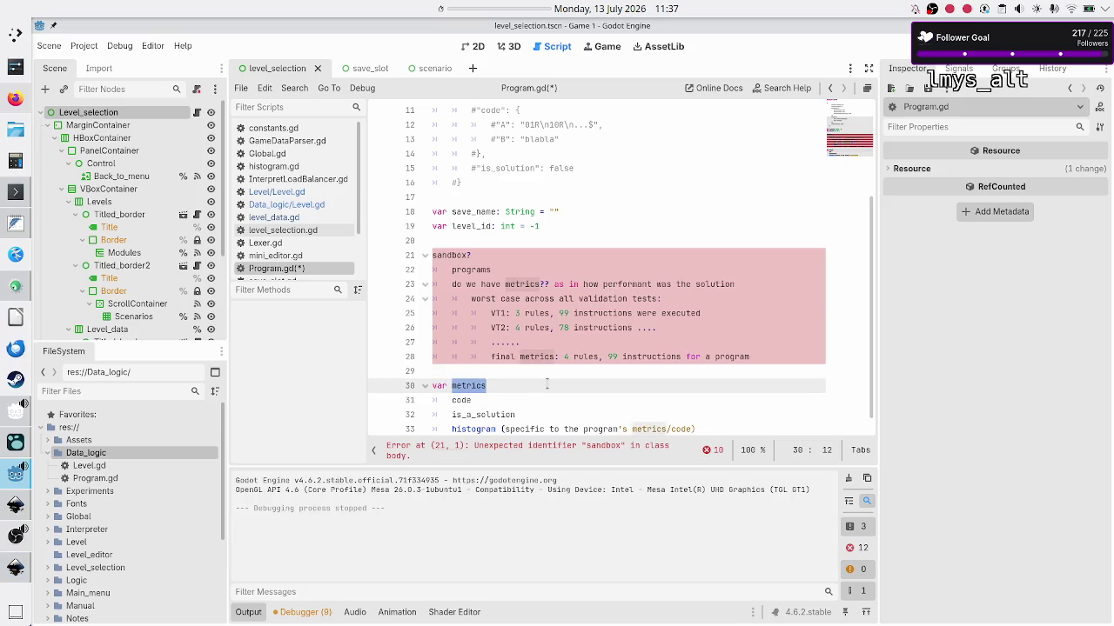
{"action": "key", "text": "alt+Tab"}
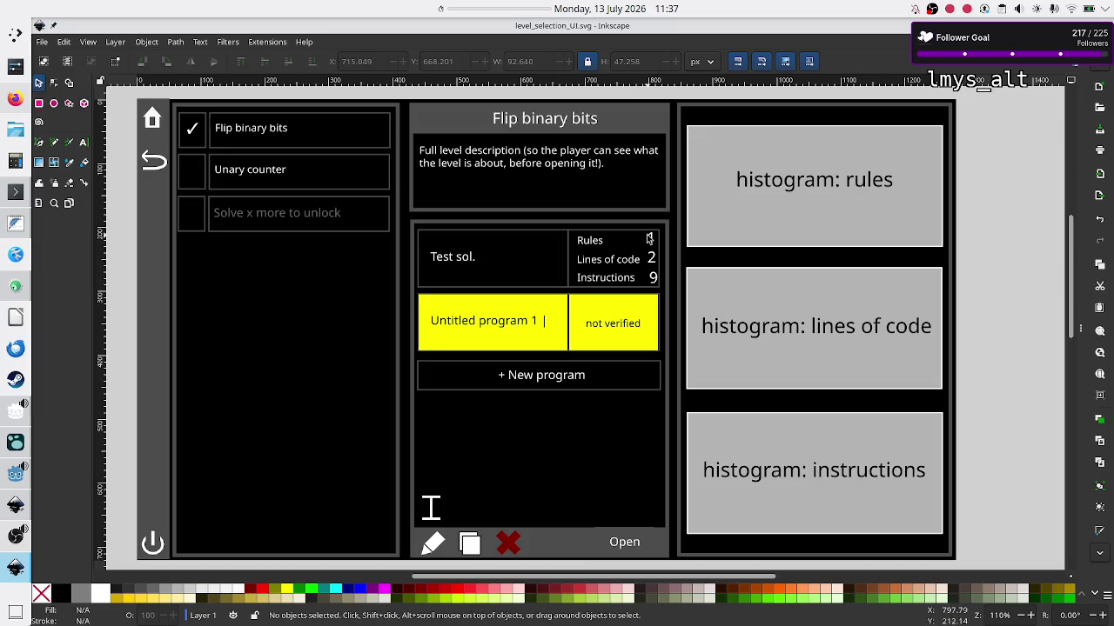
{"action": "key", "text": "alt+Tab"}
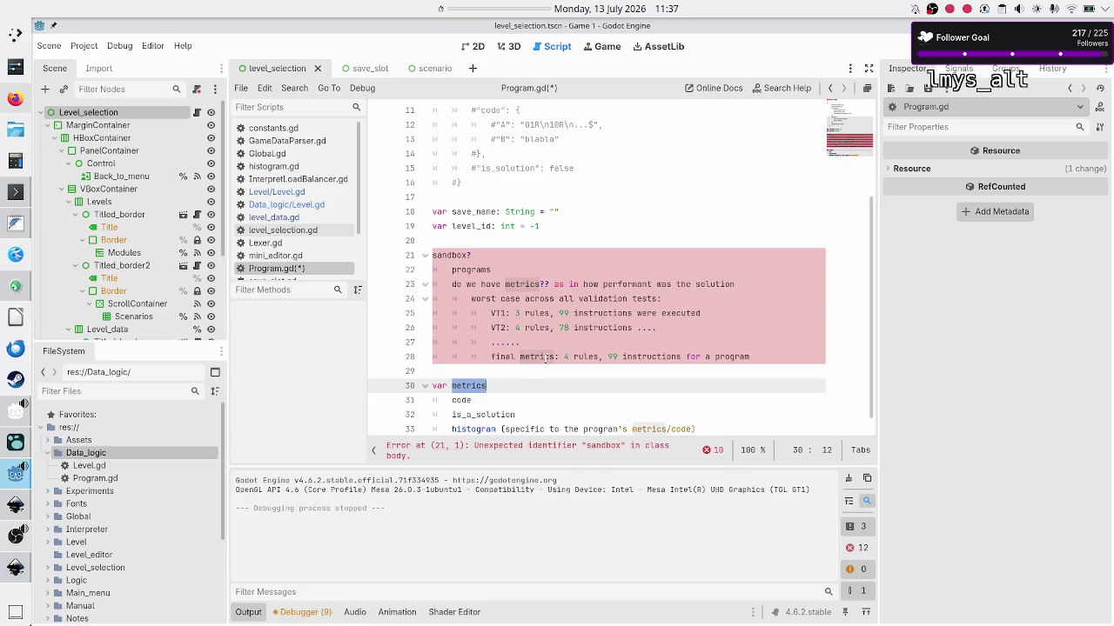
{"action": "left_click", "coordinate": [529, 383]}
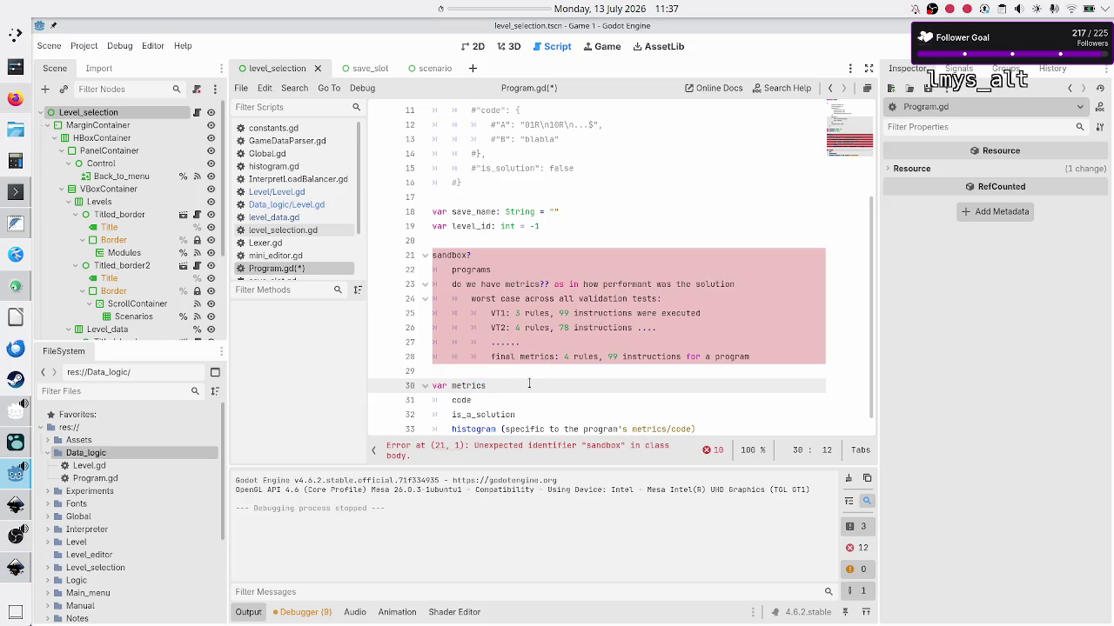
{"action": "key", "text": "Up"}
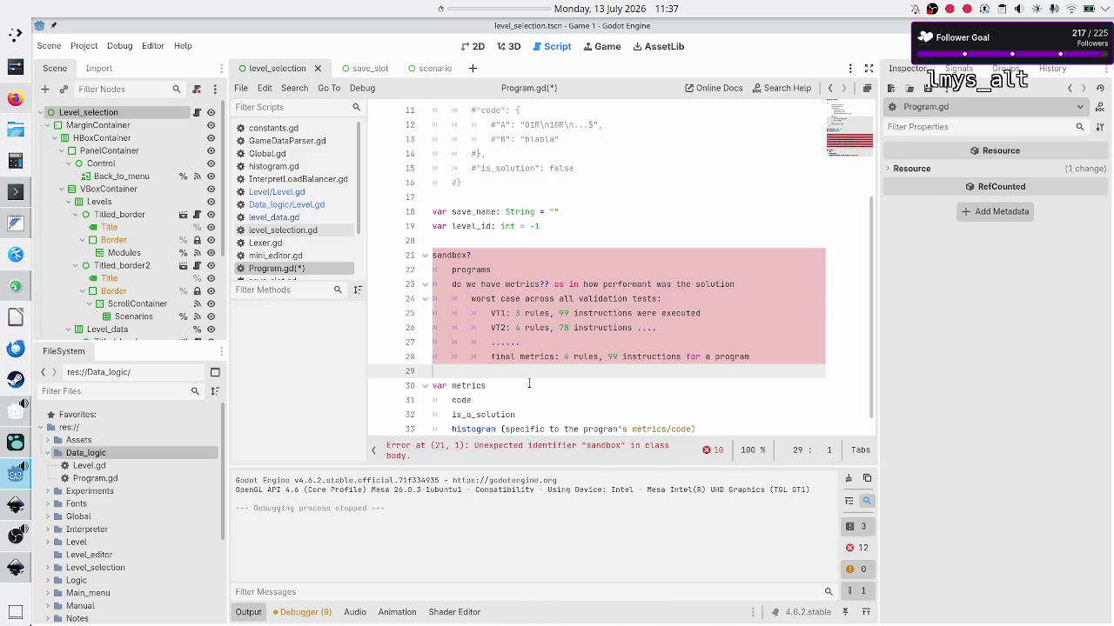
{"action": "key", "text": "Down"}
{"action": "key", "text": "Up"}
{"action": "key", "text": "Up"}
{"action": "key", "text": "Up"}
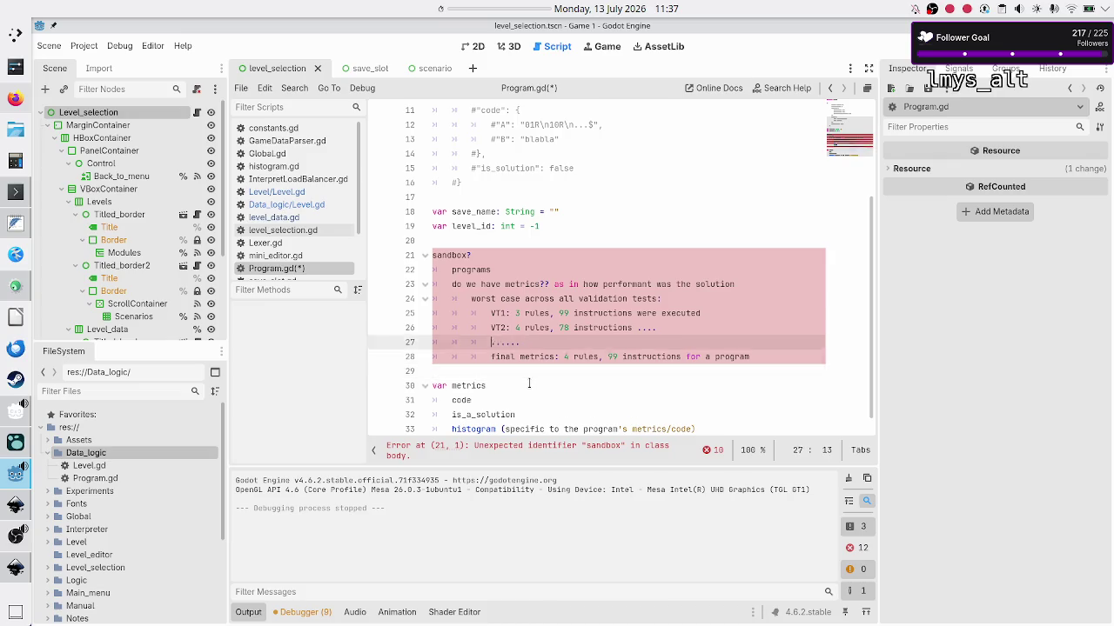
{"action": "key", "text": "Down"}
{"action": "key", "text": "Down"}
{"action": "key", "text": "Down"}
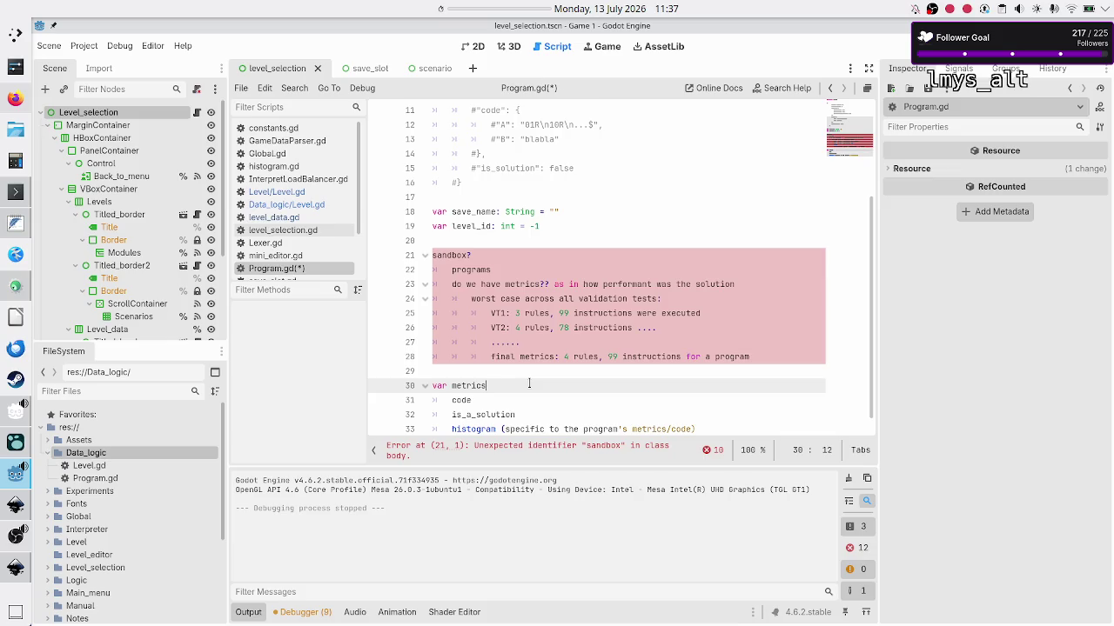
Add the note 'should this be a class or not?' above var metrics, followed by an indented line.
{"action": "key", "text": "Up"}
{"action": "key", "text": "Return"}
{"action": "type", "text": "should "}
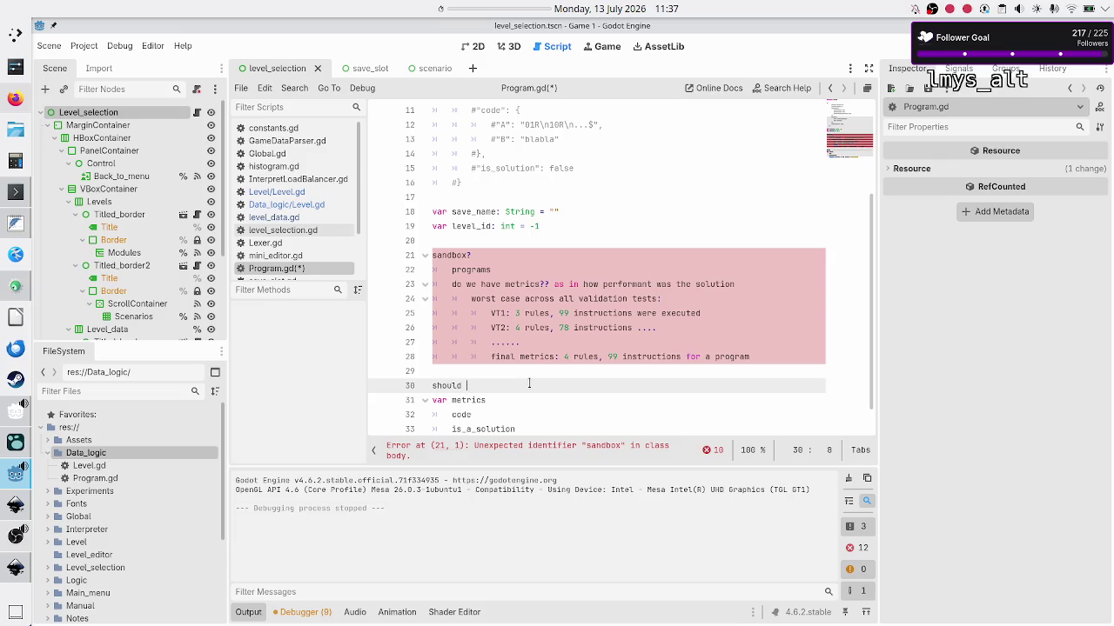
{"action": "type", "text": "this be a class or not"}
{"action": "type", "text": "?"}
{"action": "key", "text": "Return"}
{"action": "key", "text": "Tab"}
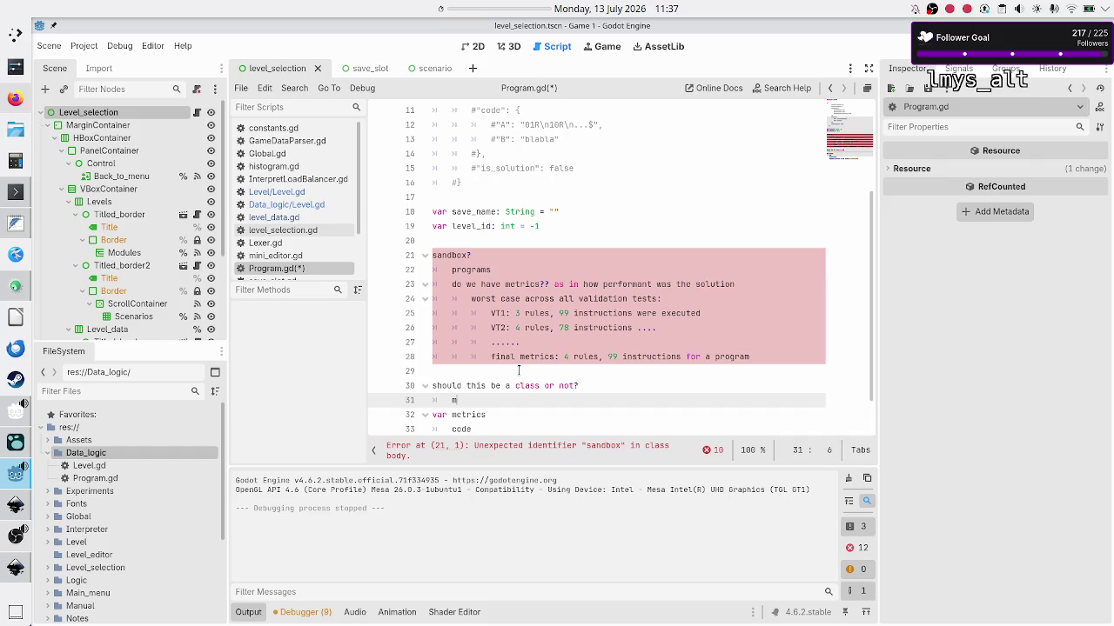
Extend the declaration to 'var metrics: Metrics = null'.
{"action": "key", "text": "Down"}
{"action": "key", "text": "End"}
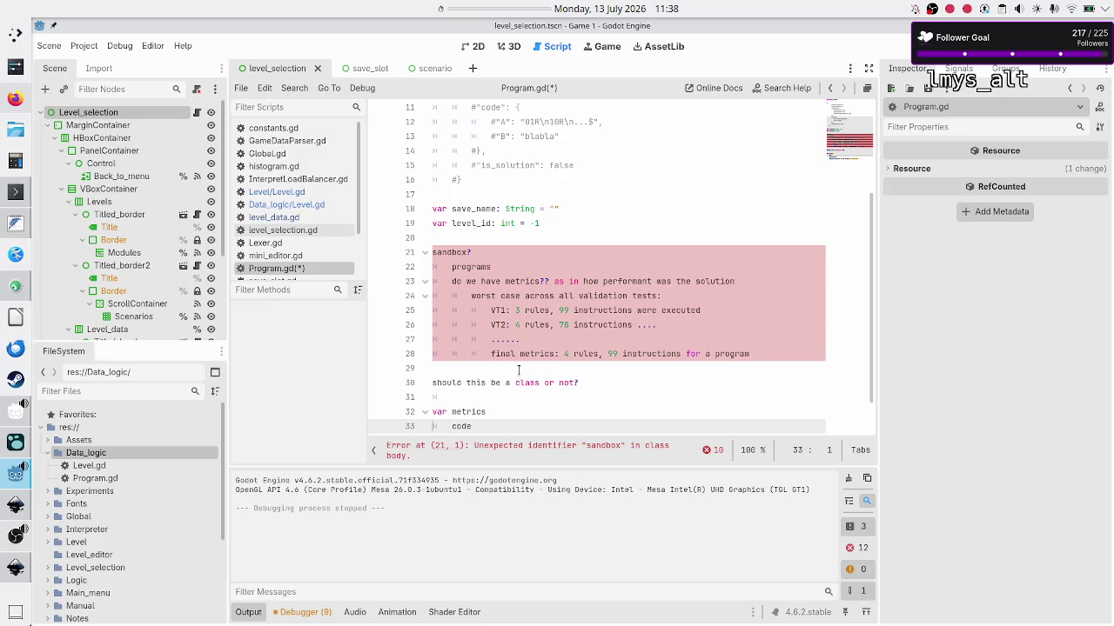
{"action": "type", "text": ": Metric"}
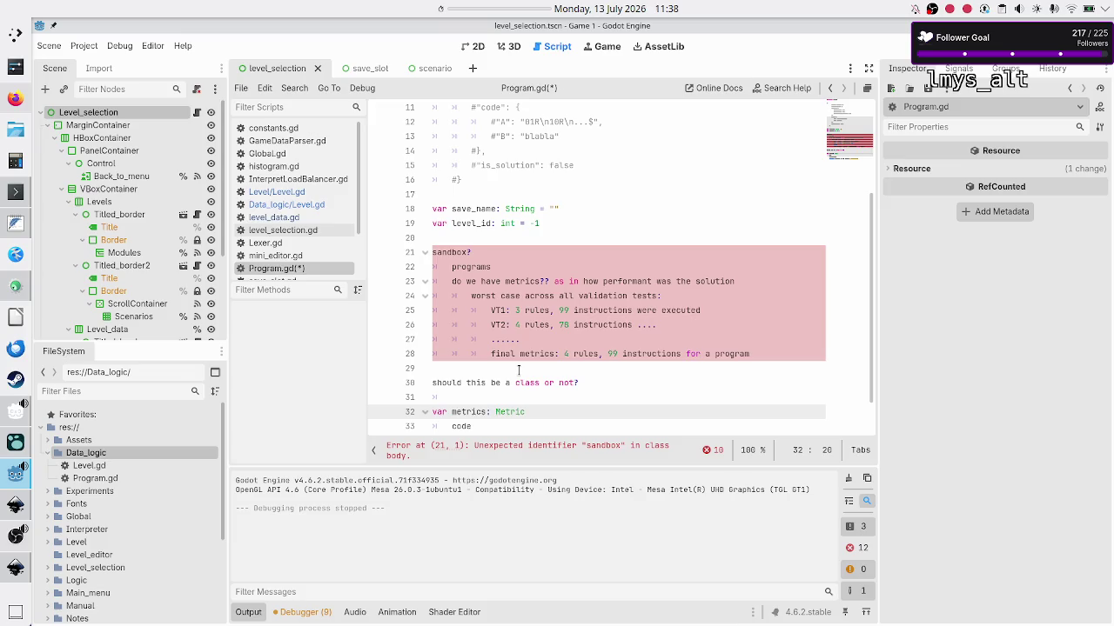
{"action": "type", "text": "s"}
{"action": "type", "text": "= null"}
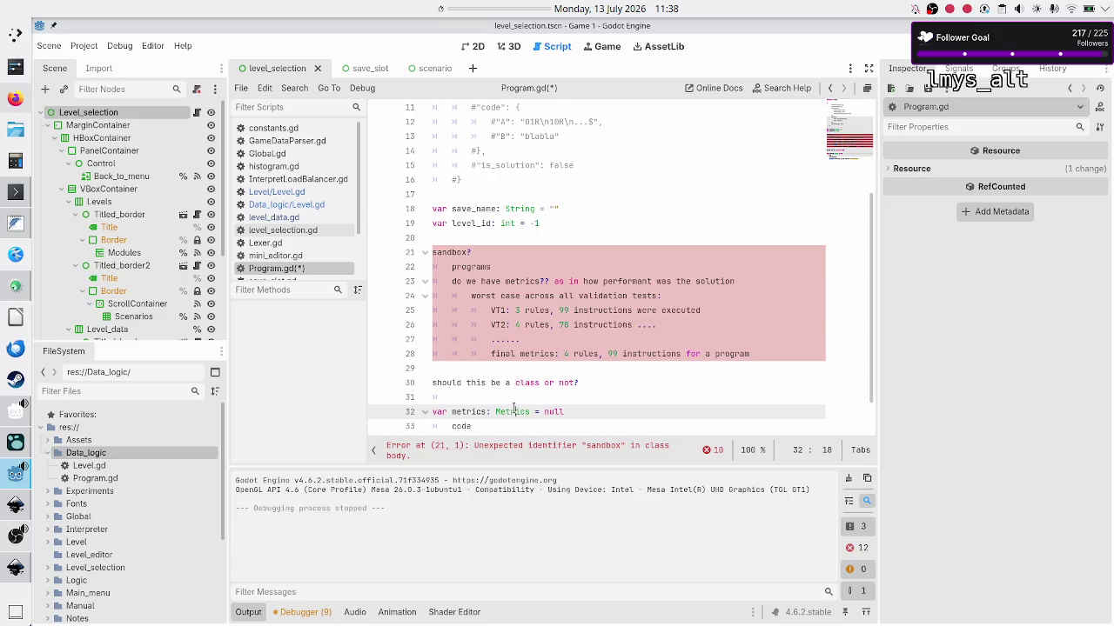
Compare the level selection mockup drawing with the Program.gd script.
{"action": "key", "text": "alt+Tab"}
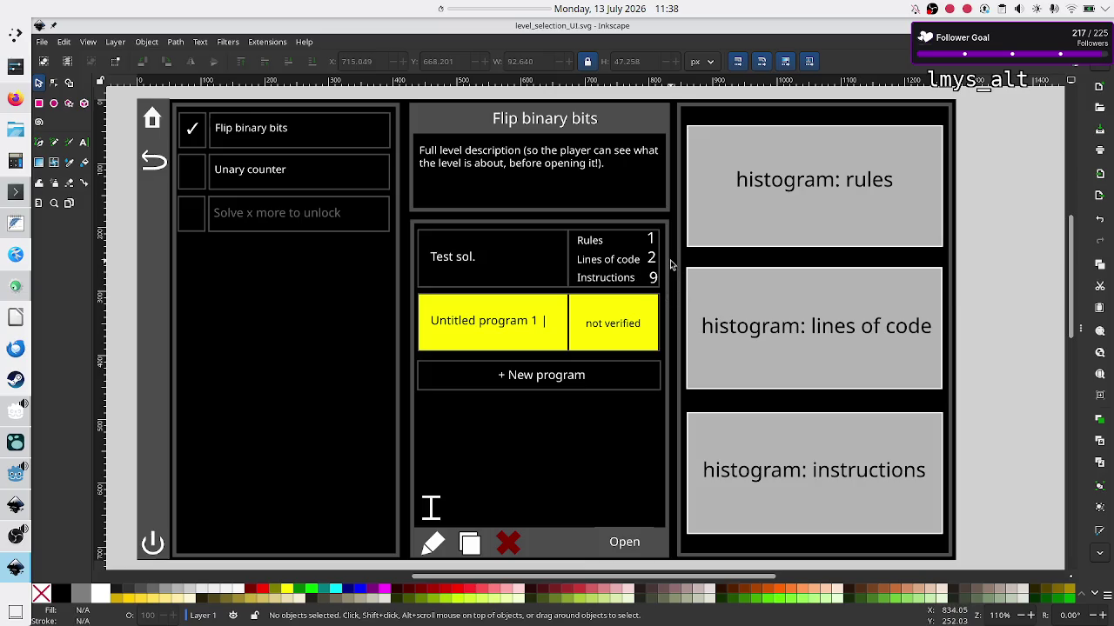
{"action": "key", "text": "alt+Tab"}
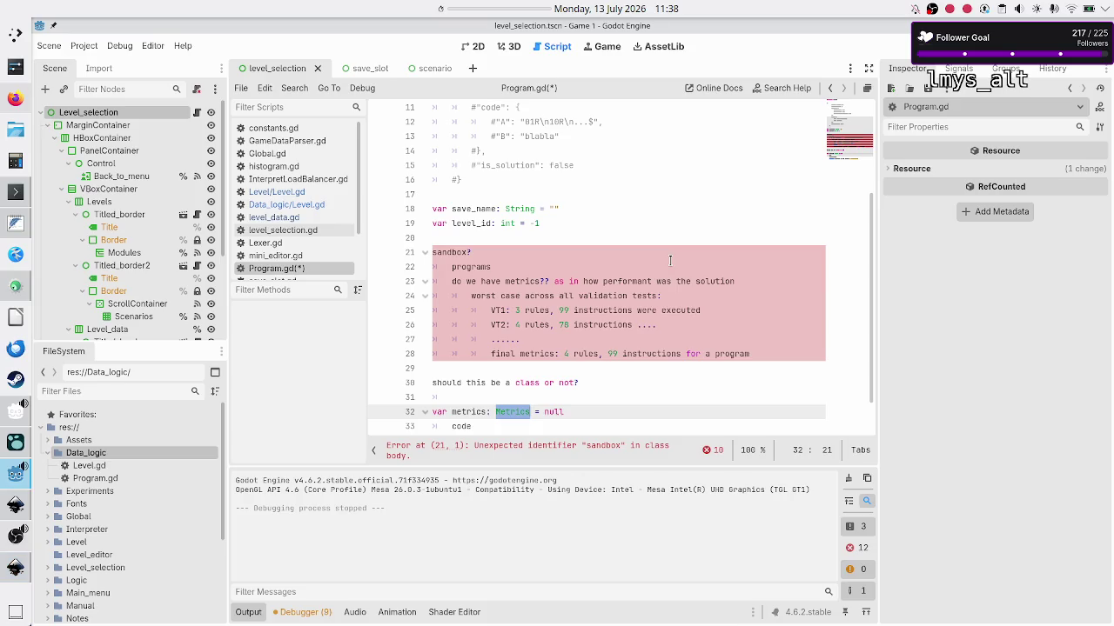
{"action": "key", "text": "alt+Tab"}
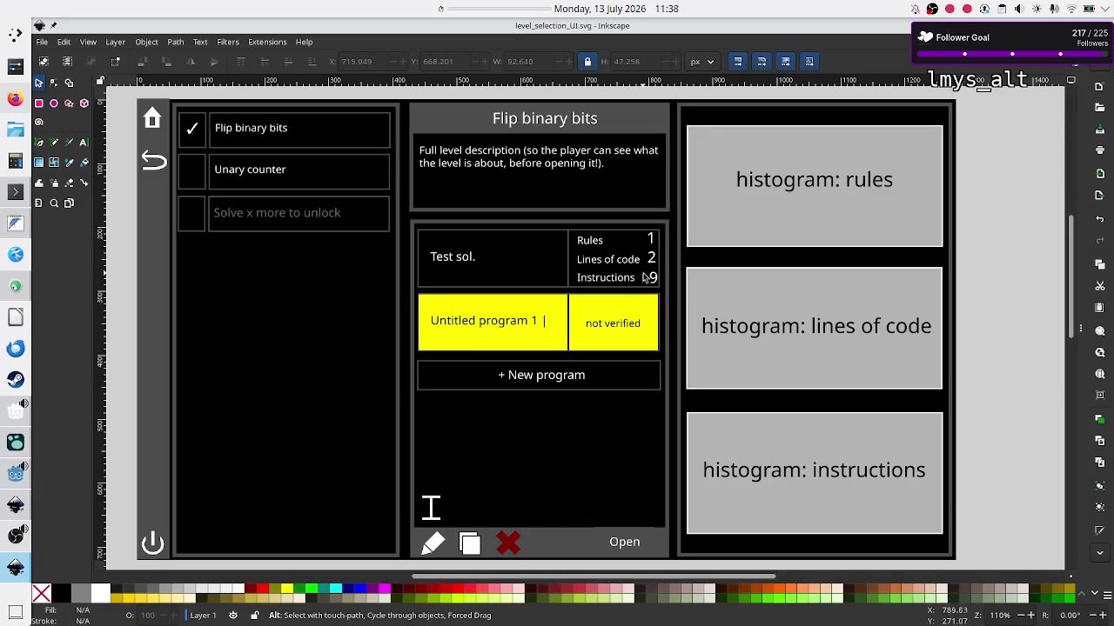
{"action": "key", "text": "alt+Tab"}
Review the VT1, VT2 and metrics sandbox notes on lines 26–29 of Program.gd.
{"action": "left_click", "coordinate": [533, 327]}
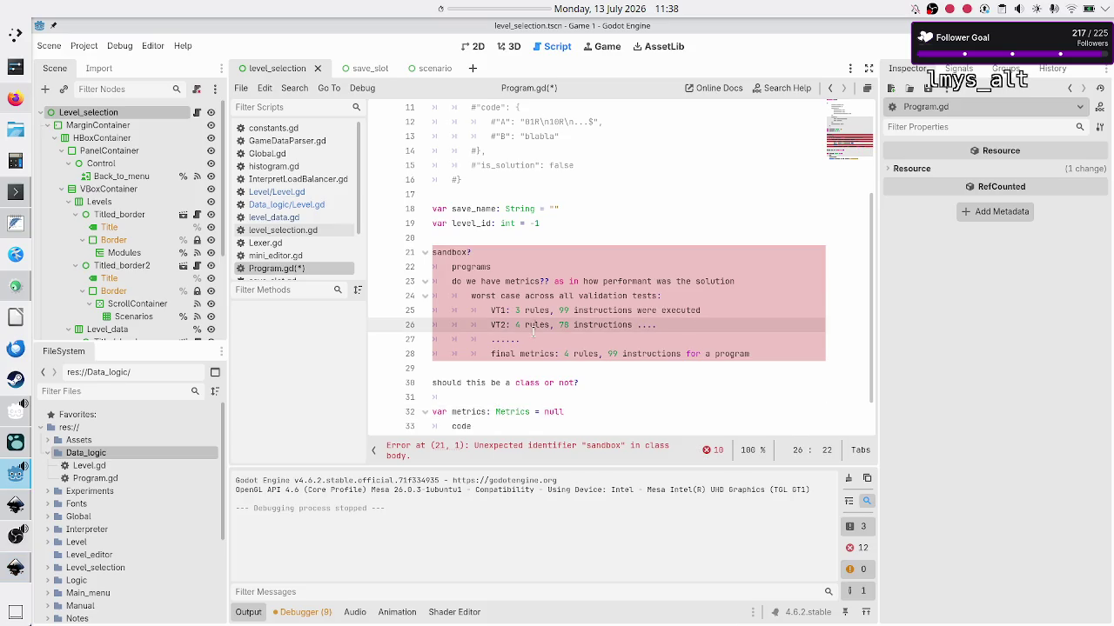
{"action": "left_click", "coordinate": [591, 343]}
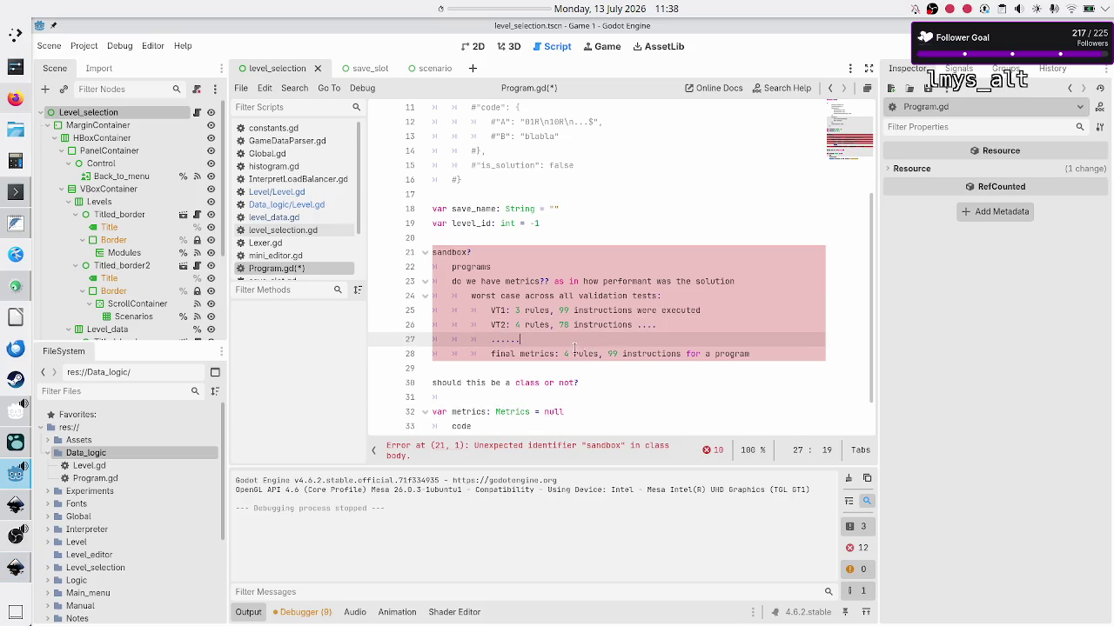
{"action": "left_click", "coordinate": [541, 353]}
{"action": "double_click", "coordinate": [541, 352]}
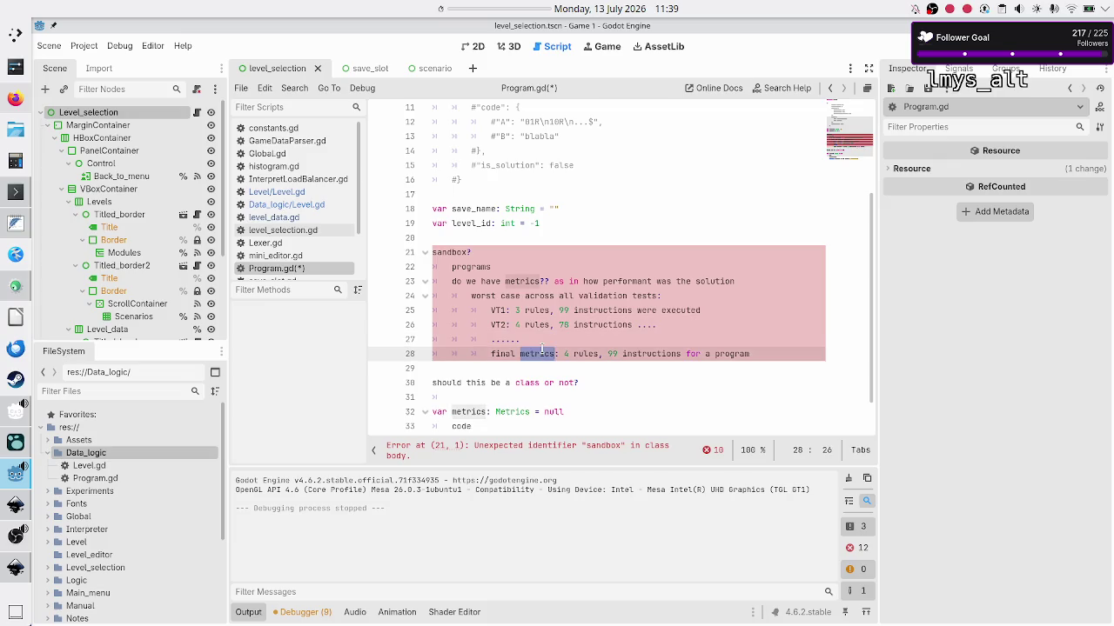
{"action": "left_click", "coordinate": [546, 338]}
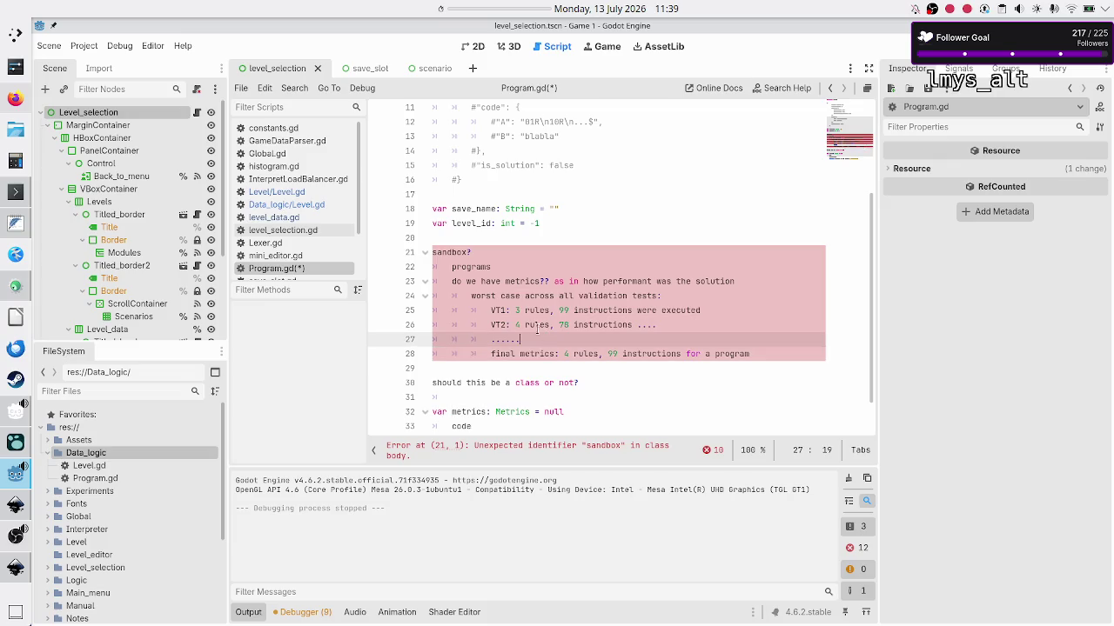
{"action": "left_click_drag", "start_coordinate": [489, 310], "coordinate": [672, 325]}
{"action": "left_click", "coordinate": [672, 325]}
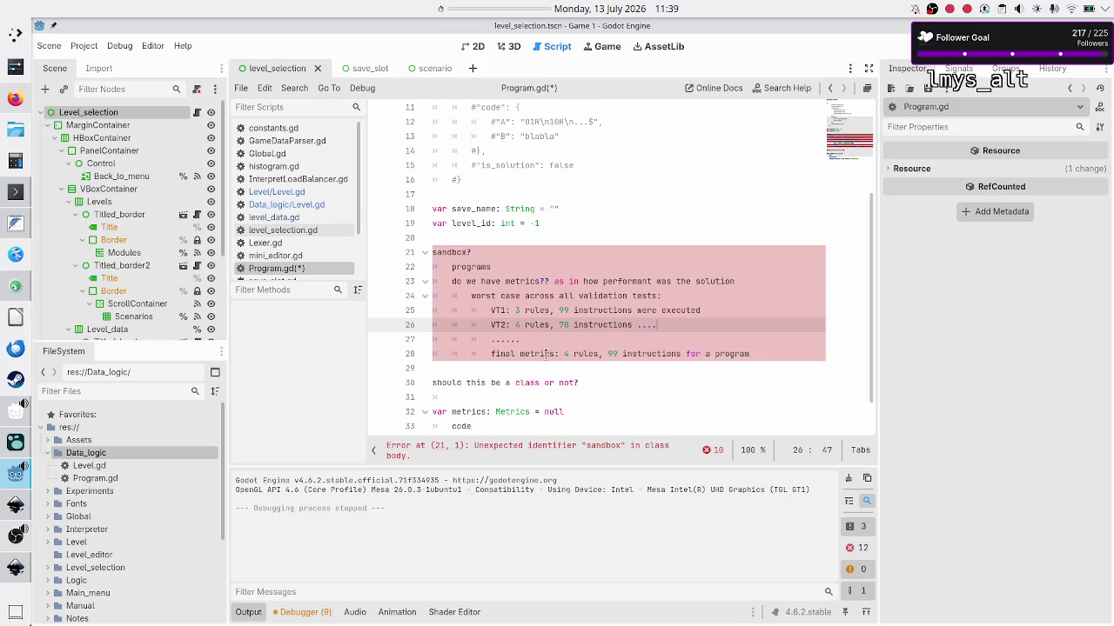
{"action": "double_click", "coordinate": [545, 353]}
{"action": "left_click", "coordinate": [606, 354]}
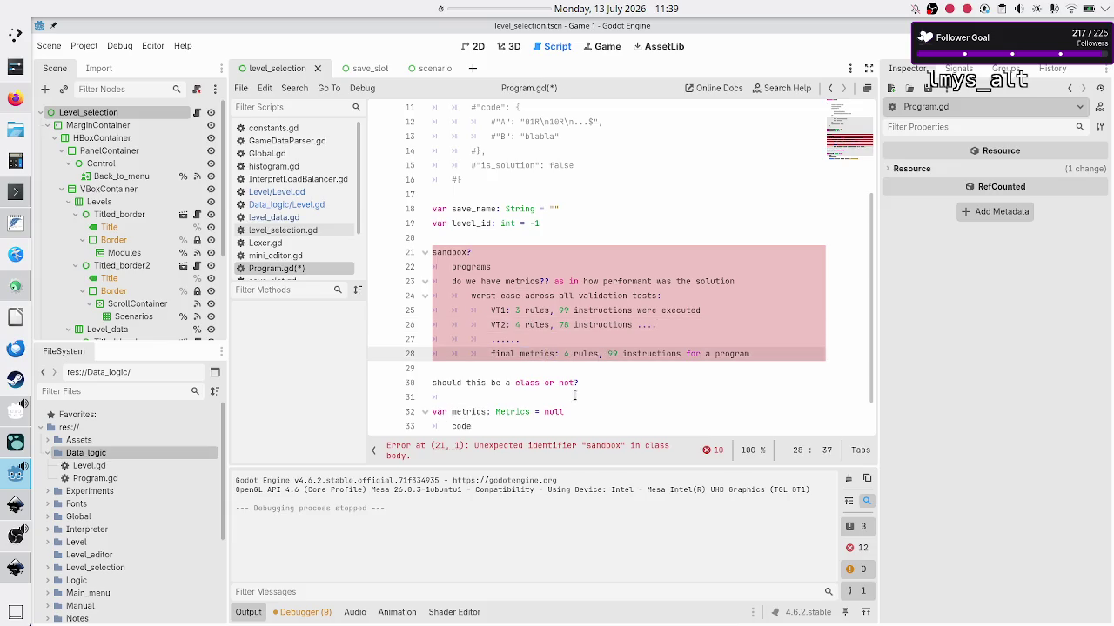
{"action": "left_click", "coordinate": [584, 370]}
{"action": "scroll", "coordinate": [584, 371], "scroll_direction": "down", "scroll_amount": 1}
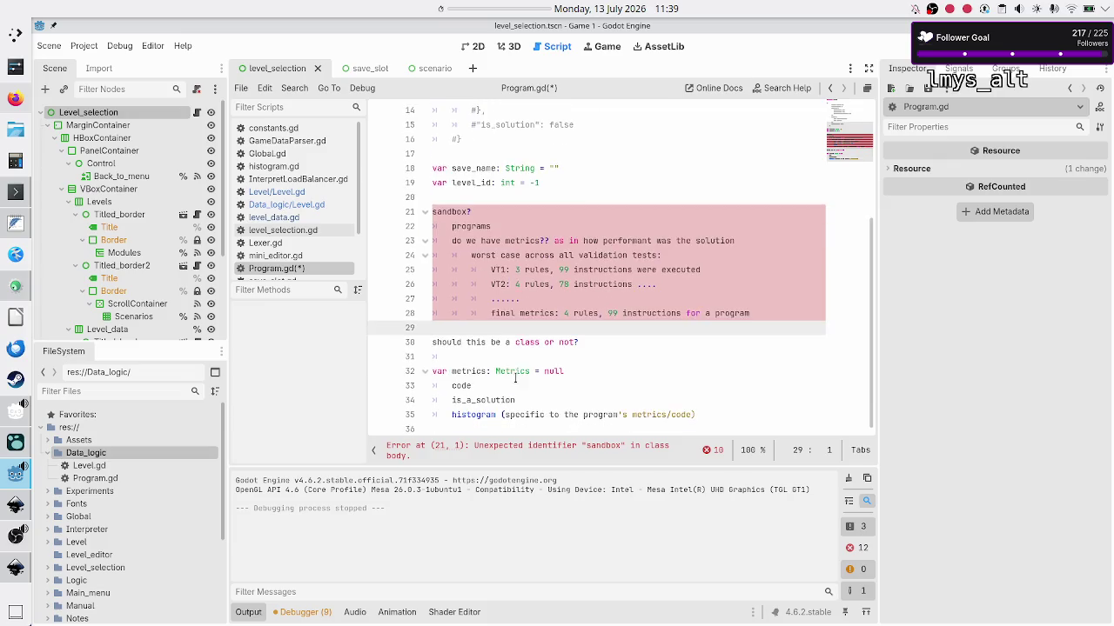
{"action": "scroll", "coordinate": [523, 319], "scroll_direction": "up", "scroll_amount": 5}
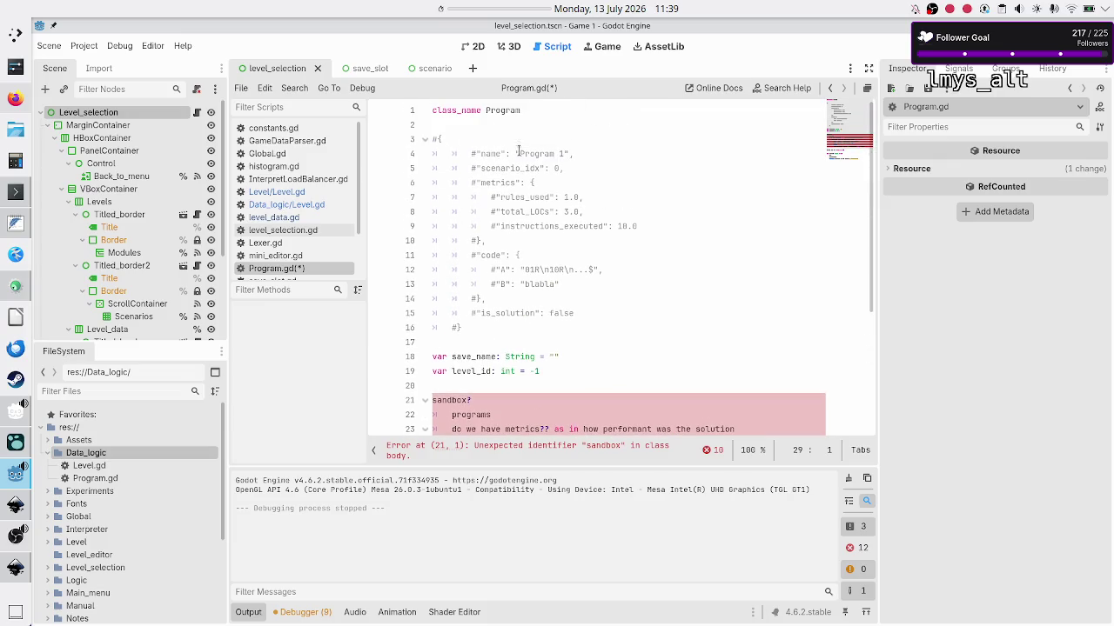
{"action": "scroll", "coordinate": [528, 149], "scroll_direction": "down", "scroll_amount": 5}
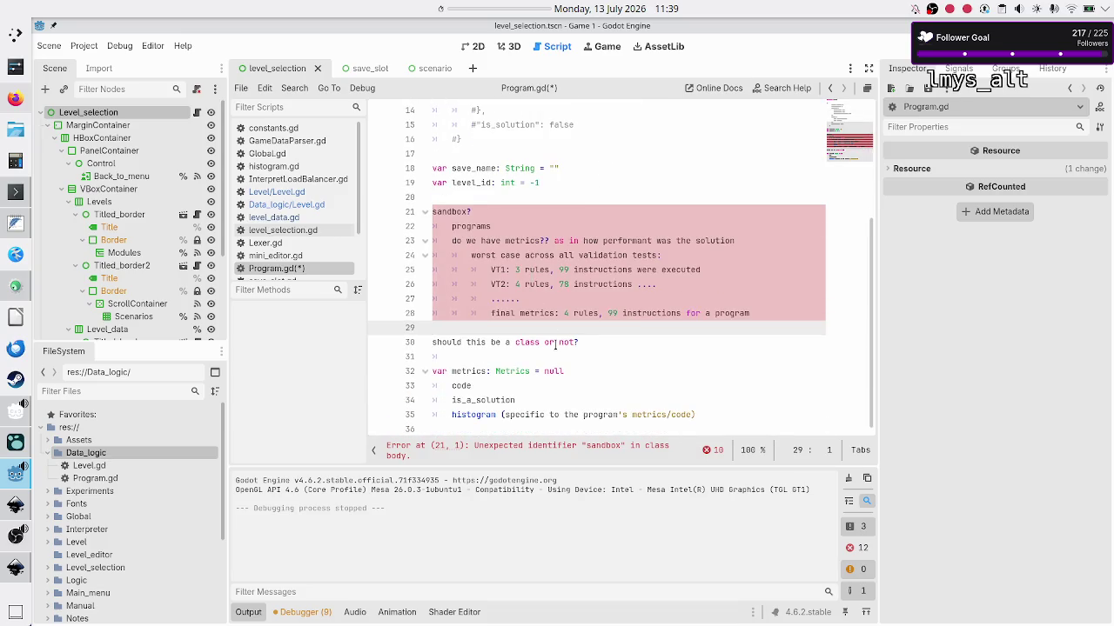
Remove line 31's stray indent, try Metrics.new as the metrics default, then restore null.
{"action": "left_click", "coordinate": [567, 351]}
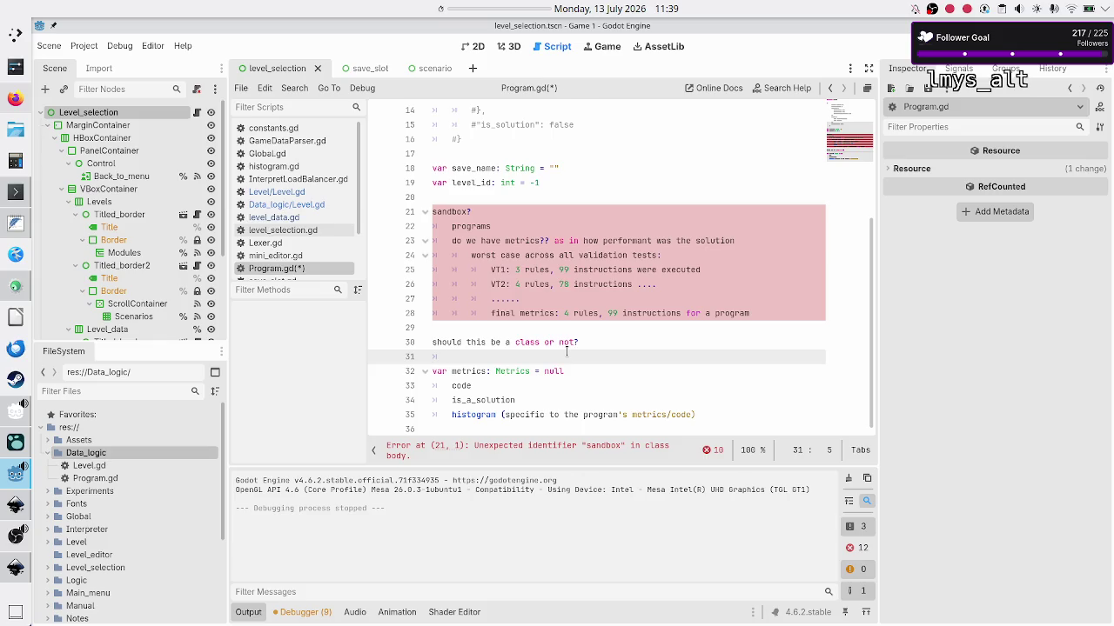
{"action": "key", "text": "BackSpace"}
{"action": "double_click", "coordinate": [555, 370]}
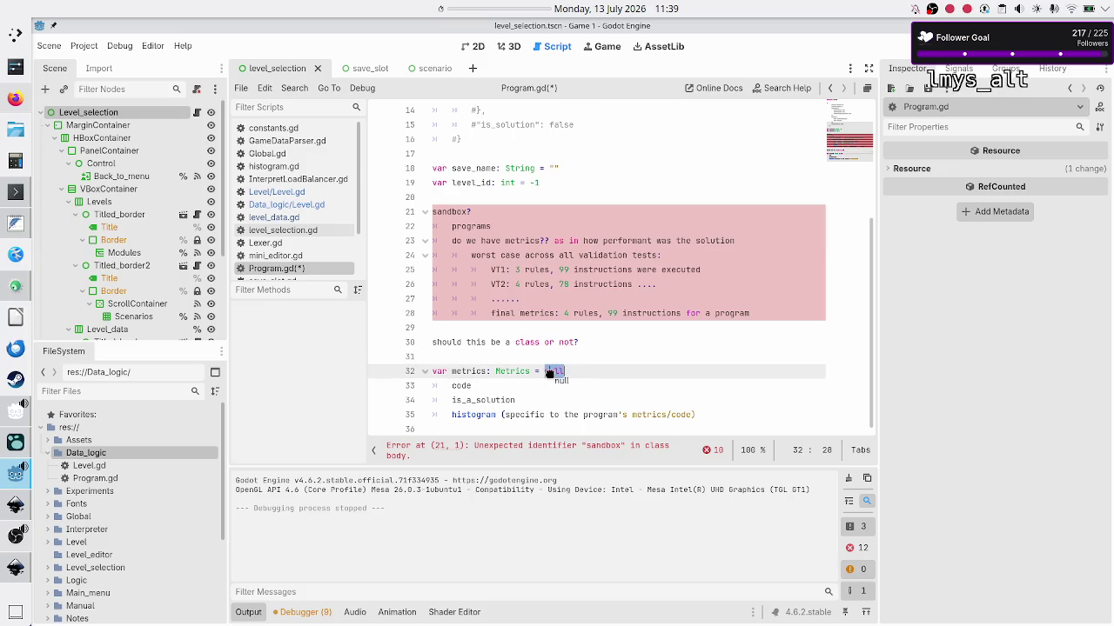
{"action": "left_click", "coordinate": [585, 370]}
{"action": "key", "text": "BackSpace"}
{"action": "key", "text": "BackSpace"}
{"action": "key", "text": "BackSpace"}
{"action": "type", "text": "Metr"}
{"action": "type", "text": "ics.new"}
{"action": "key", "text": "BackSpace"}
{"action": "key", "text": "BackSpace"}
{"action": "key", "text": "BackSpace"}
{"action": "type", "text": "null"}
Comment out the sandbox notes on lines 21–30 with Ctrl+K.
{"action": "key", "text": "Up"}
{"action": "key", "text": "Up"}
{"action": "key", "text": "Up"}
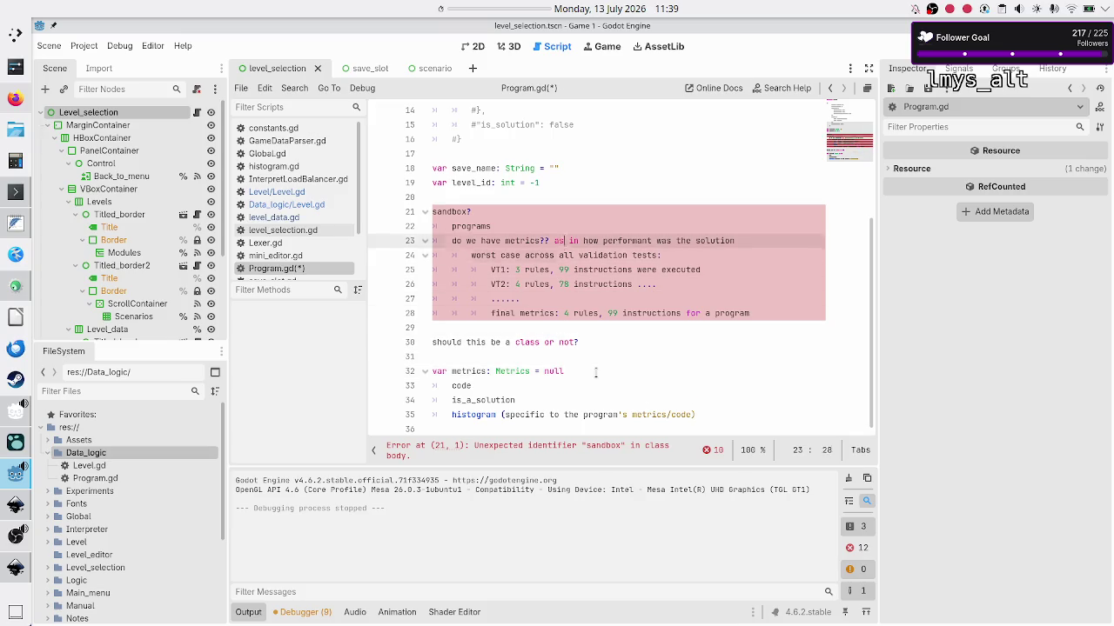
{"action": "key", "text": "Down"}
{"action": "key", "text": "Home"}
{"action": "key", "text": "shift+Down"}
{"action": "key", "text": "shift+Down"}
{"action": "key", "text": "shift+Down"}
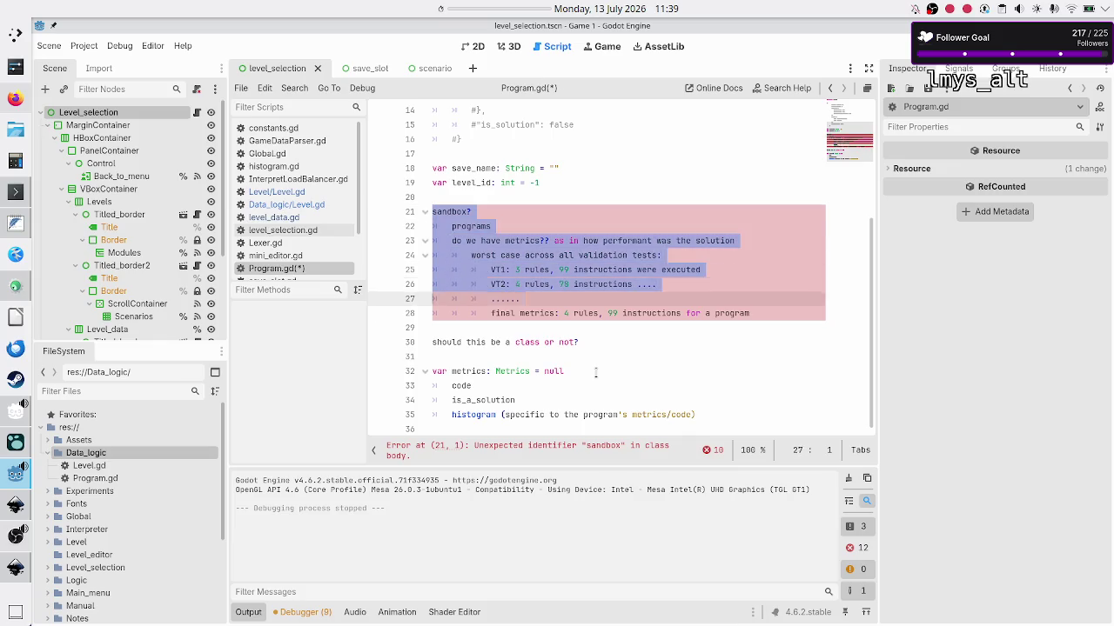
{"action": "key", "text": "shift+End"}
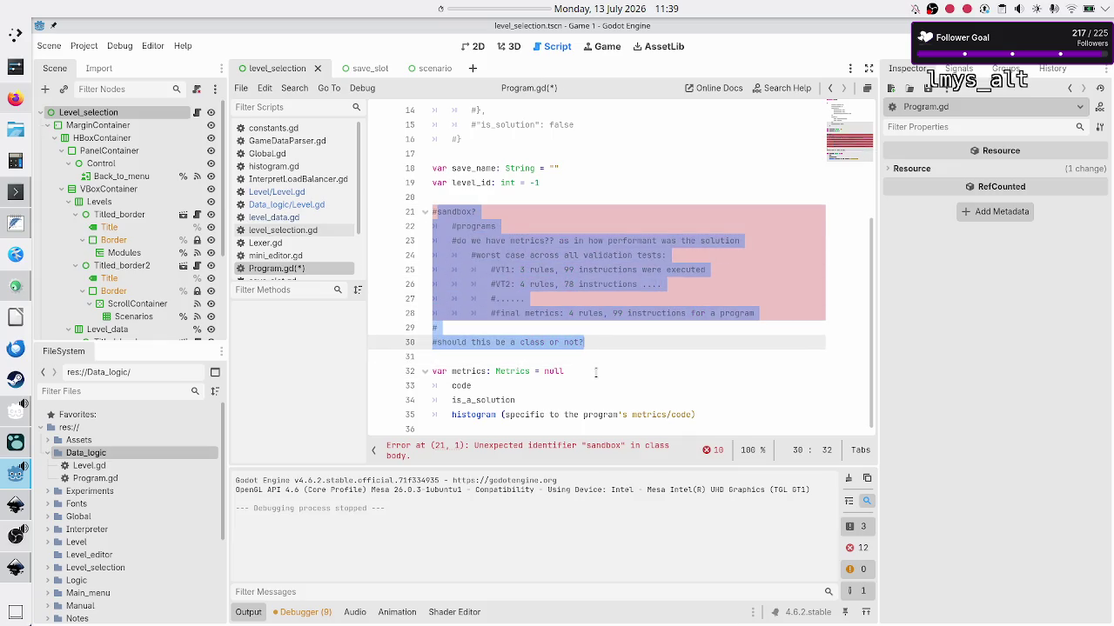
{"action": "key", "text": "ctrl+k"}
{"action": "key", "text": "Down"}
{"action": "key", "text": "Down"}
{"action": "key", "text": "Down"}
{"action": "key", "text": "Up"}
{"action": "key", "text": "Up"}
{"action": "key", "text": "Up"}
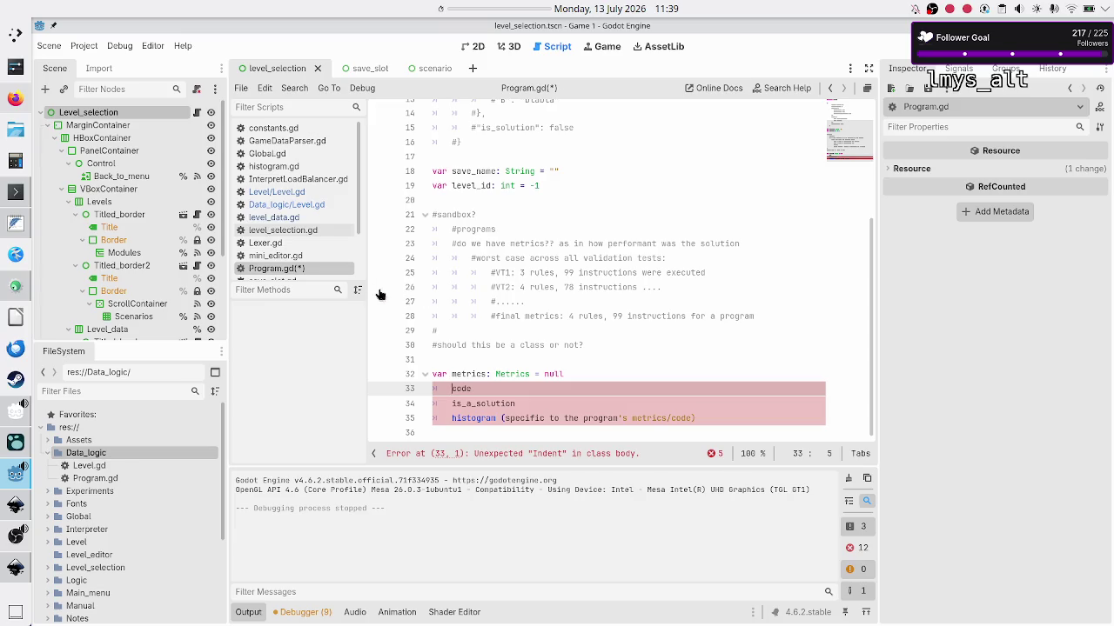
Check the commented example code entries against the level UI concepts drawing.
{"action": "scroll", "coordinate": [484, 306], "scroll_direction": "up", "scroll_amount": 5}
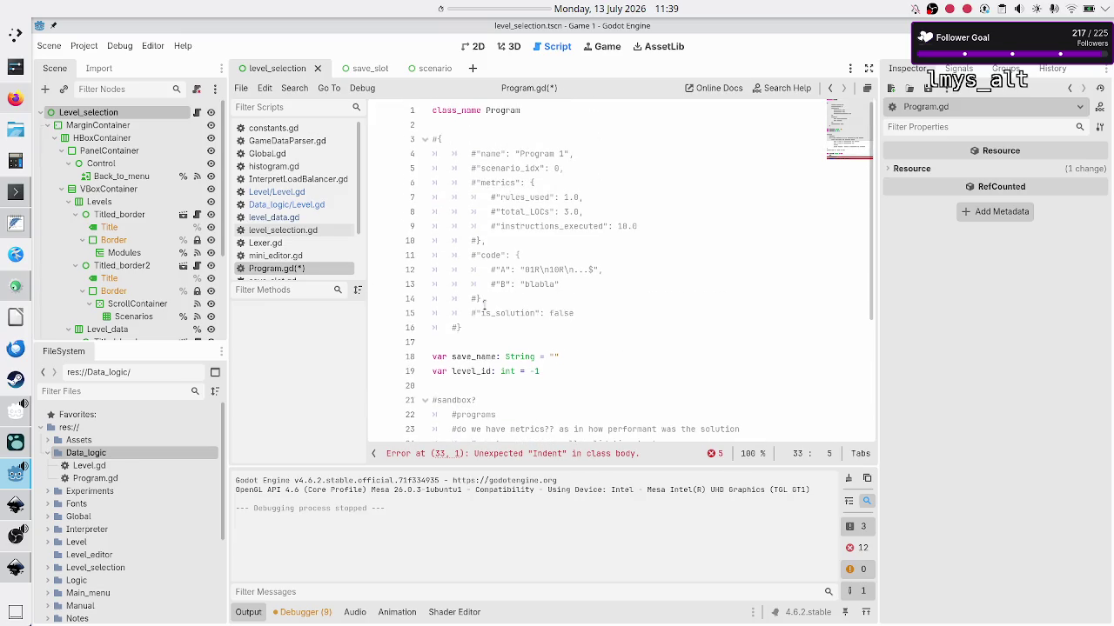
{"action": "double_click", "coordinate": [491, 255]}
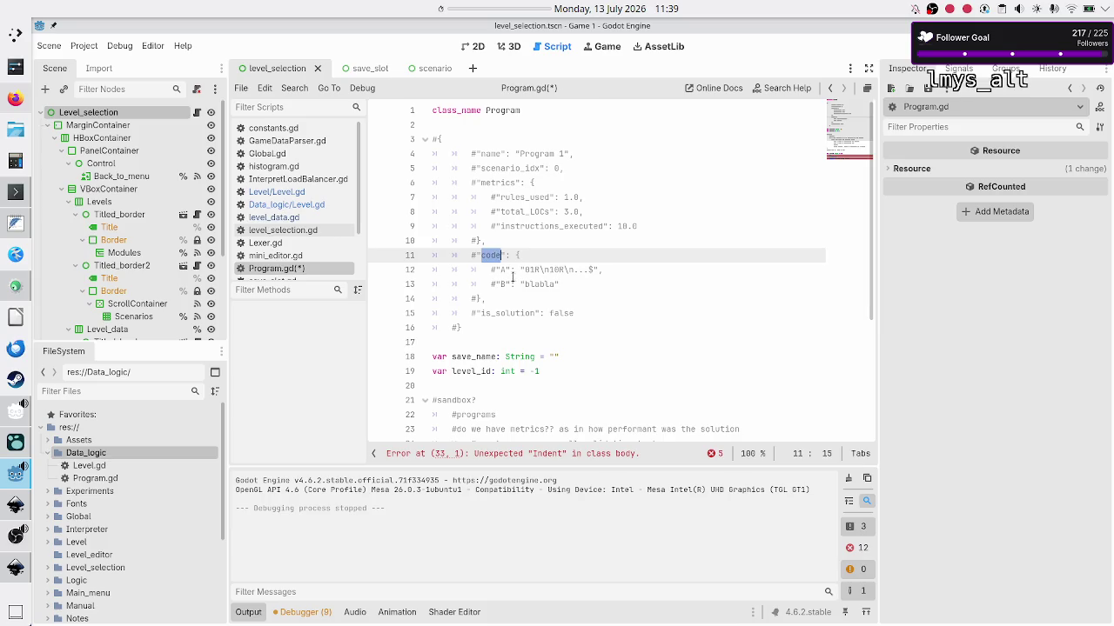
{"action": "left_click", "coordinate": [504, 271]}
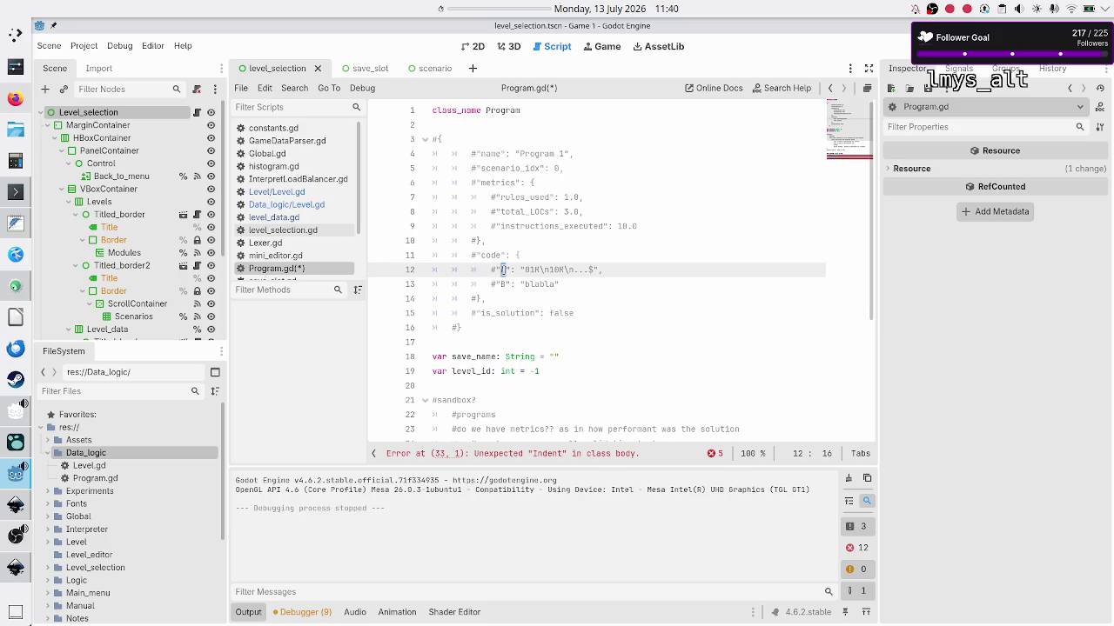
{"action": "double_click", "coordinate": [531, 269]}
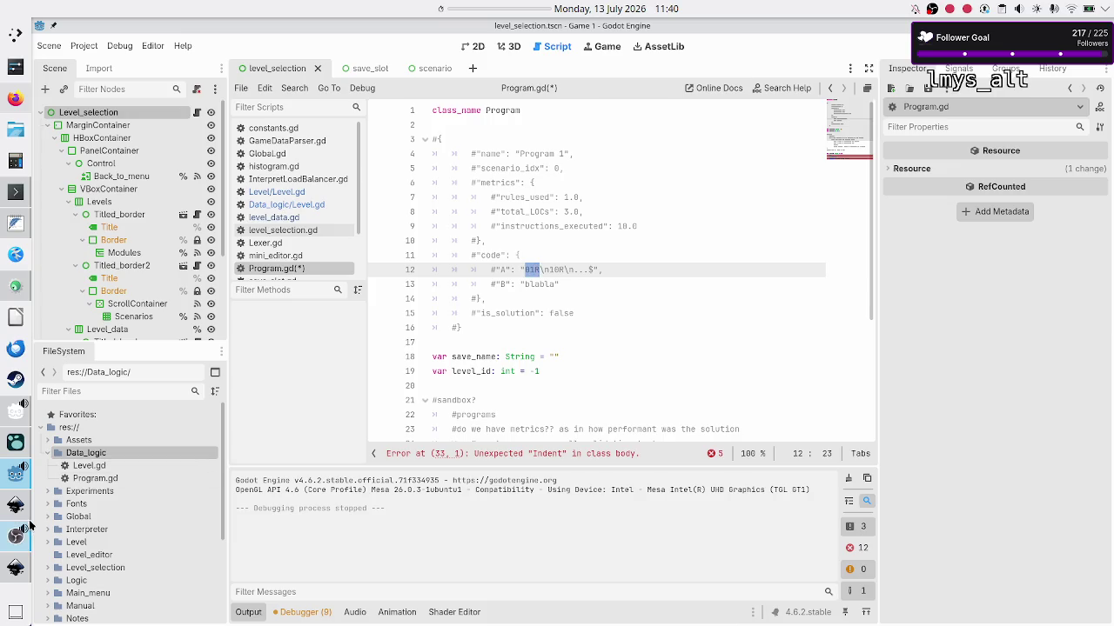
{"action": "left_click", "coordinate": [16, 504]}
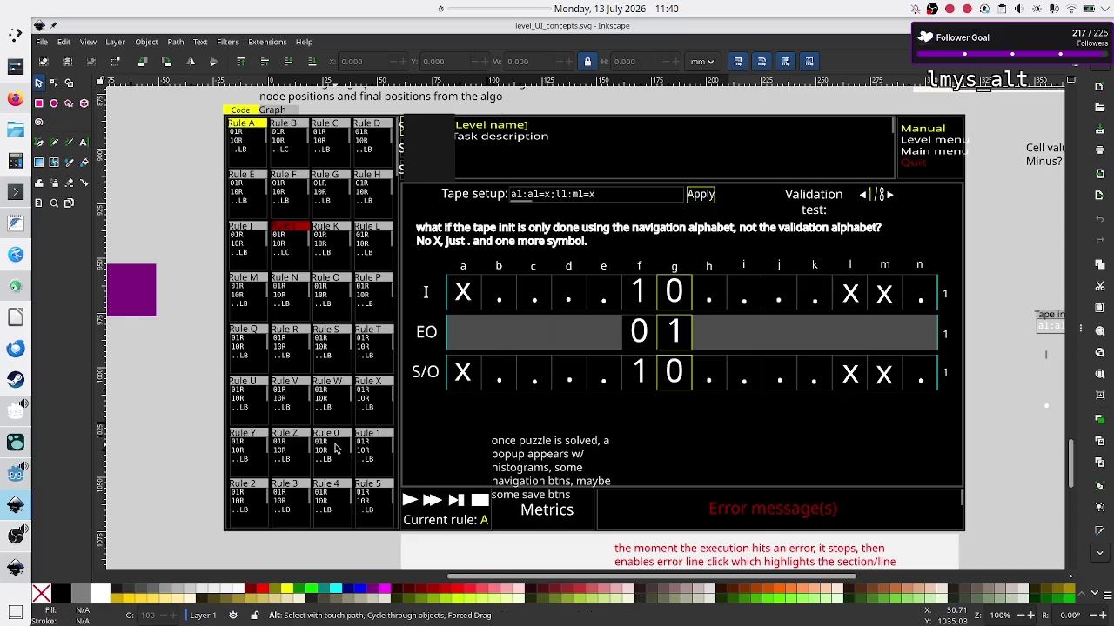
{"action": "key", "text": "alt+Tab"}
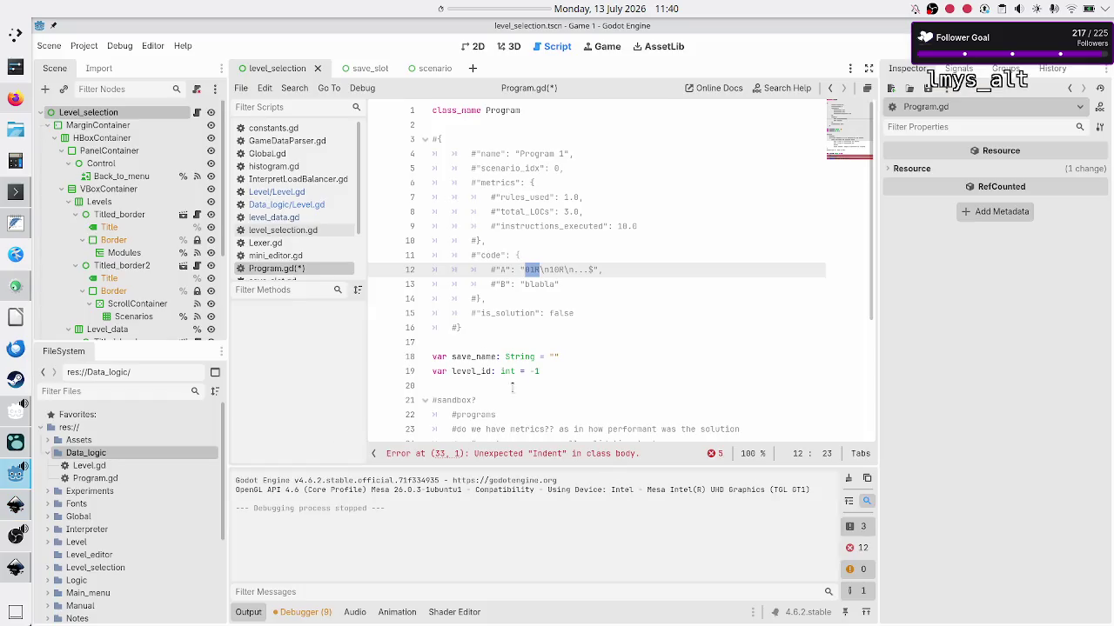
Review the commented code dictionary on lines 11–14, then move down to the metrics variable.
{"action": "scroll", "coordinate": [515, 383], "scroll_direction": "down", "scroll_amount": 3}
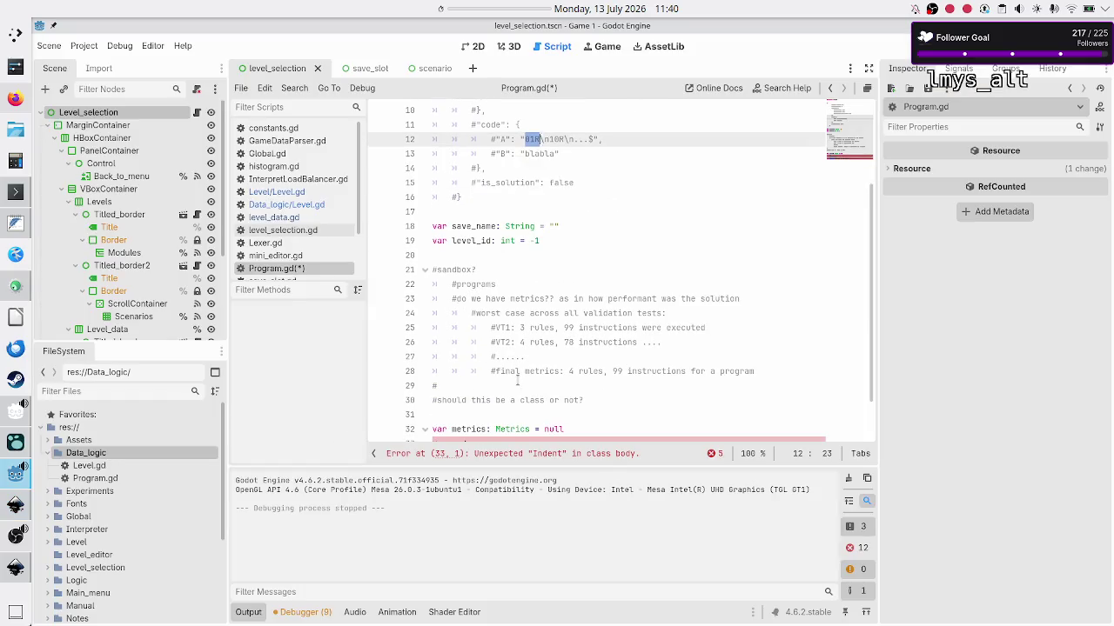
{"action": "scroll", "coordinate": [518, 380], "scroll_direction": "up", "scroll_amount": 3}
{"action": "left_click", "coordinate": [510, 284]}
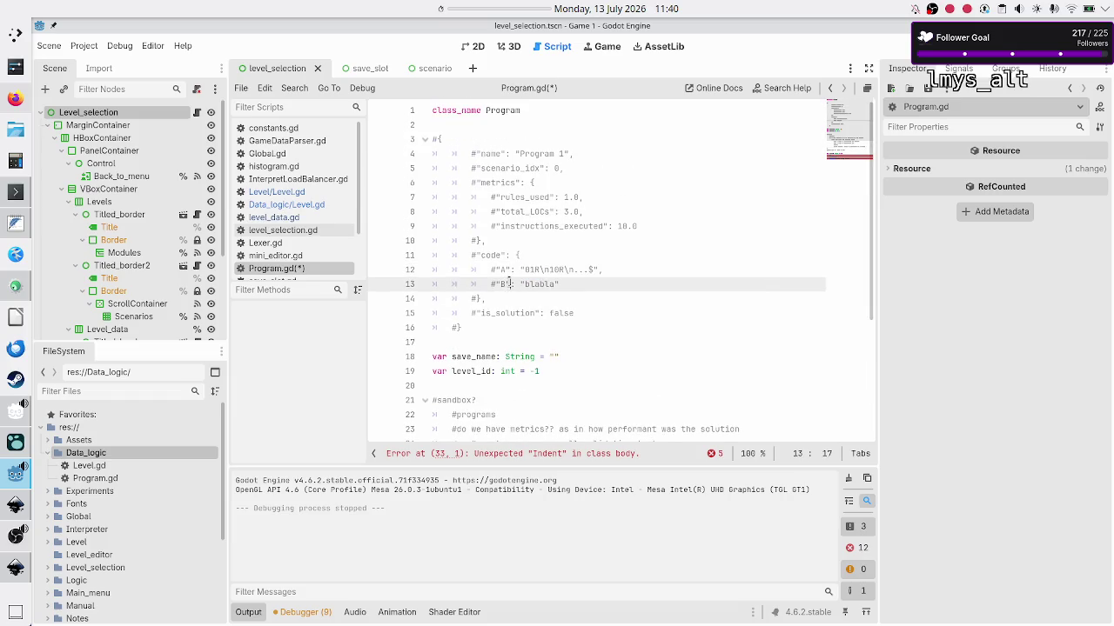
{"action": "left_click_drag", "start_coordinate": [515, 255], "coordinate": [495, 298]}
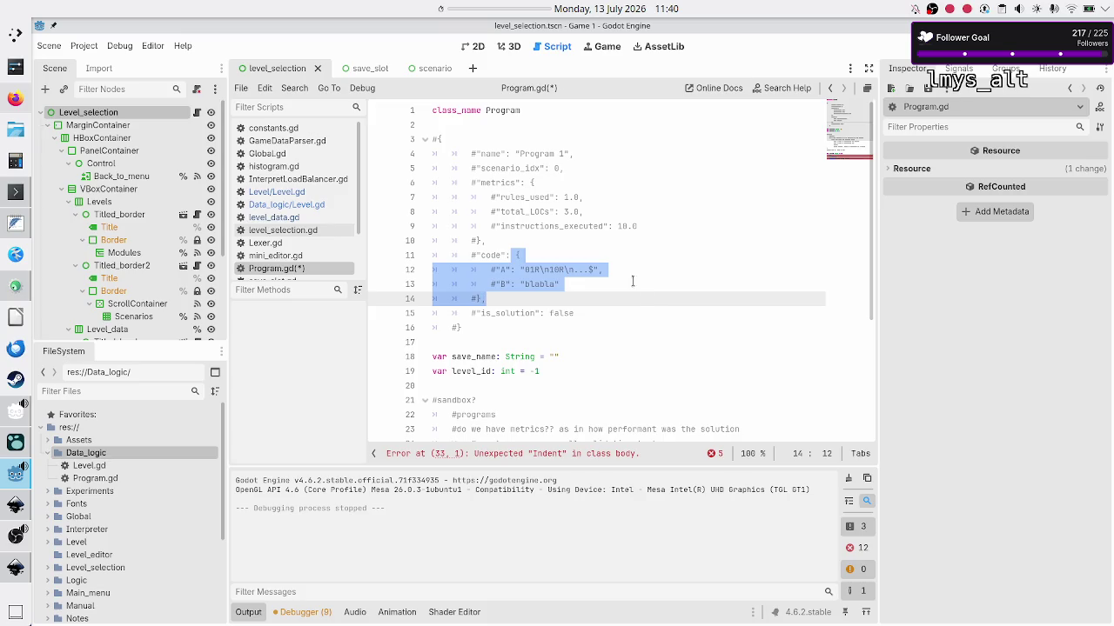
{"action": "left_click", "coordinate": [589, 284]}
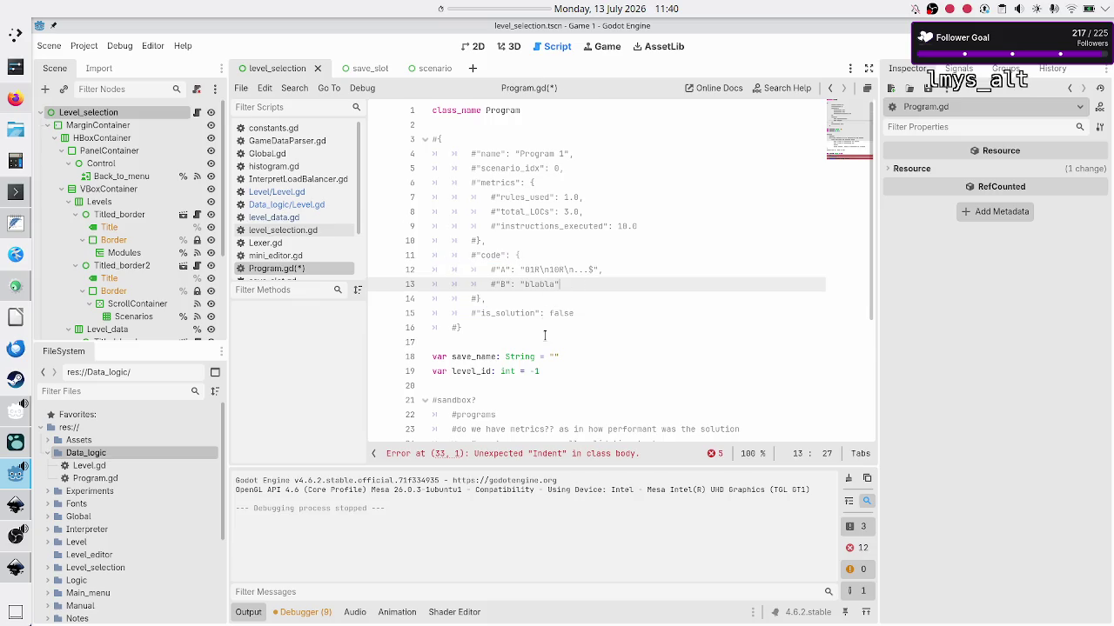
{"action": "scroll", "coordinate": [545, 335], "scroll_direction": "down", "scroll_amount": 3}
{"action": "left_click", "coordinate": [543, 264]}
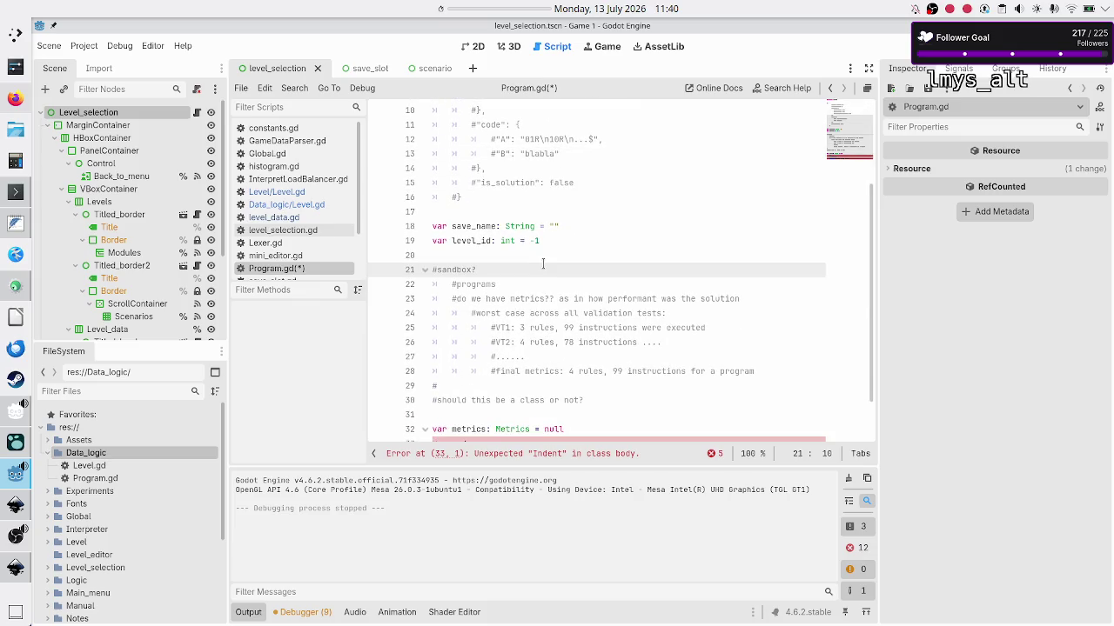
{"action": "scroll", "coordinate": [543, 263], "scroll_direction": "down", "scroll_amount": 1}
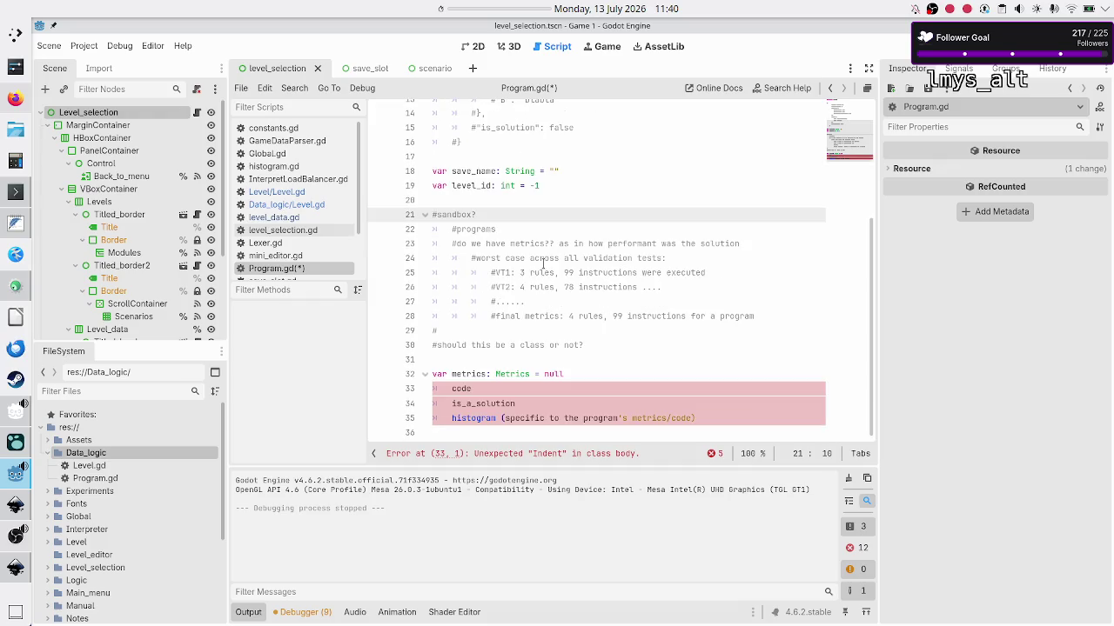
Replace the code note with var source_code: SourceCode = SourceCode.new().
{"action": "left_click", "coordinate": [518, 391]}
{"action": "key", "text": "BackSpace"}
{"action": "key", "text": "BackSpace"}
{"action": "key", "text": "BackSpace"}
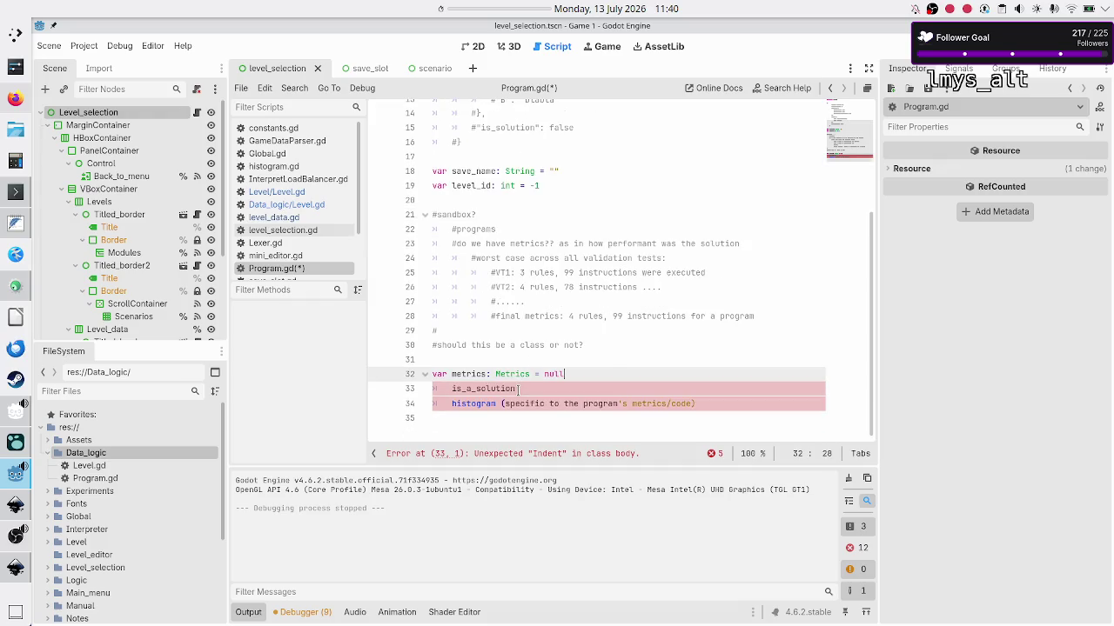
{"action": "type", "text": "var source_code: S"}
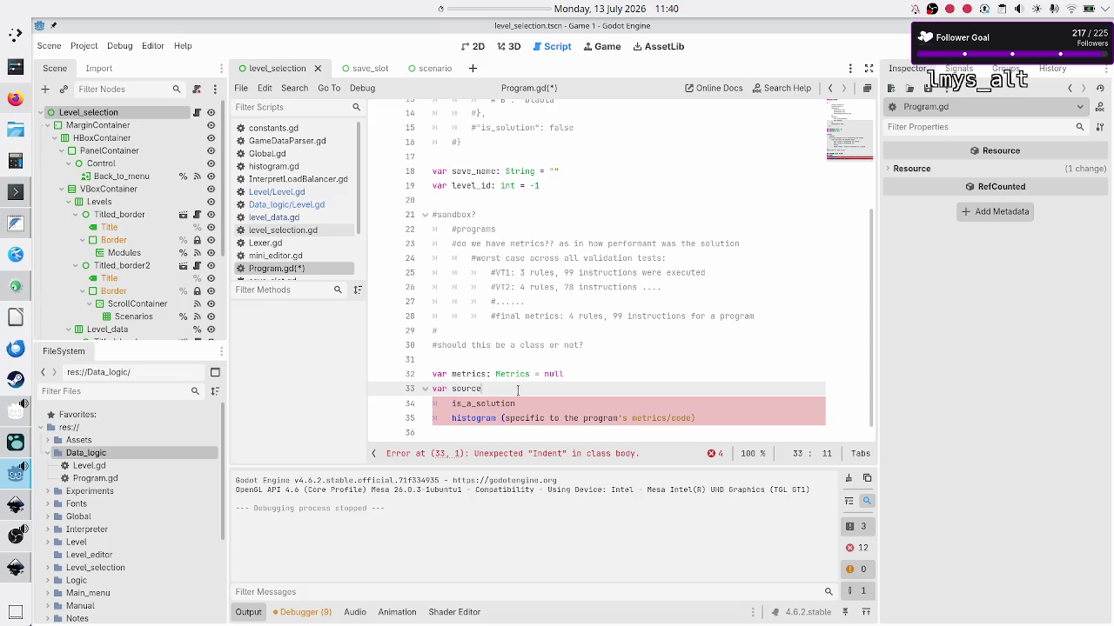
{"action": "type", "text": "ource"}
{"action": "type", "text": "Code "}
{"action": "type", "text": "= "}
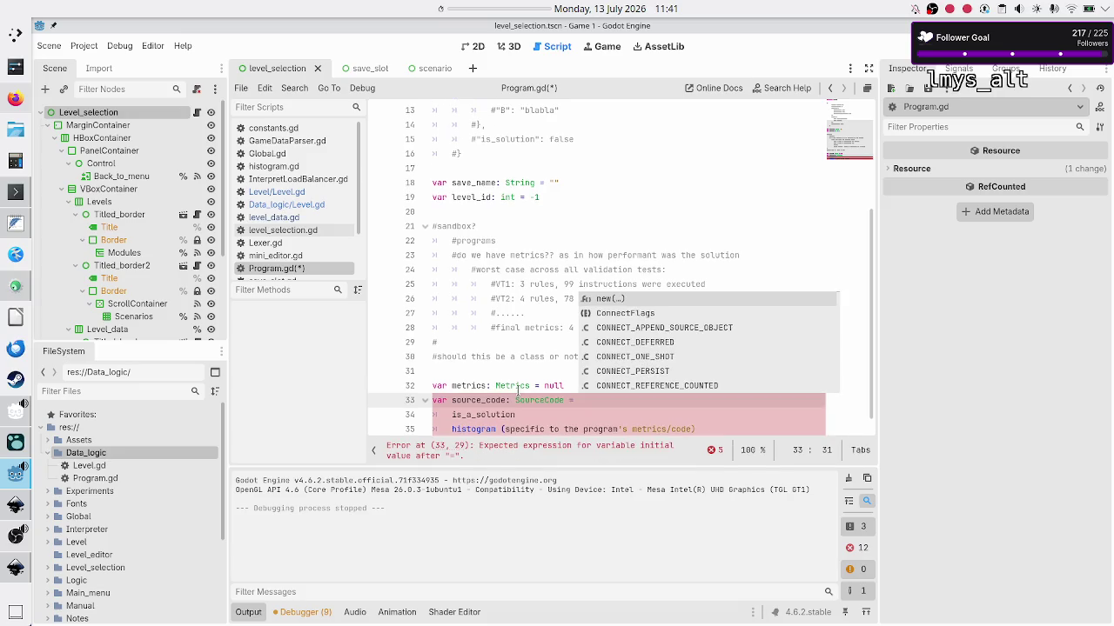
{"action": "type", "text": "Sour"}
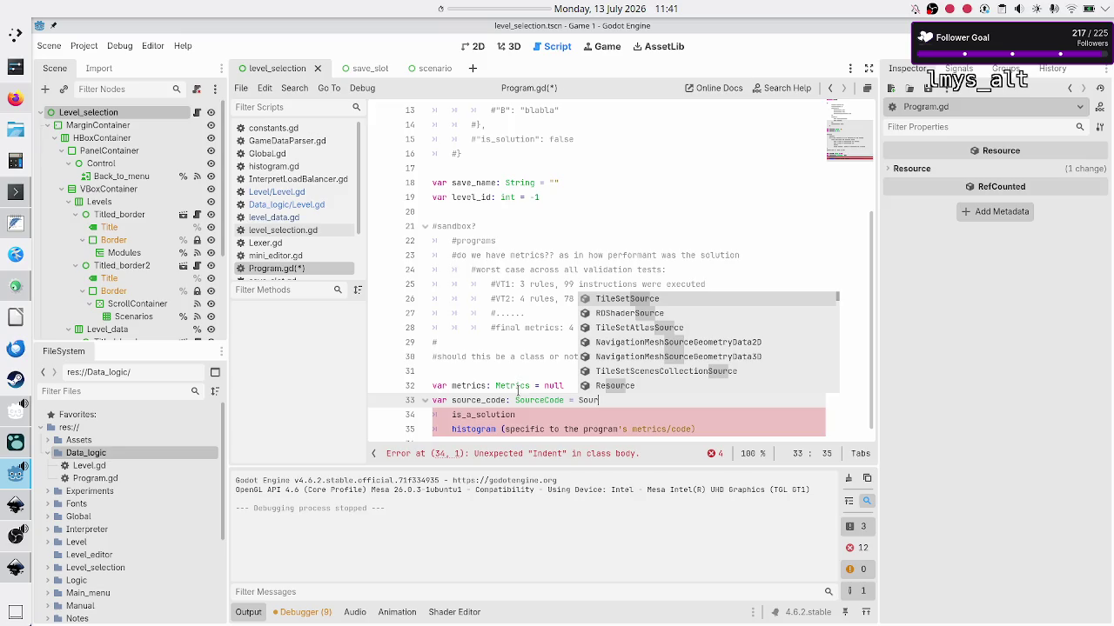
{"action": "type", "text": "ceCode.new("}
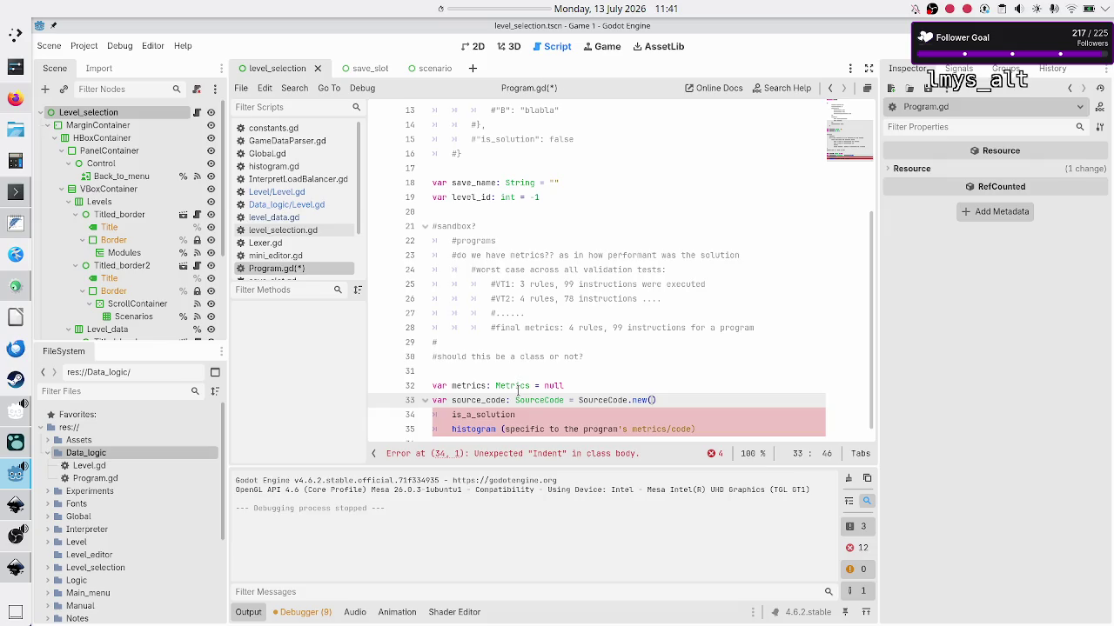
{"action": "type", "text": ")"}
Turn the is_a_solution note into var is_solution: bool = false.
{"action": "key", "text": "Down"}
{"action": "key", "text": "Home"}
{"action": "key", "text": "BackSpace"}
{"action": "type", "text": "var"}
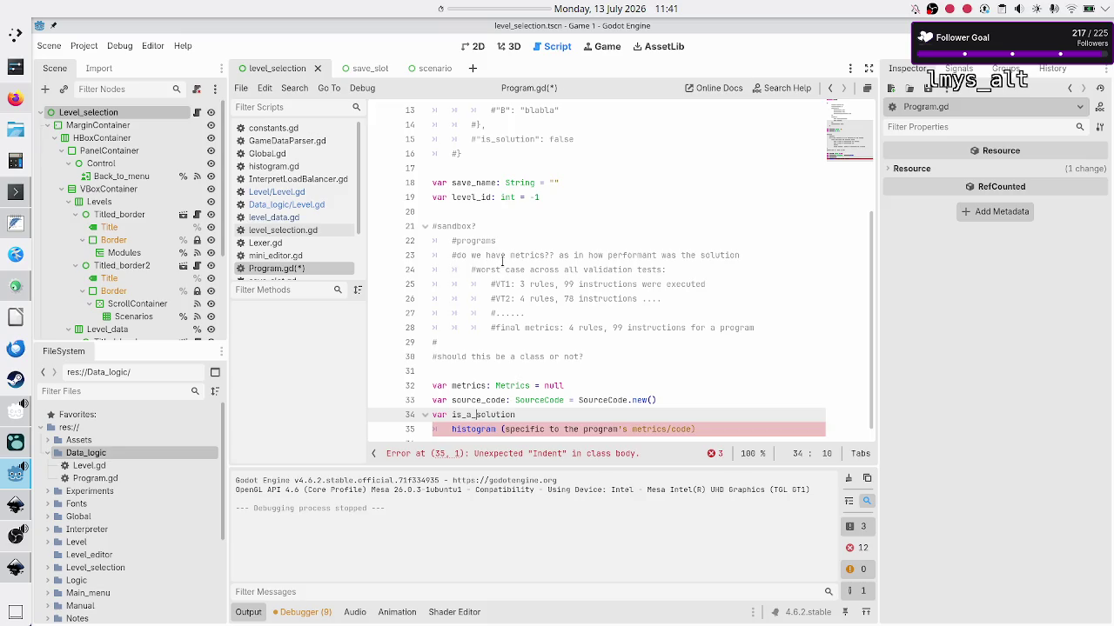
{"action": "key", "text": "BackSpace"}
{"action": "key", "text": "BackSpace"}
{"action": "key", "text": "Delete"}
{"action": "type", "text": "+"}
{"action": "type", "text": "_"}
{"action": "key", "text": "Right"}
{"action": "key", "text": "Right"}
{"action": "type", "text": "bool = fals"}
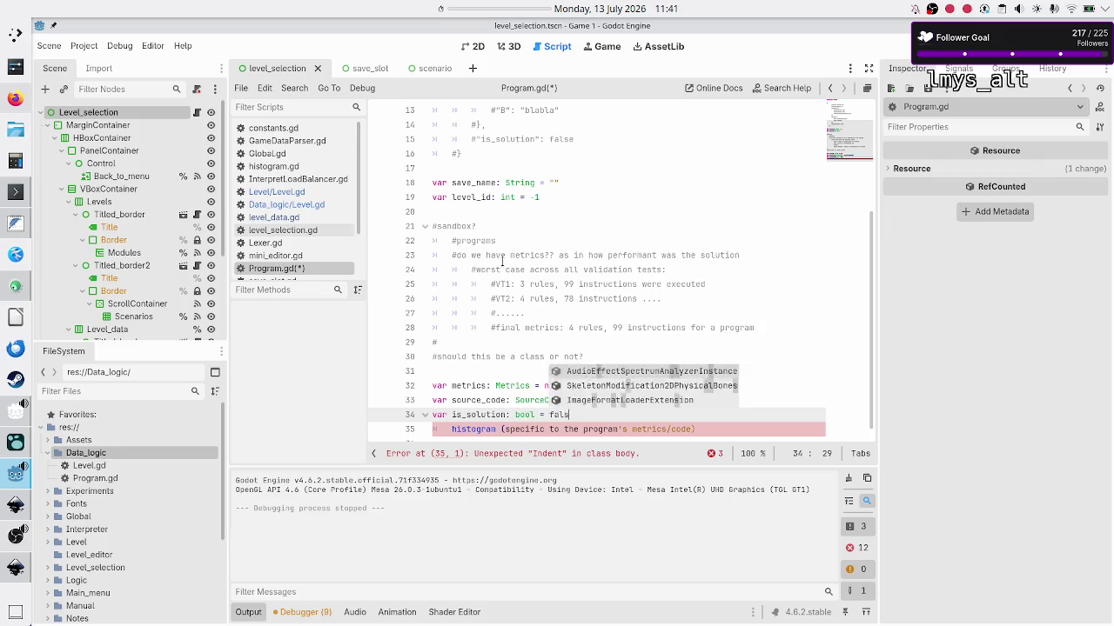
{"action": "type", "text": "e"}
{"action": "key", "text": "Down"}
{"action": "key", "text": "Home"}
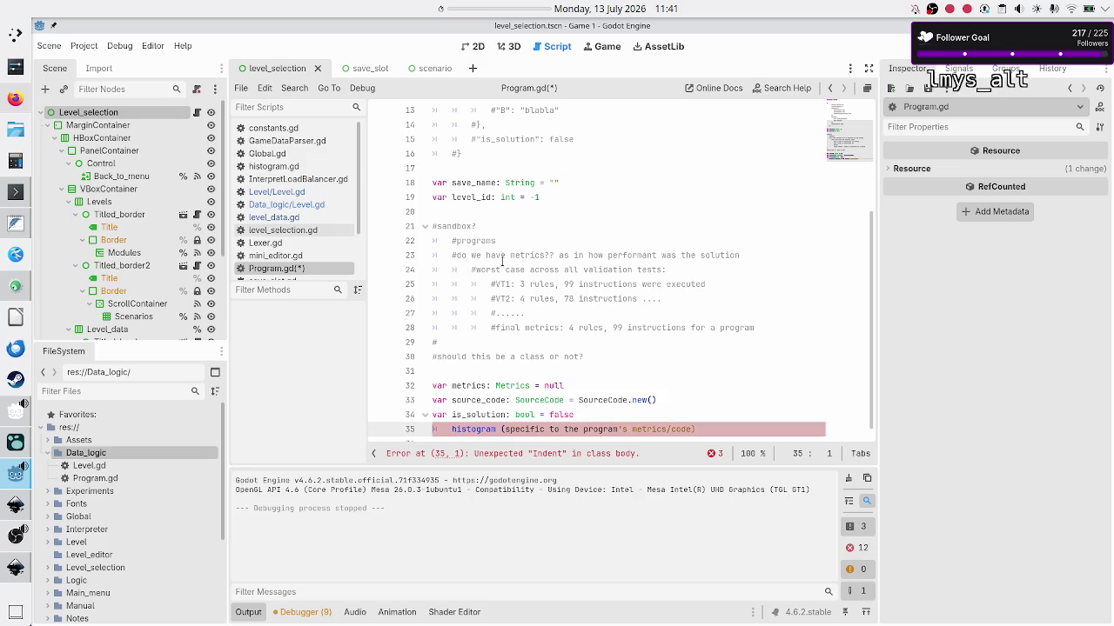
{"action": "scroll", "coordinate": [503, 233], "scroll_direction": "down", "scroll_amount": 1}
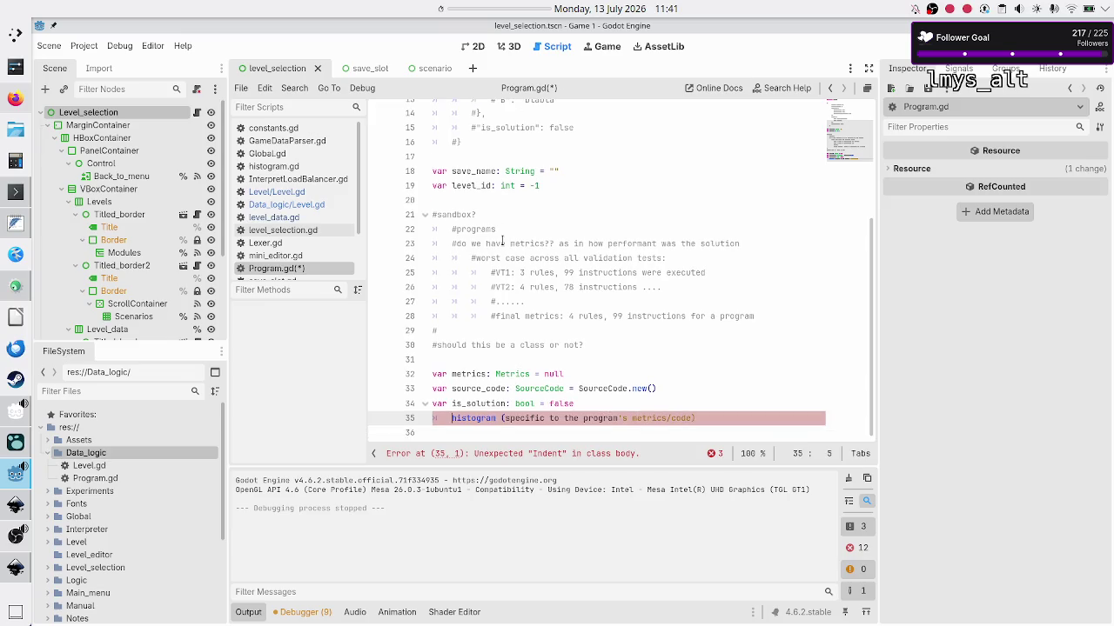
Comment out the histogram note and move it further down below is_solution.
{"action": "key", "text": "BackSpace"}
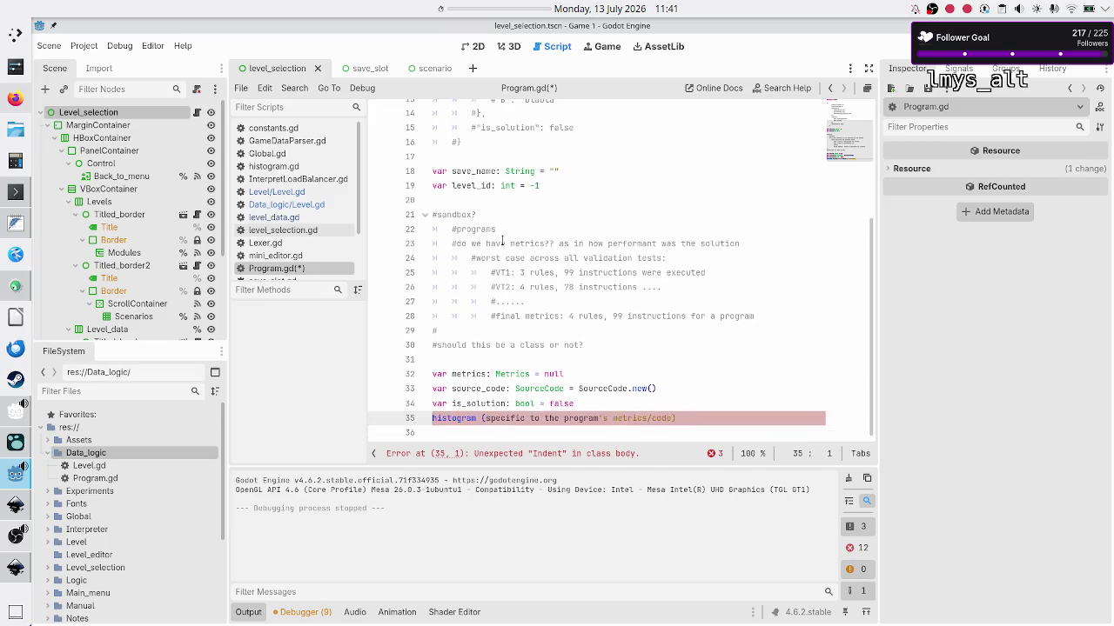
{"action": "type", "text": "#"}
{"action": "key", "text": "Down"}
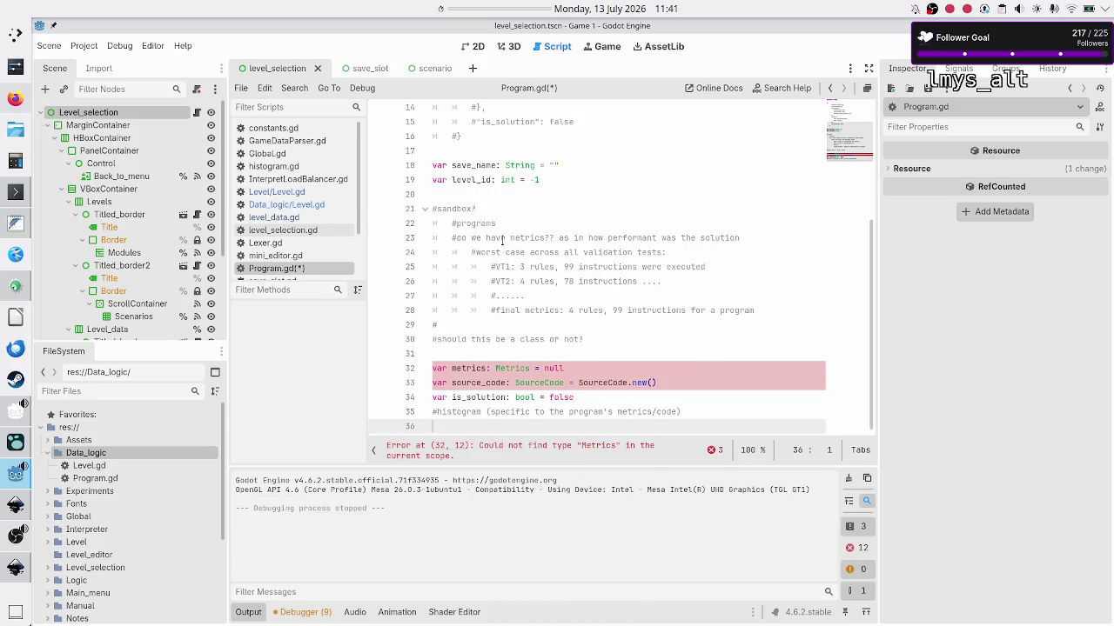
{"action": "key", "text": "Up"}
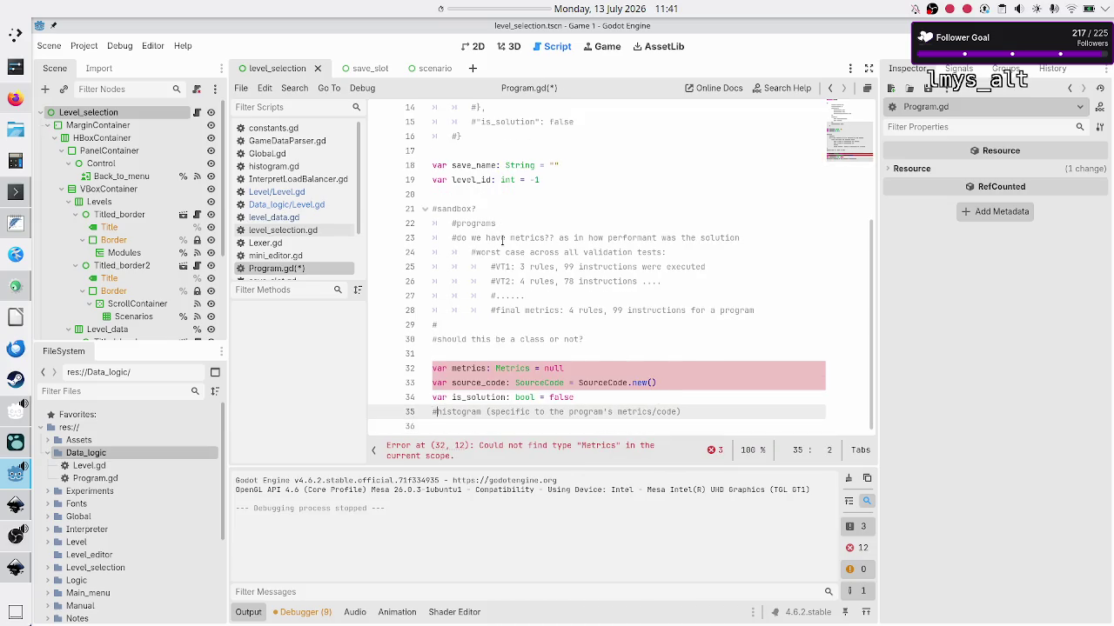
{"action": "key", "text": "ctrl+x"}
{"action": "key", "text": "Up"}
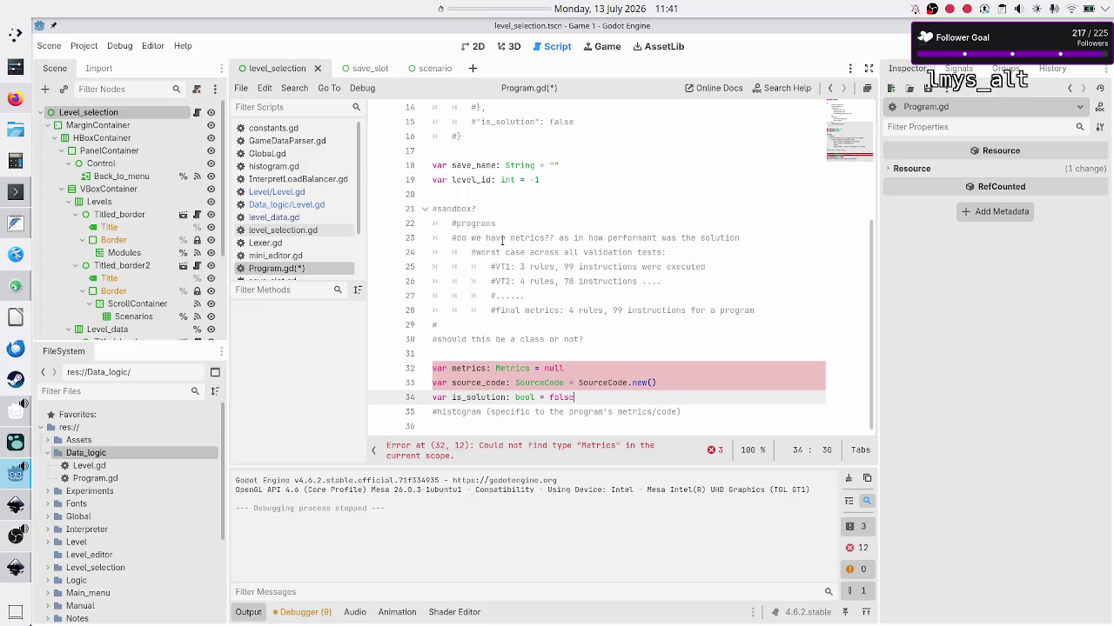
{"action": "key", "text": "Down"}
{"action": "key", "text": "Down"}
{"action": "scroll", "coordinate": [502, 241], "scroll_direction": "down", "scroll_amount": 1}
{"action": "key", "text": "ctrl+v"}
{"action": "key", "text": "Up"}
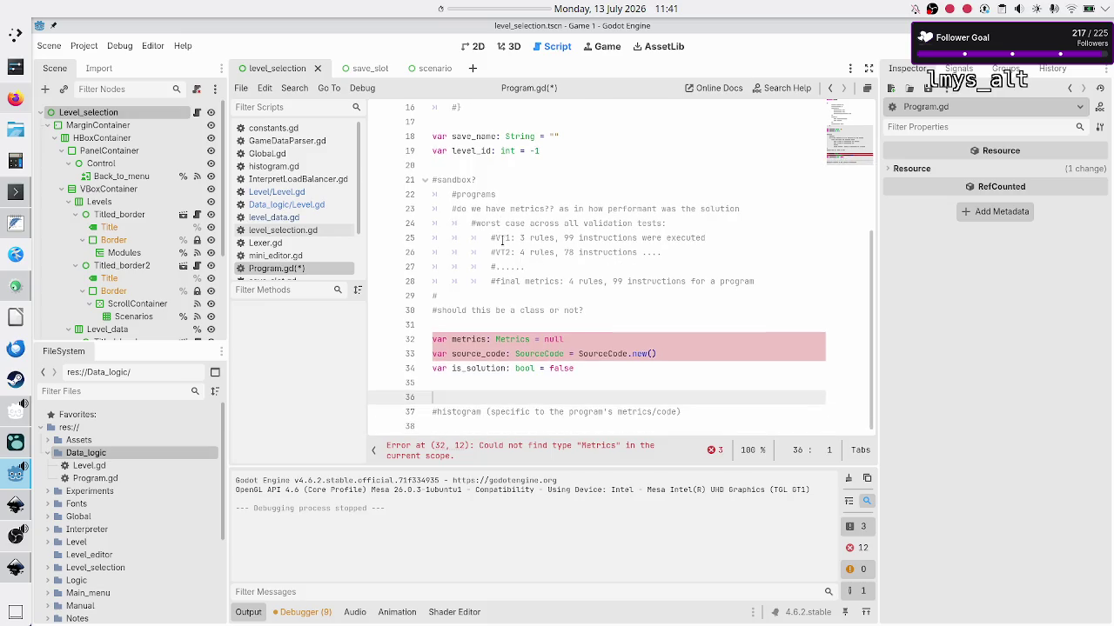
Add the note '#Q: is this computed, not stored?' above the histogram comment.
{"action": "type", "text": "#Q: "}
{"action": "type", "text": "is this comp"}
{"action": "type", "text": "uta"}
{"action": "key", "text": "BackSpace"}
{"action": "type", "text": "ed, n"}
{"action": "type", "text": "ot stored?"}
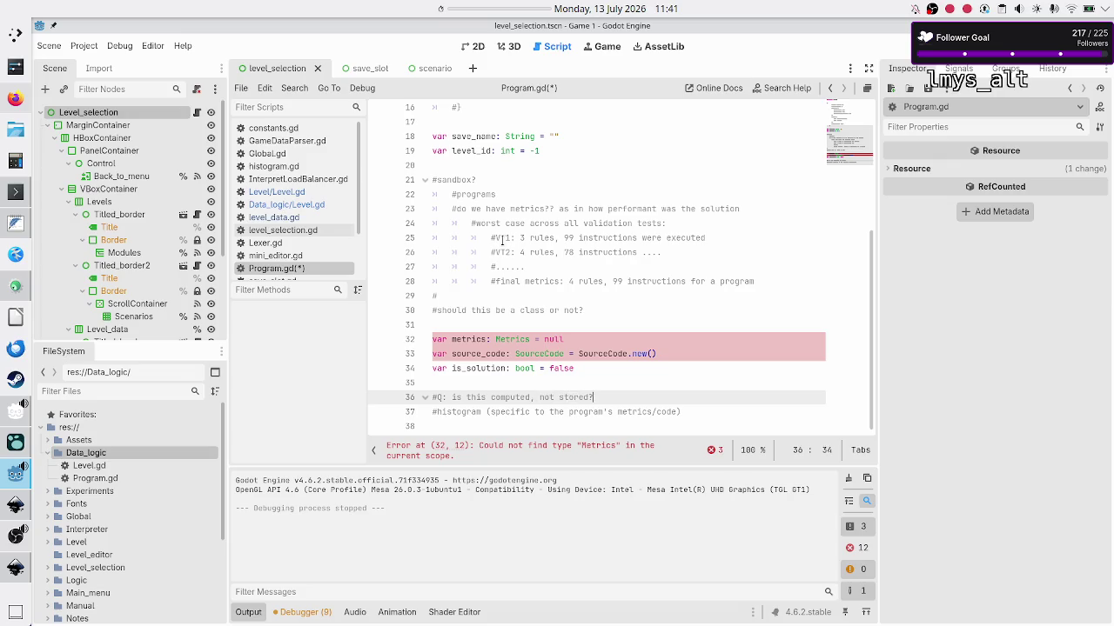
{"action": "key", "text": "Down"}
{"action": "key", "text": "Down"}
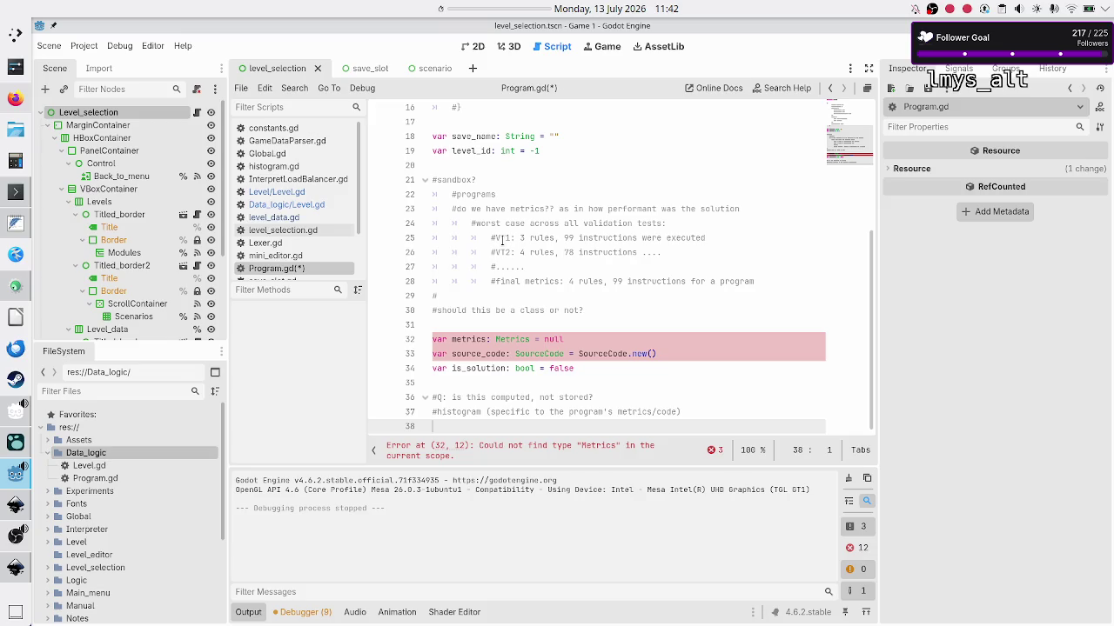
{"action": "key", "text": "Up"}
{"action": "key", "text": "Up"}
{"action": "key", "text": "Up"}
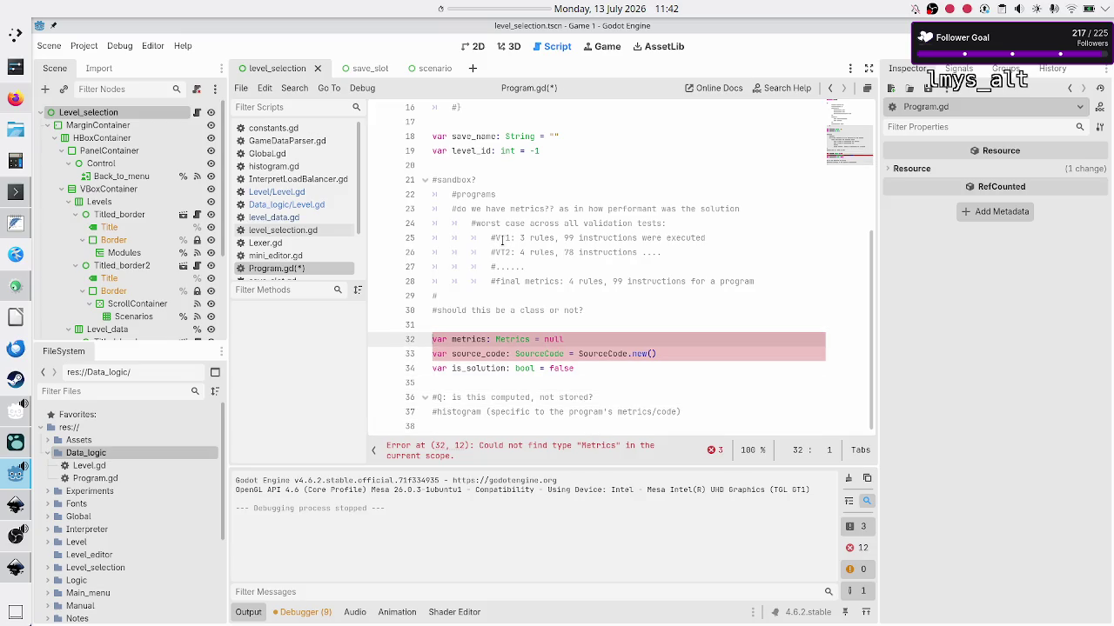
{"action": "key", "text": "Down"}
{"action": "key", "text": "Down"}
Save Program.gd and look over the remaining Metrics type error.
{"action": "key", "text": "ctrl+s"}
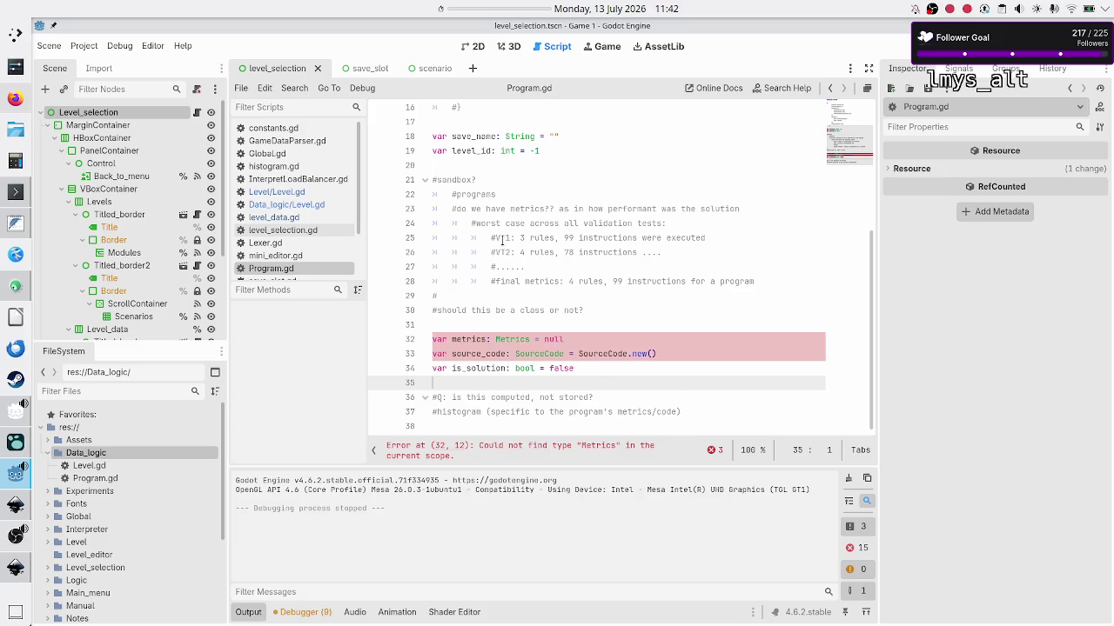
{"action": "key", "text": "Up"}
{"action": "key", "text": "Up"}
{"action": "key", "text": "Up"}
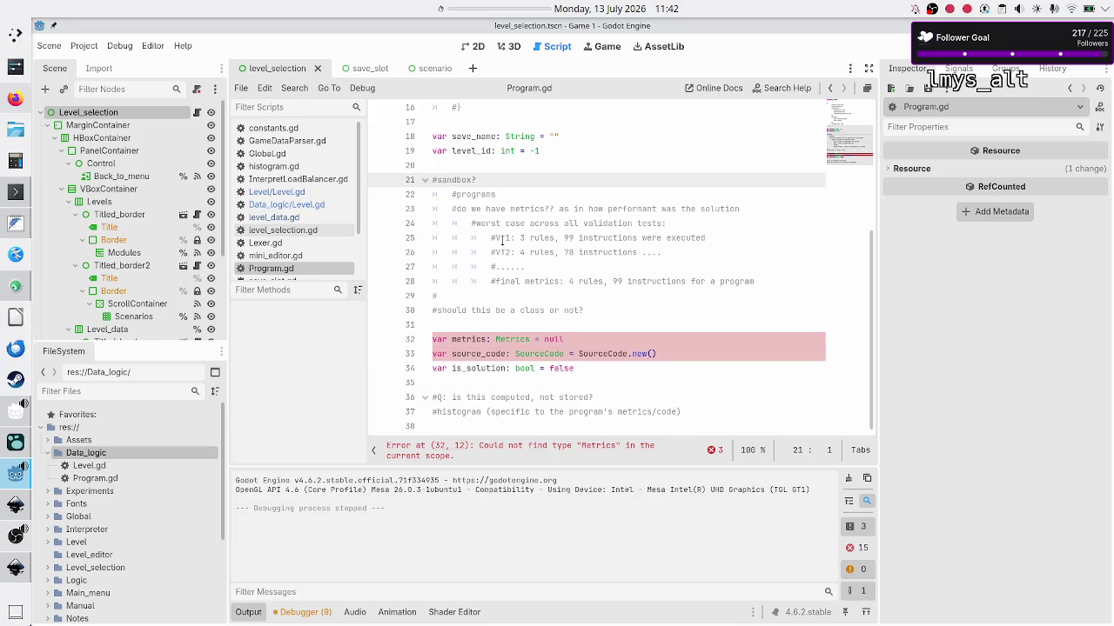
{"action": "scroll", "coordinate": [502, 241], "scroll_direction": "up", "scroll_amount": 5}
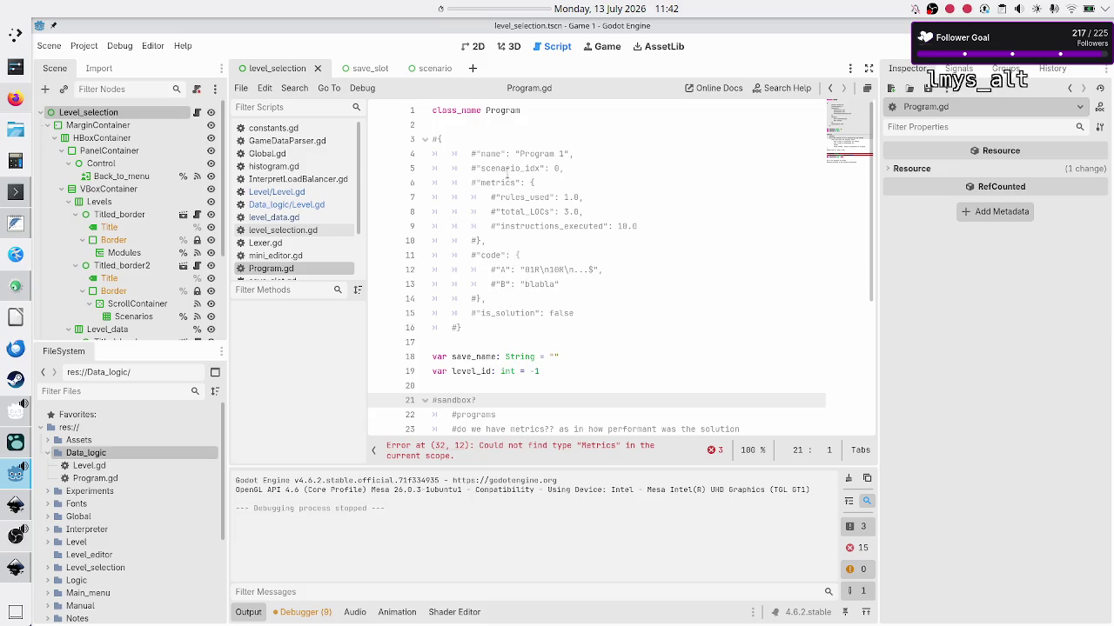
{"action": "scroll", "coordinate": [489, 265], "scroll_direction": "down", "scroll_amount": 2}
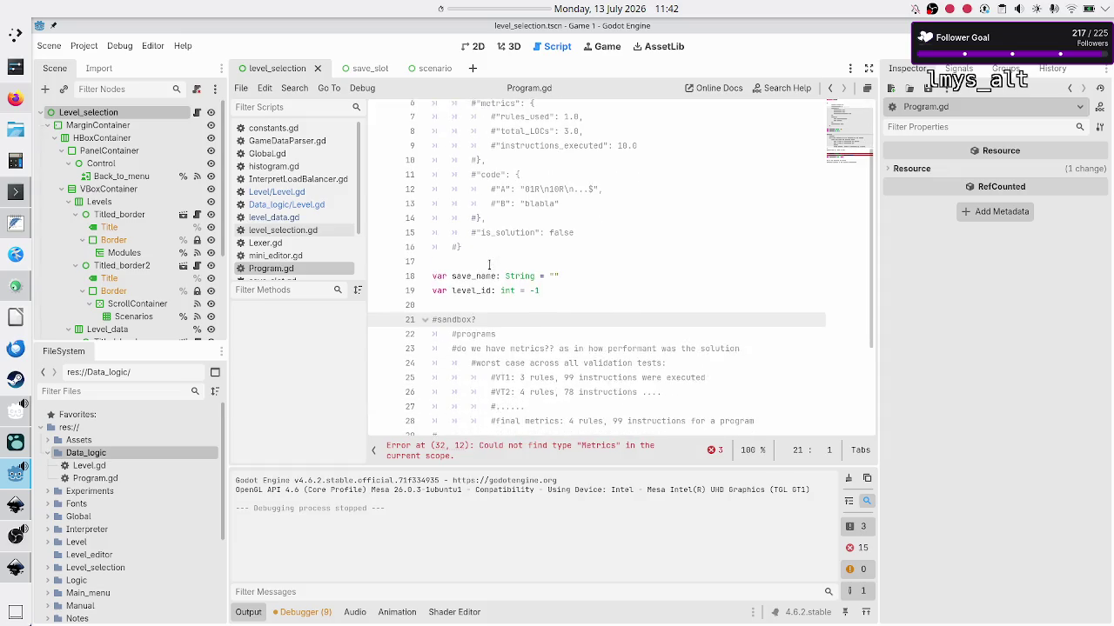
{"action": "scroll", "coordinate": [494, 214], "scroll_direction": "up", "scroll_amount": 2}
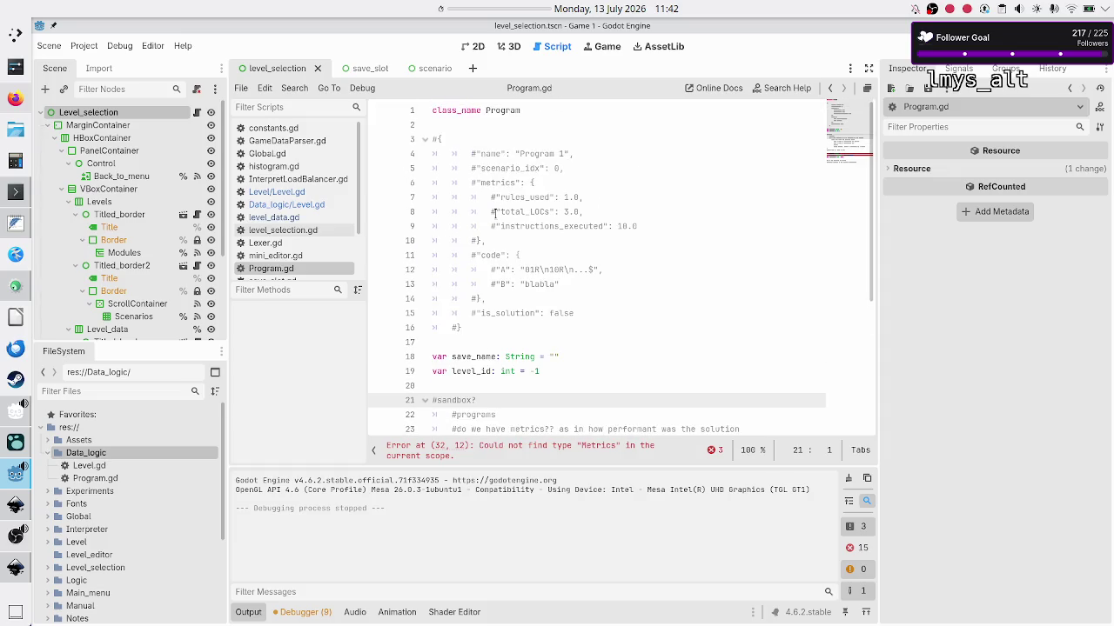
{"action": "scroll", "coordinate": [494, 213], "scroll_direction": "down", "scroll_amount": 5}
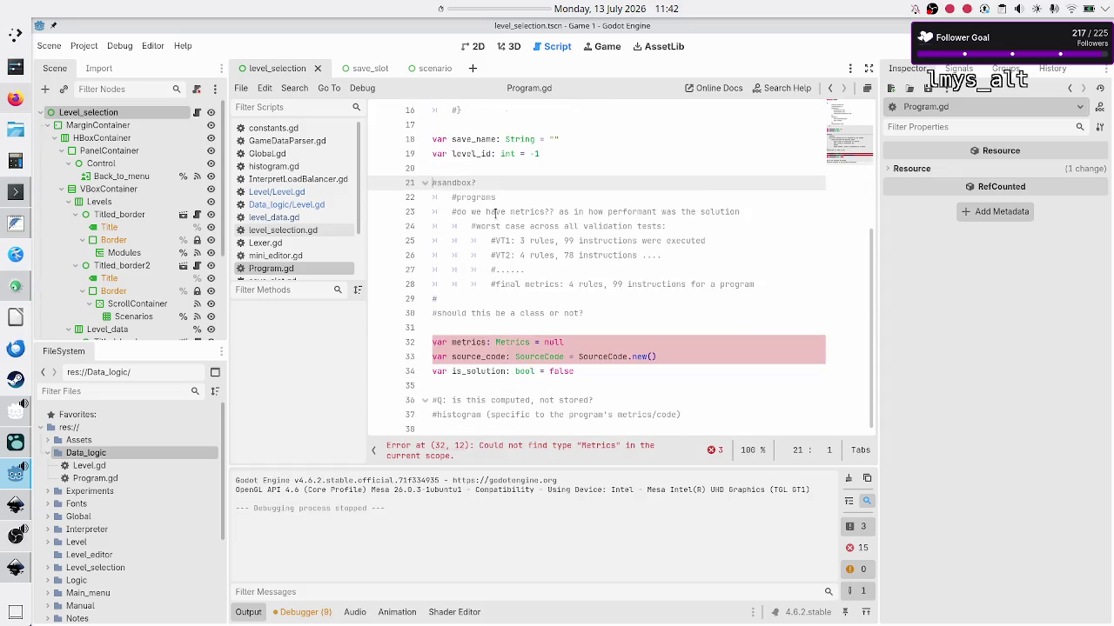
Create Metrics.gd in Data_logic, inheriting Node, from the default template.
{"action": "right_click", "coordinate": [102, 441]}
{"action": "mouse_move", "coordinate": [204, 421]}
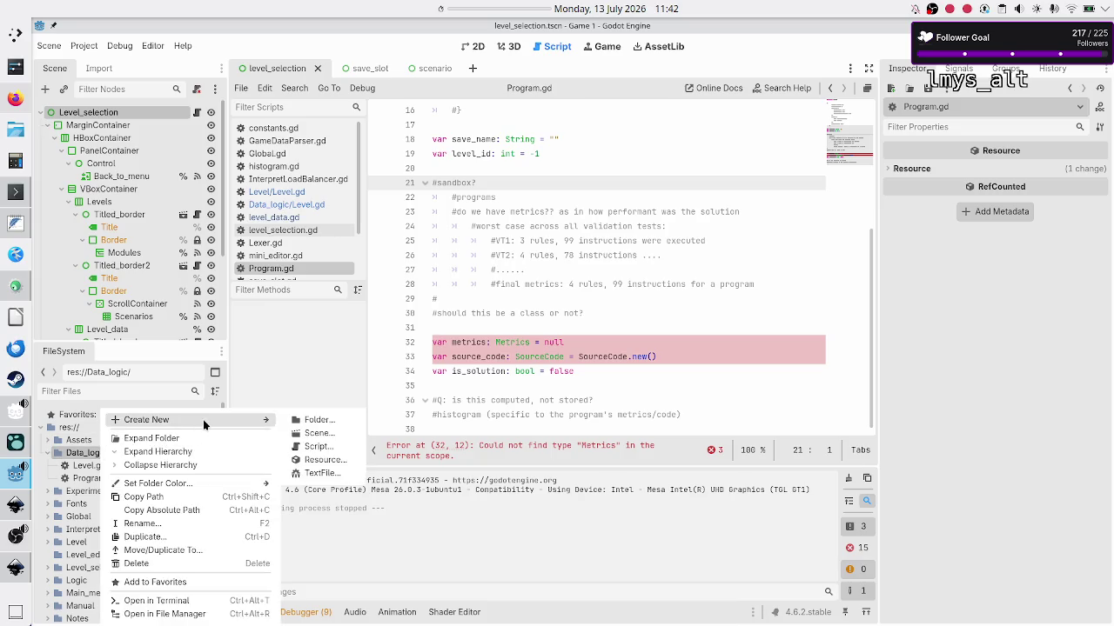
{"action": "left_click", "coordinate": [320, 447]}
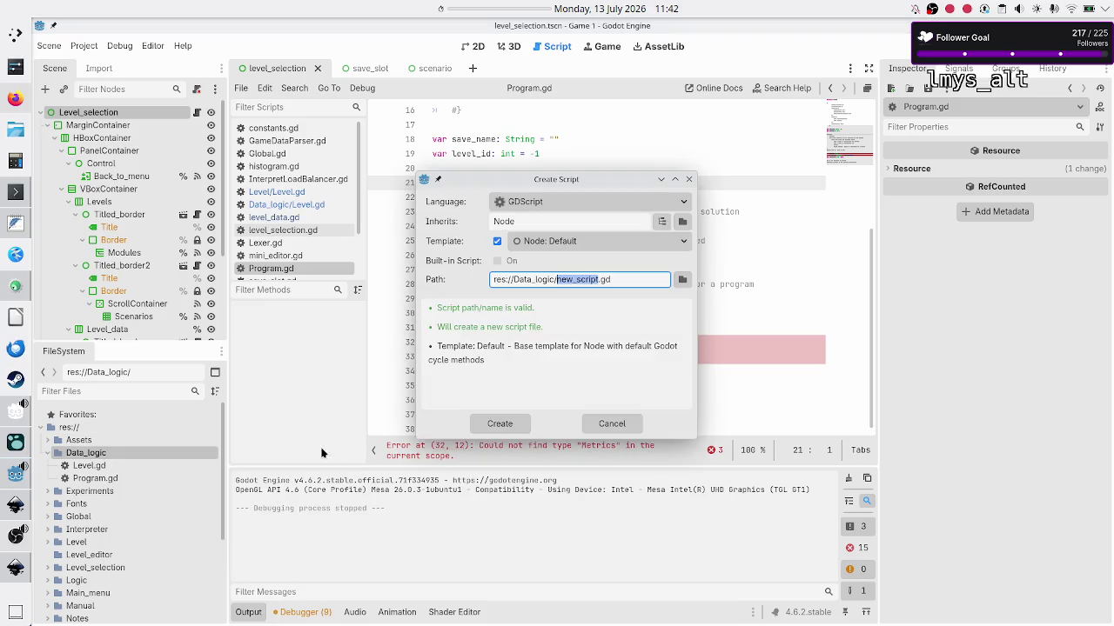
{"action": "left_click", "coordinate": [587, 222]}
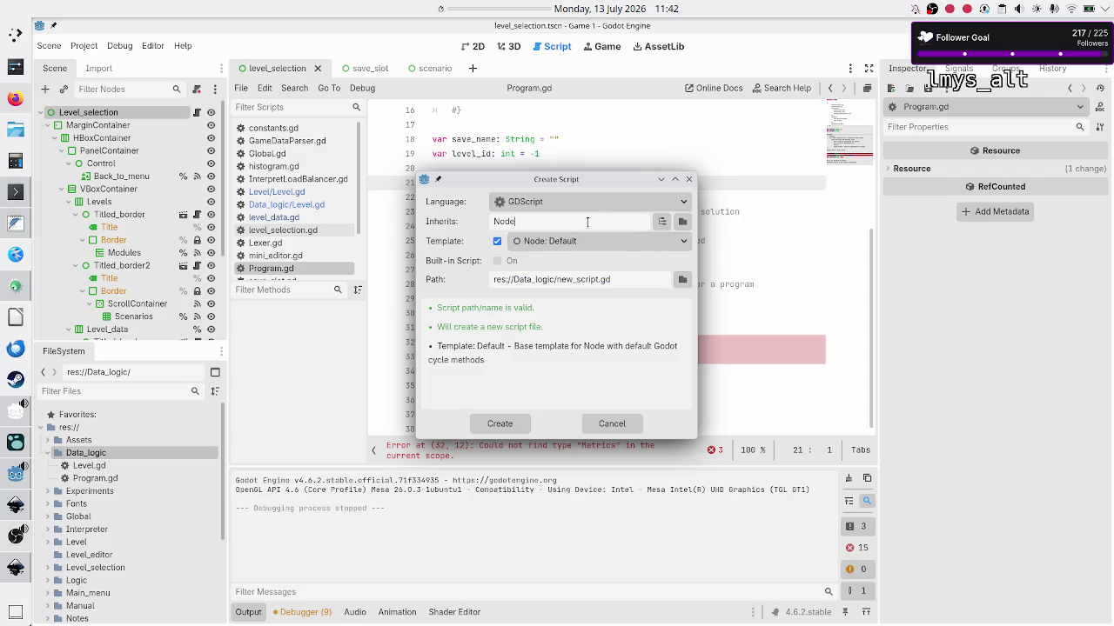
{"action": "key", "text": "ctrl+a"}
{"action": "key", "text": "BackSpace"}
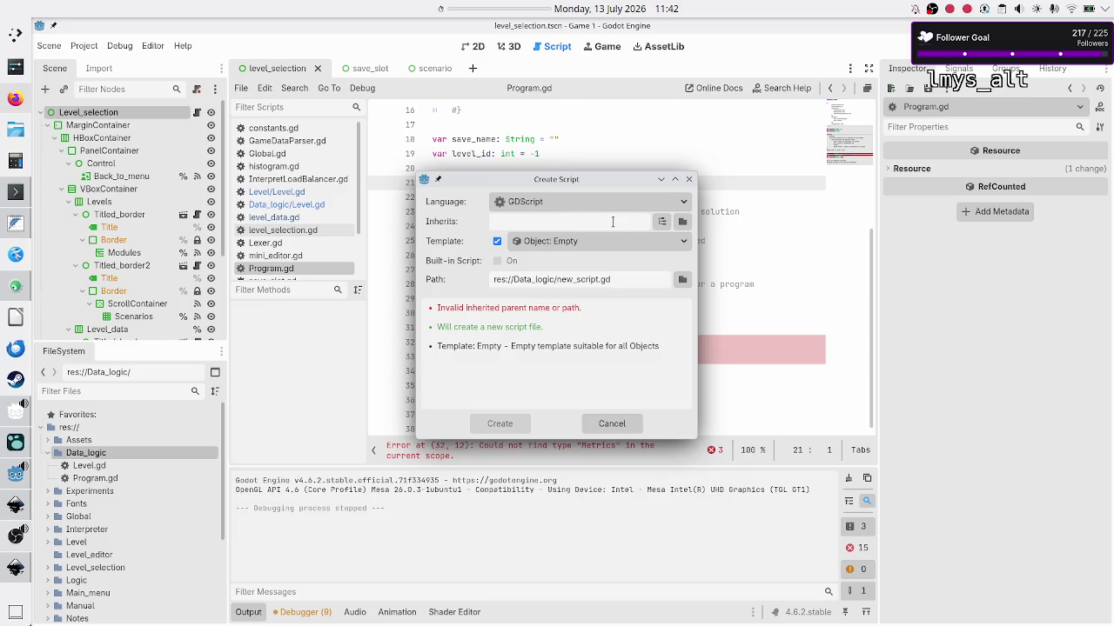
{"action": "type", "text": "Node"}
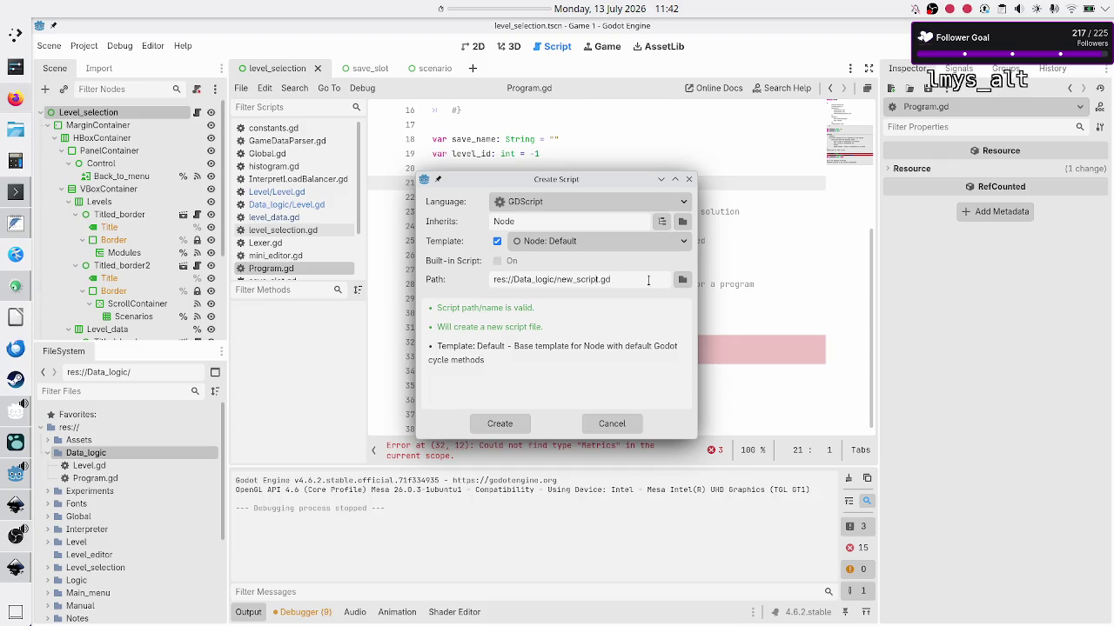
{"action": "key", "text": "shift+Left"}
{"action": "key", "text": "shift+Left"}
{"action": "key", "text": "shift+Left"}
{"action": "type", "text": "Metri"}
{"action": "type", "text": "cs"}
{"action": "left_click", "coordinate": [506, 423]}
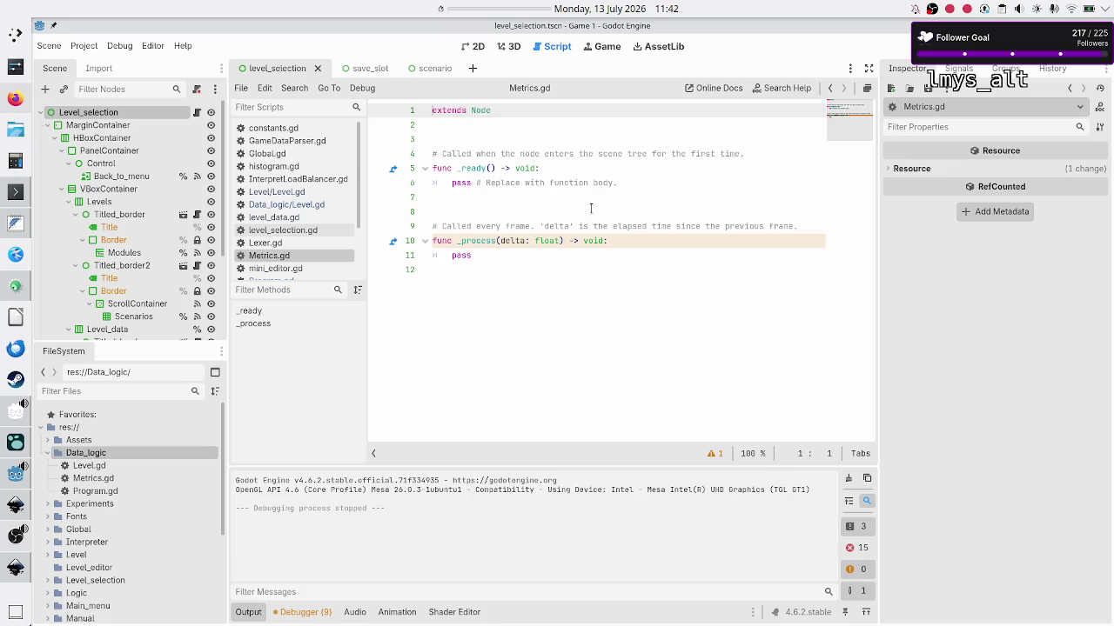
Replace Metrics.gd's template with class_name Metrics and a started var line, then view the level selection mockup.
{"action": "key", "text": "shift+Down"}
{"action": "key", "text": "BackSpace"}
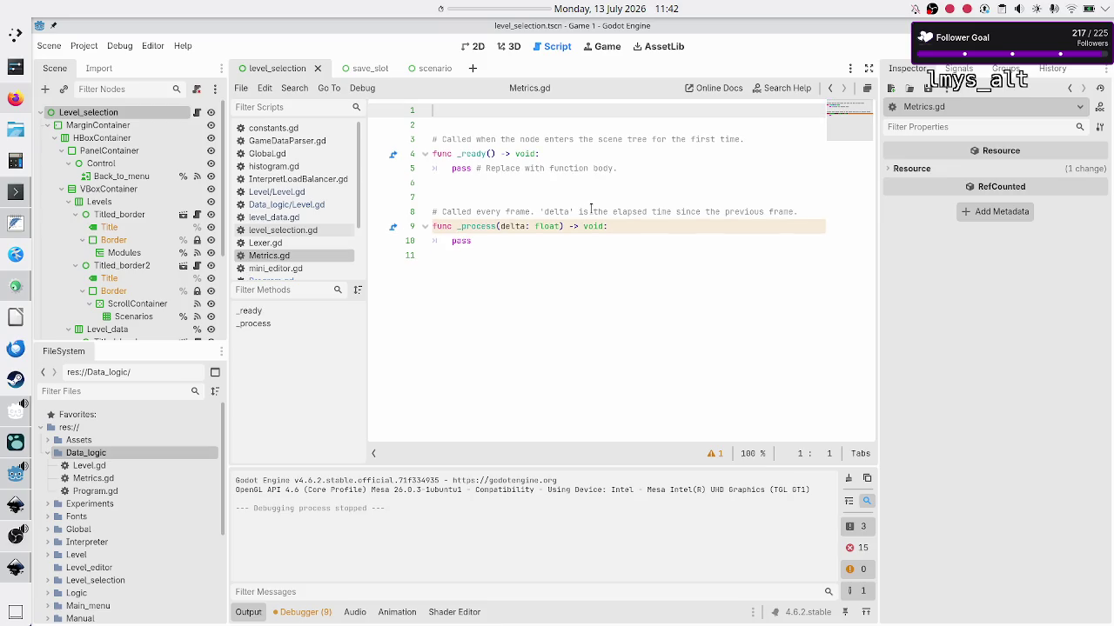
{"action": "key", "text": "shift+Down"}
{"action": "key", "text": "shift+Down"}
{"action": "key", "text": "shift+Down"}
{"action": "key", "text": "BackSpace"}
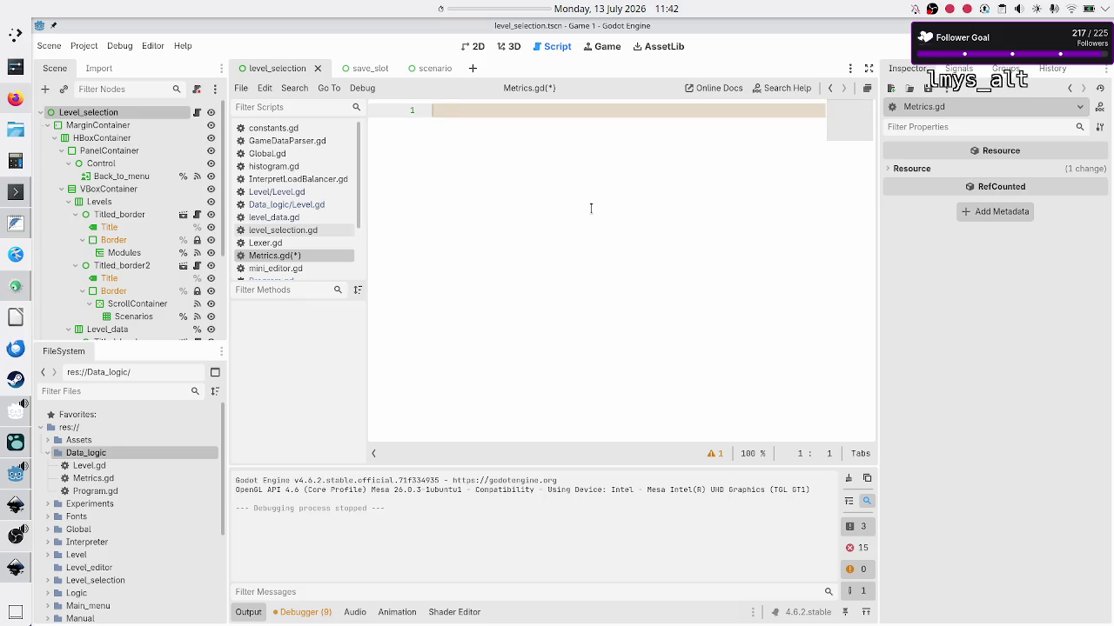
{"action": "type", "text": "class_name"}
{"action": "type", "text": " Metrics"}
{"action": "key", "text": "Return"}
{"action": "key", "text": "Return"}
{"action": "type", "text": "var"}
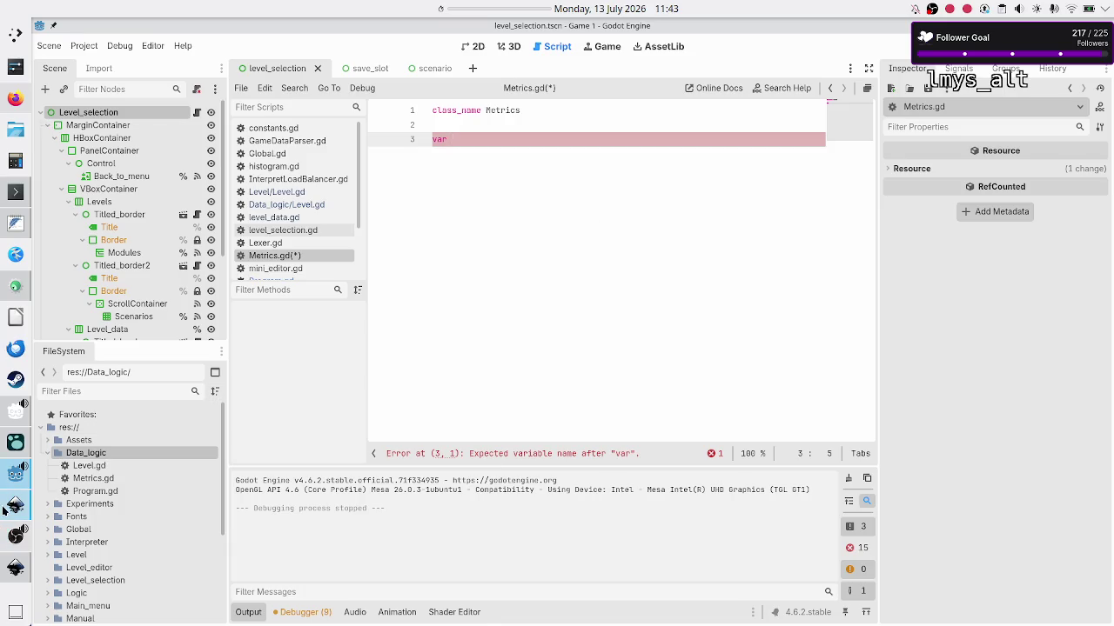
{"action": "left_click", "coordinate": [15, 504]}
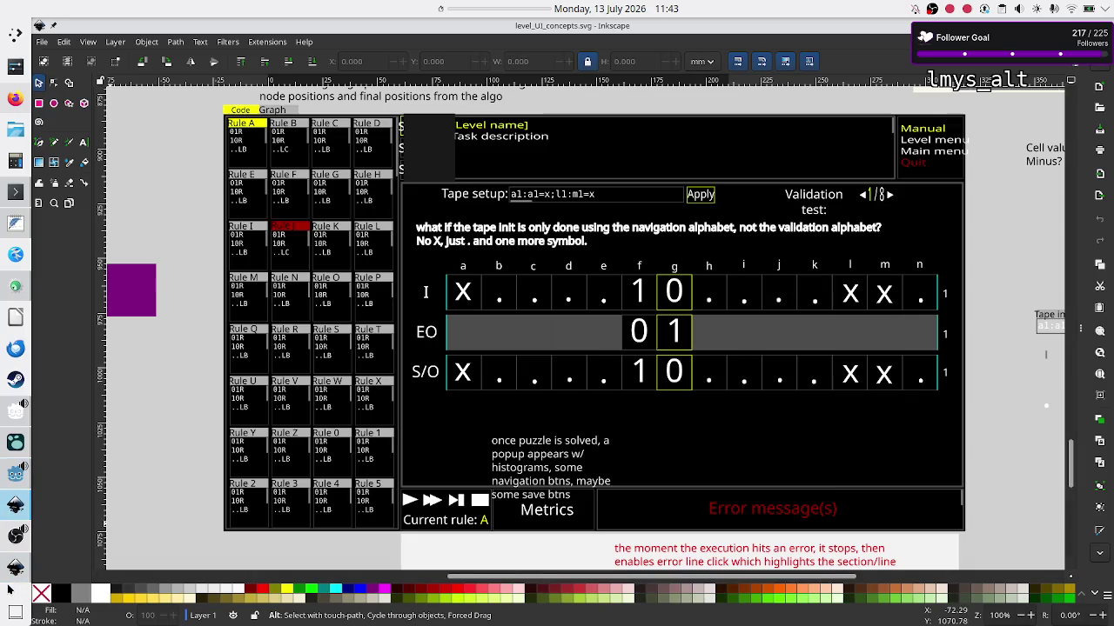
{"action": "left_click", "coordinate": [15, 535]}
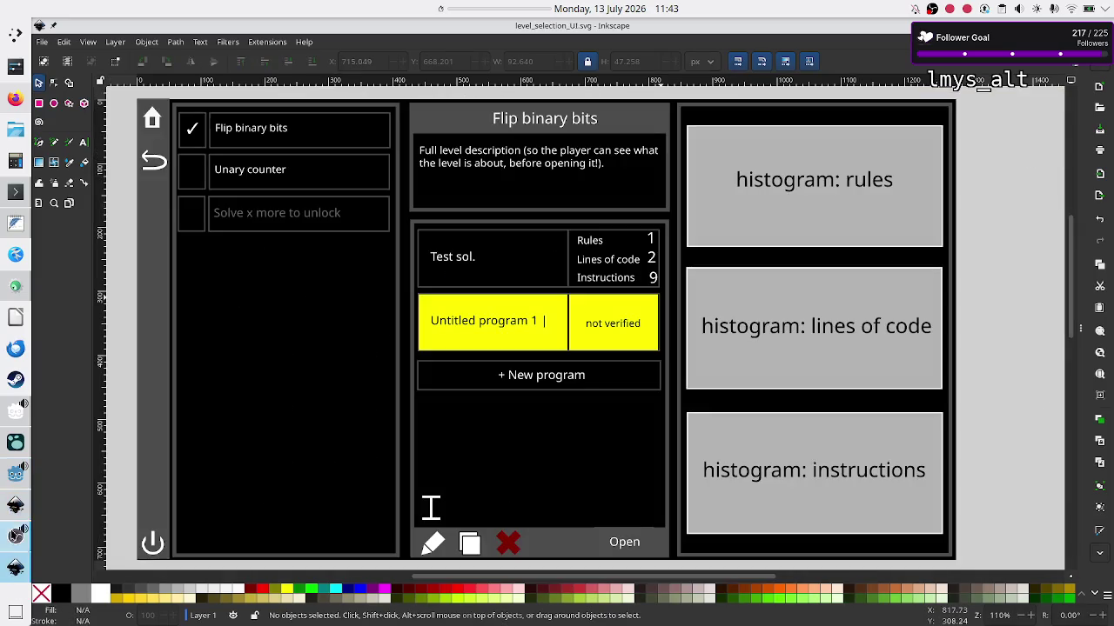
Declare rules_used, LOCs and instructions_executed as int = -1 in Metrics.gd.
{"action": "left_click", "coordinate": [12, 475]}
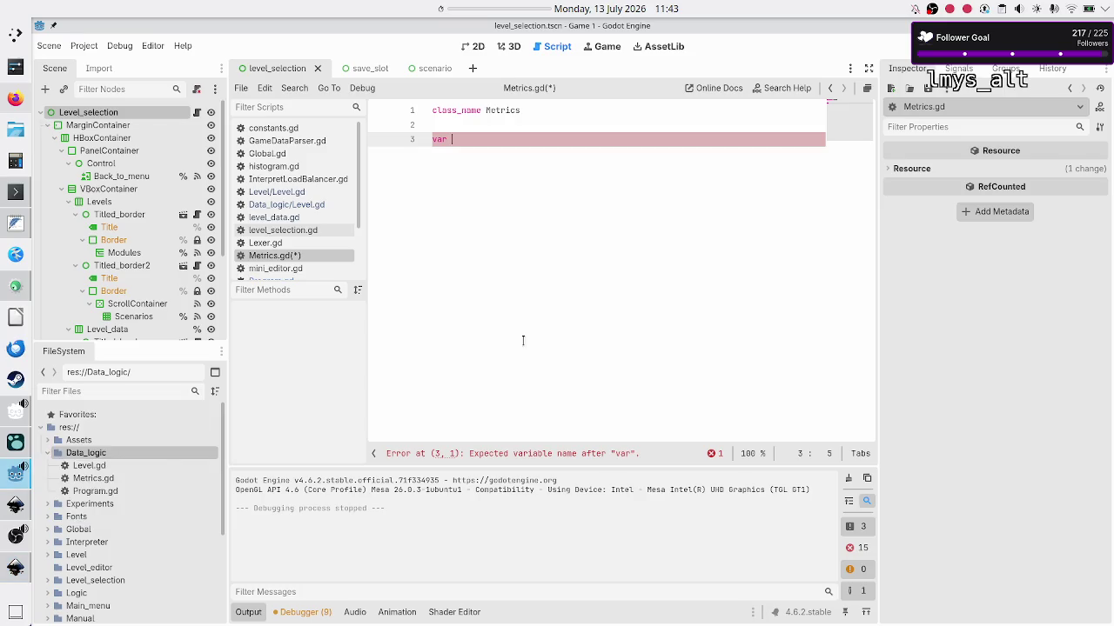
{"action": "type", "text": "rules_"}
{"action": "type", "text": "used: int "}
{"action": "type", "text": "= "}
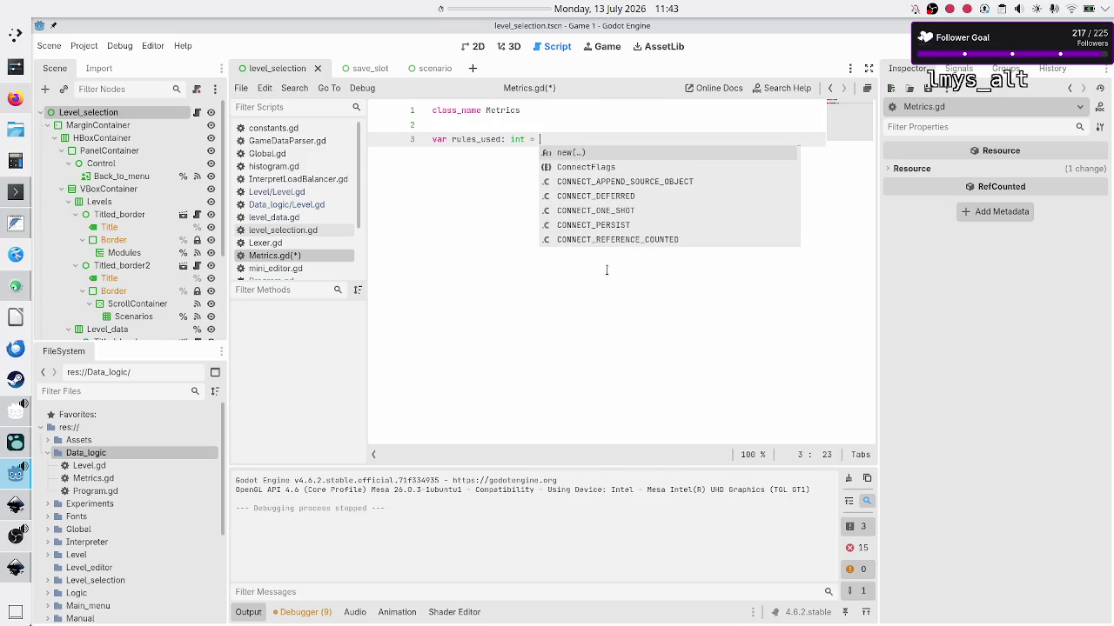
{"action": "type", "text": "-1"}
{"action": "key", "text": "Return"}
{"action": "type", "text": "var "}
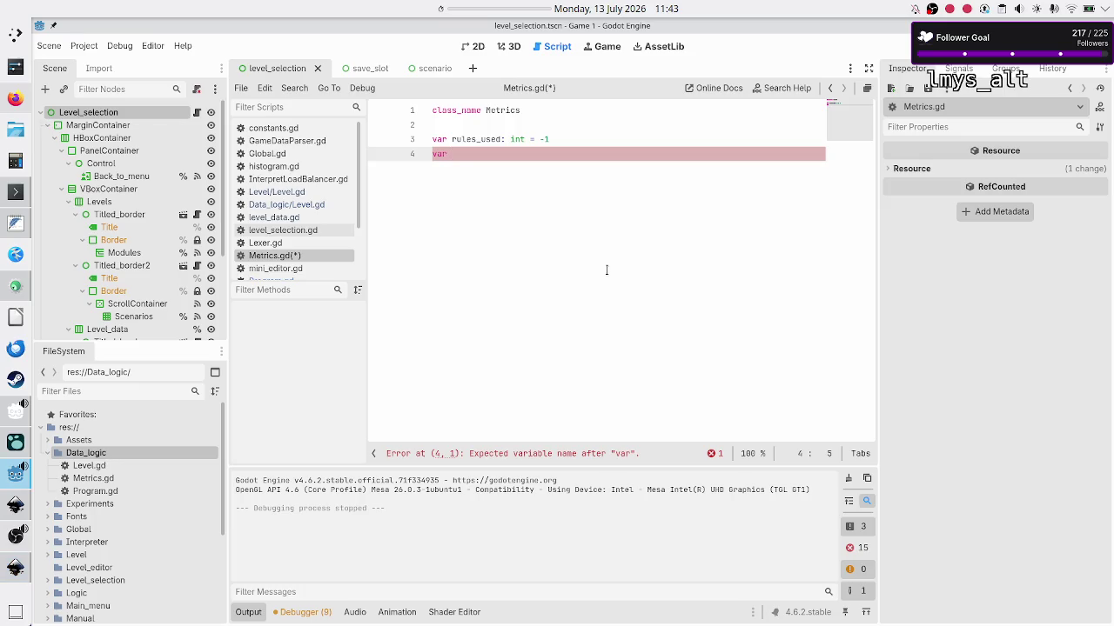
{"action": "type", "text": "LOCs"}
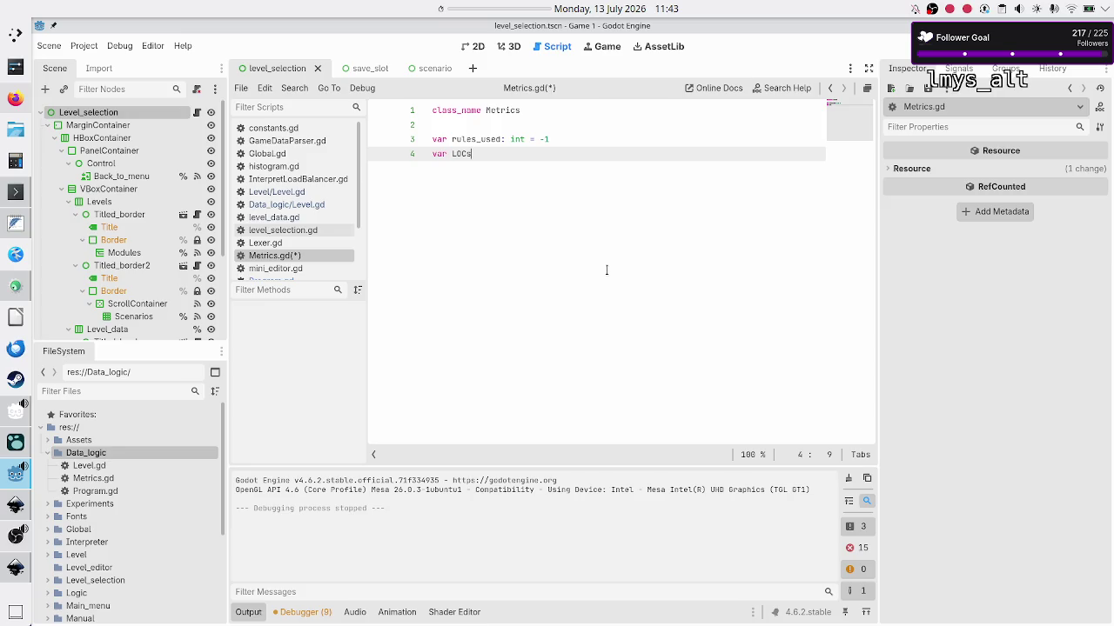
{"action": "type", "text": ": int "}
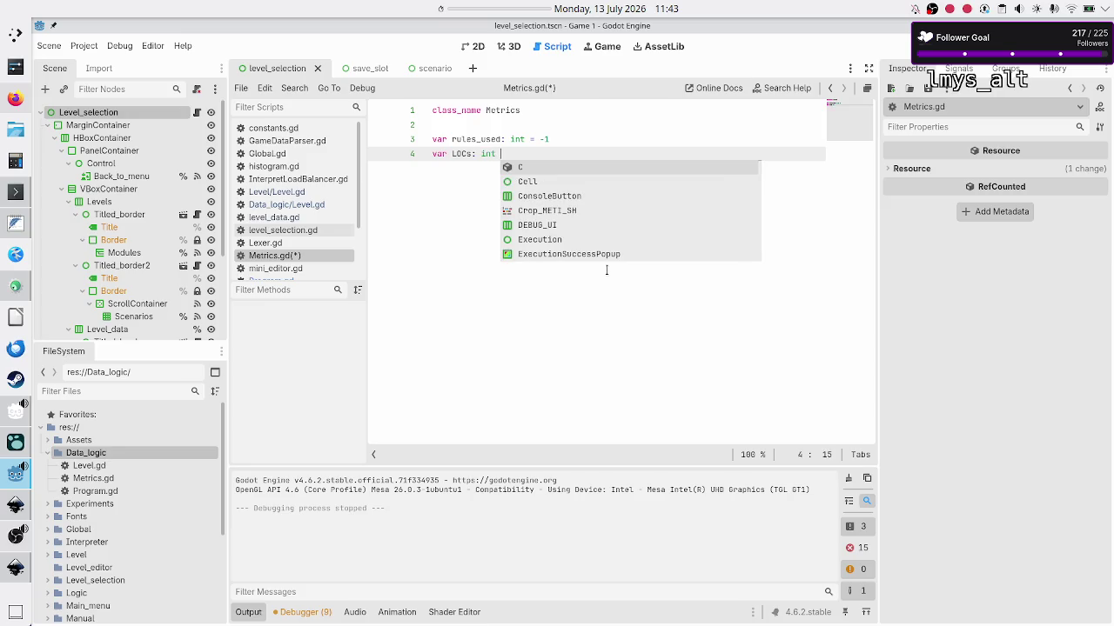
{"action": "type", "text": "= "}
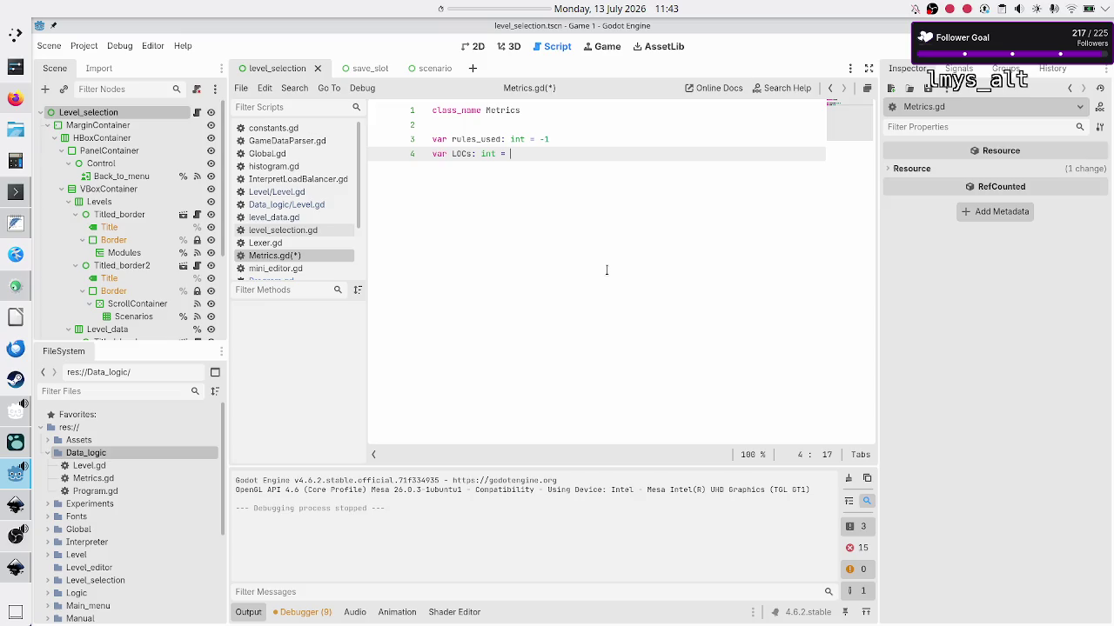
{"action": "type", "text": "-1"}
{"action": "key", "text": "Return"}
{"action": "type", "text": "var "}
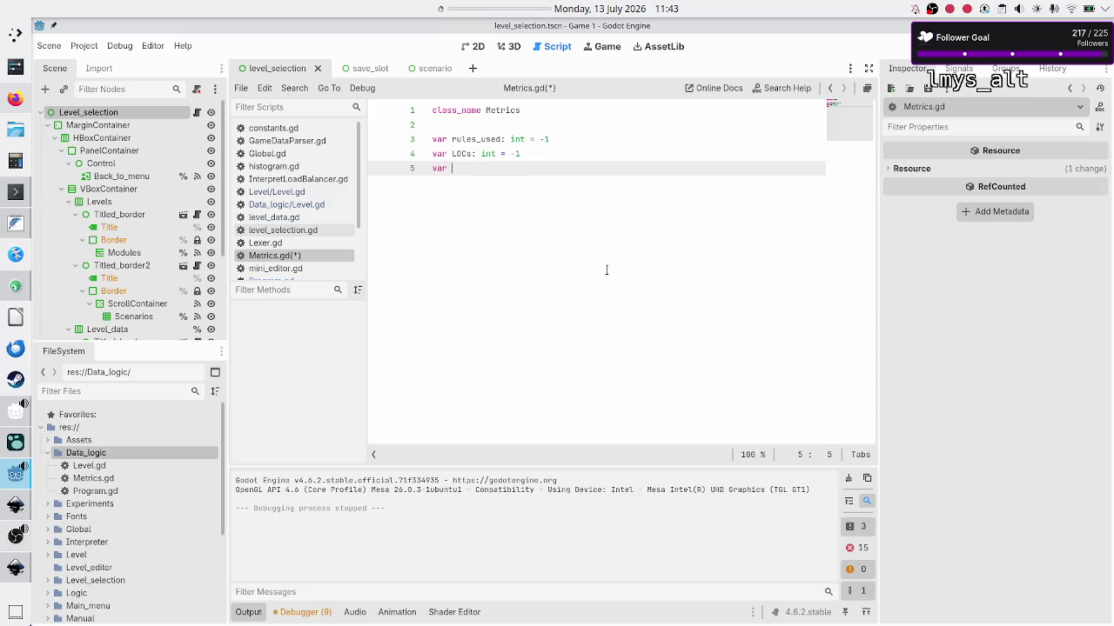
{"action": "type", "text": "e"}
{"action": "type", "text": "nstructions_"}
{"action": "type", "text": "executed:"}
{"action": "type", "text": " int = 01"}
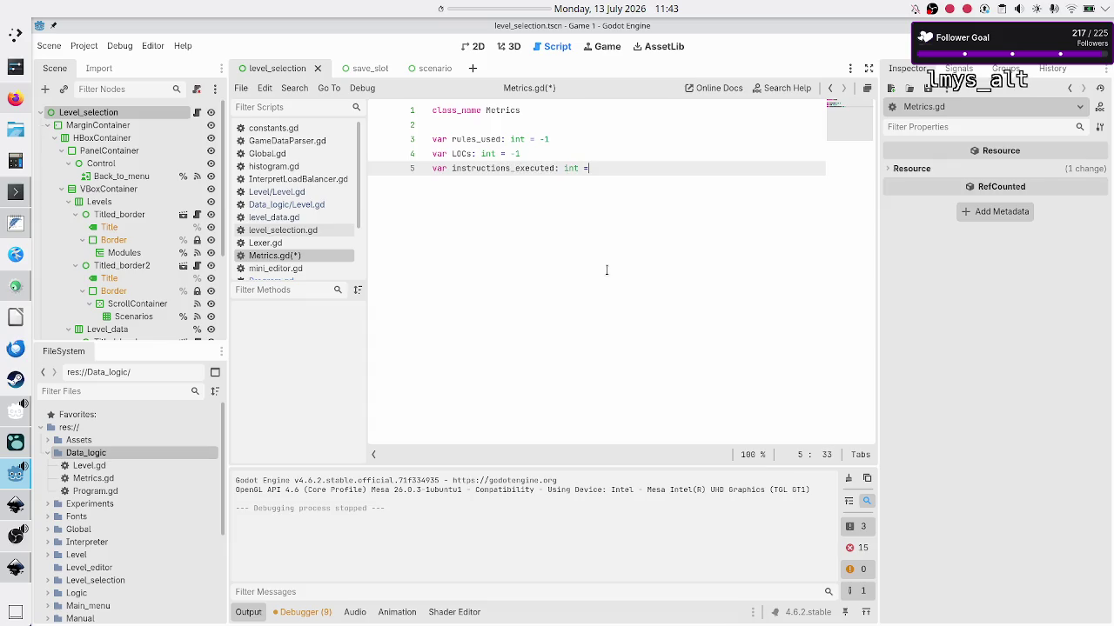
{"action": "key", "text": "BackSpace"}
{"action": "key", "text": "BackSpace"}
{"action": "type", "text": "-1"}
{"action": "key", "text": "Return"}
{"action": "key", "text": "Return"}
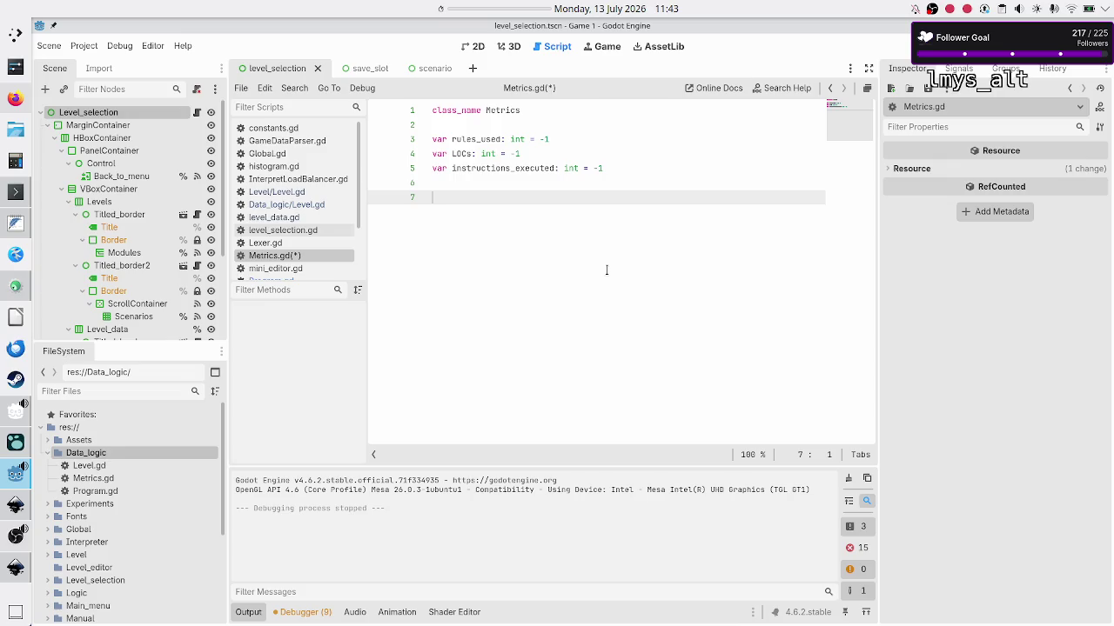
Type the note '#func calculate_final_metrics(array of per VT metrics' on line 7 of Metrics.gd.
{"action": "type", "text": "#func "}
{"action": "type", "text": "c"}
{"action": "type", "text": "alculate_fi"}
{"action": "type", "text": "nal_metrics("}
{"action": "type", "text": "array of "}
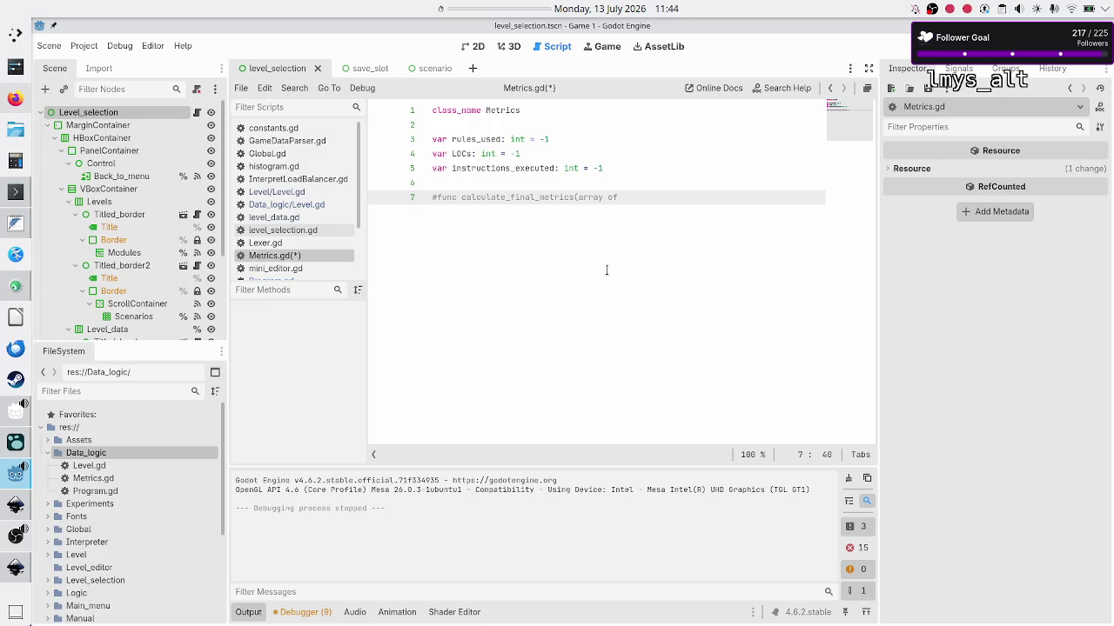
{"action": "type", "text": "per "}
{"action": "type", "text": "VT metrics"}
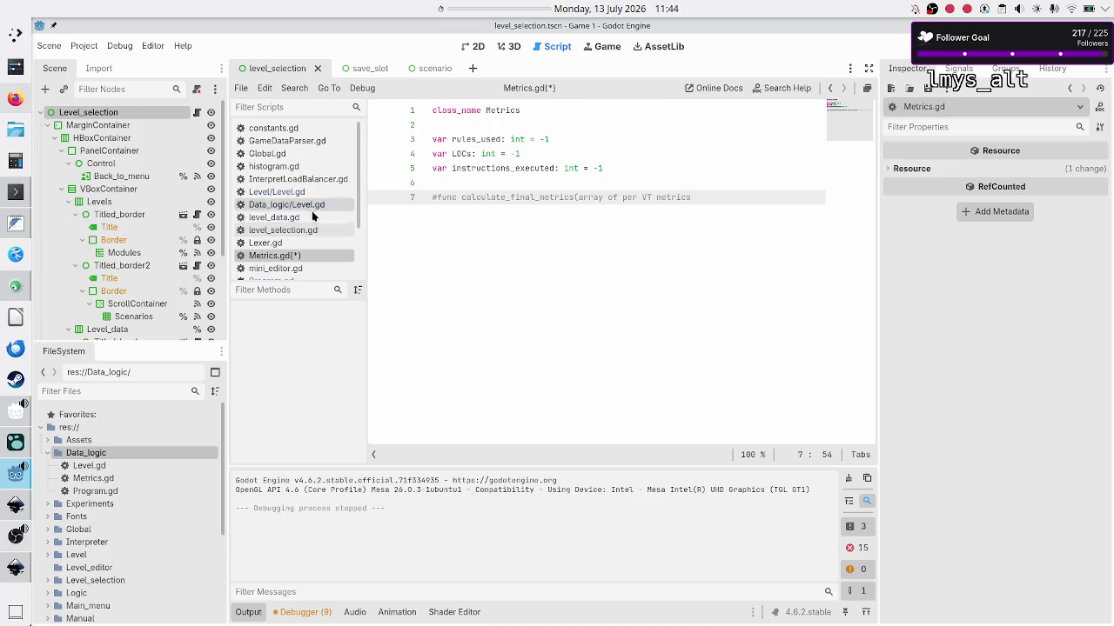
Cut the worst-case VT comment lines (lines 23–28) out of Program.gd.
{"action": "double_click", "coordinate": [114, 493]}
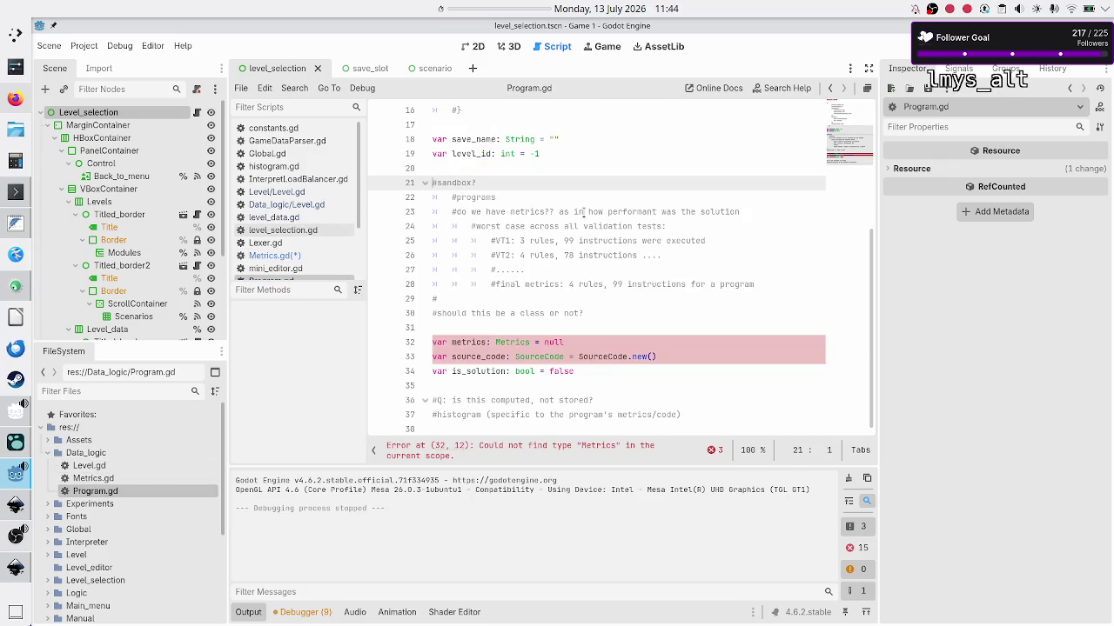
{"action": "key", "text": "Down"}
{"action": "key", "text": "Down"}
{"action": "key", "text": "Up"}
{"action": "key", "text": "Down"}
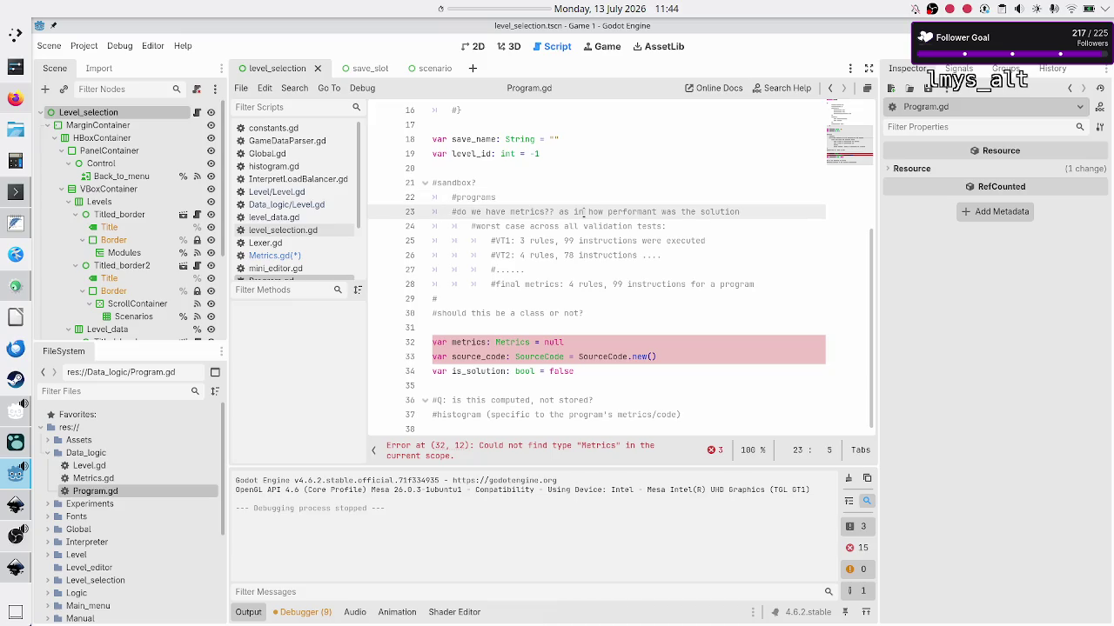
{"action": "key", "text": "Down"}
{"action": "key", "text": "shift+Down"}
{"action": "key", "text": "shift+Down"}
{"action": "key", "text": "shift+Down"}
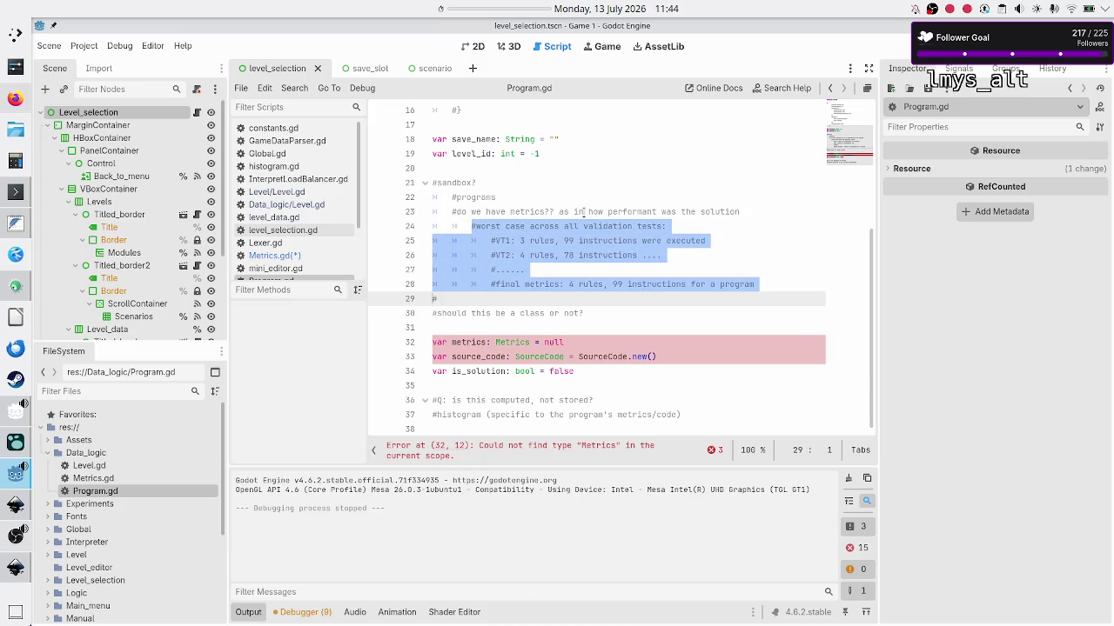
{"action": "key", "text": "shift+Left"}
{"action": "key", "text": "ctrl+c"}
{"action": "key", "text": "BackSpace"}
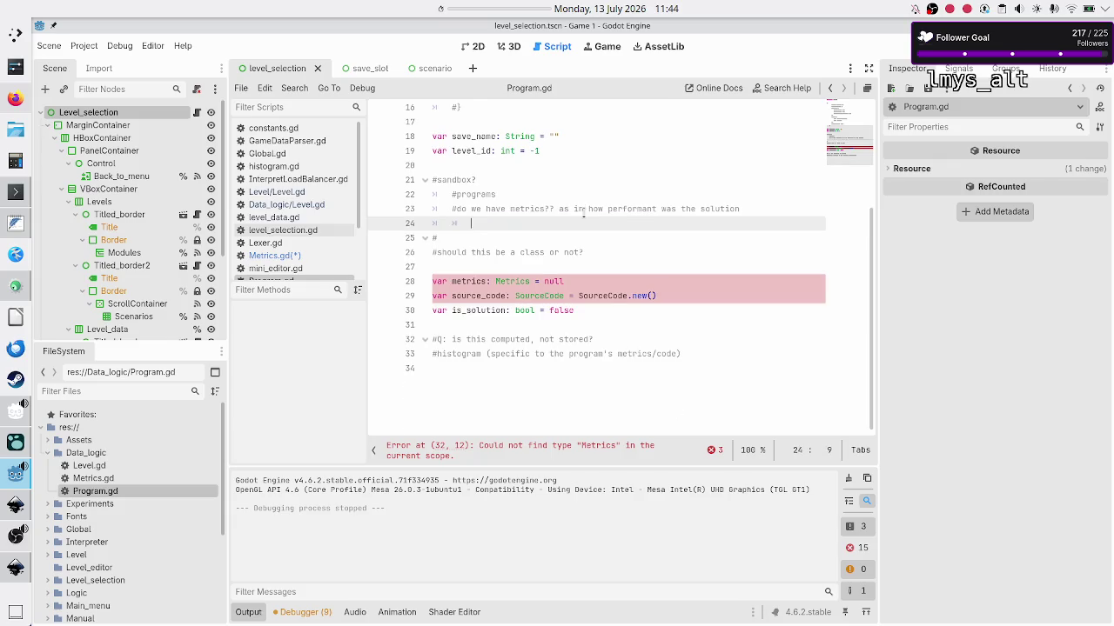
Paste the worst-case comments into Metrics.gd below line 7 and indent the first one.
{"action": "left_click", "coordinate": [274, 255]}
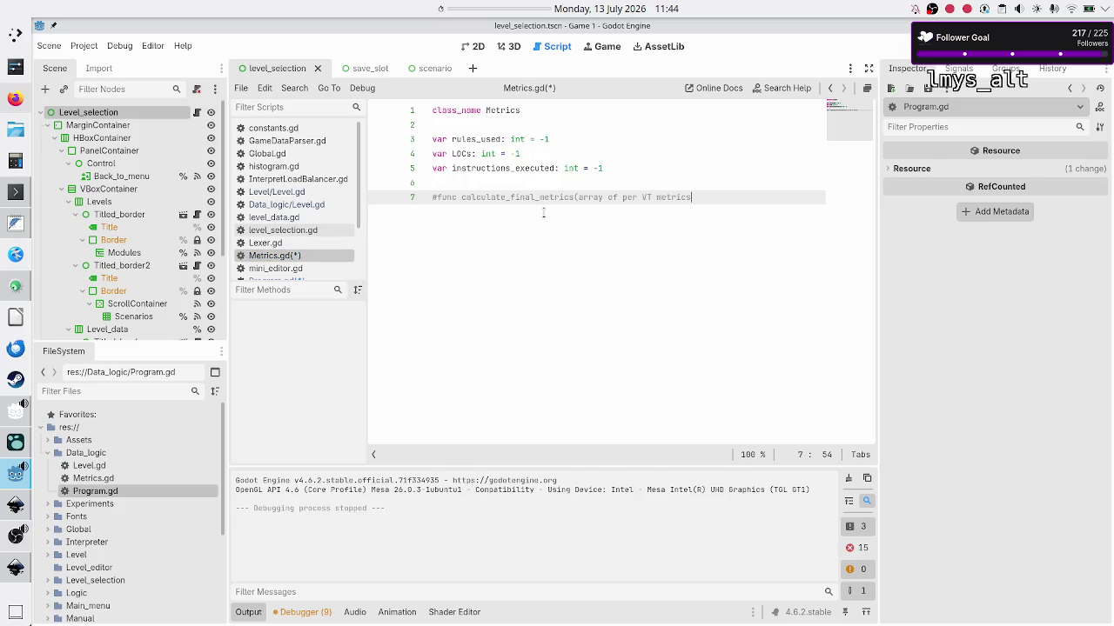
{"action": "key", "text": "Return"}
{"action": "key", "text": "ctrl+v"}
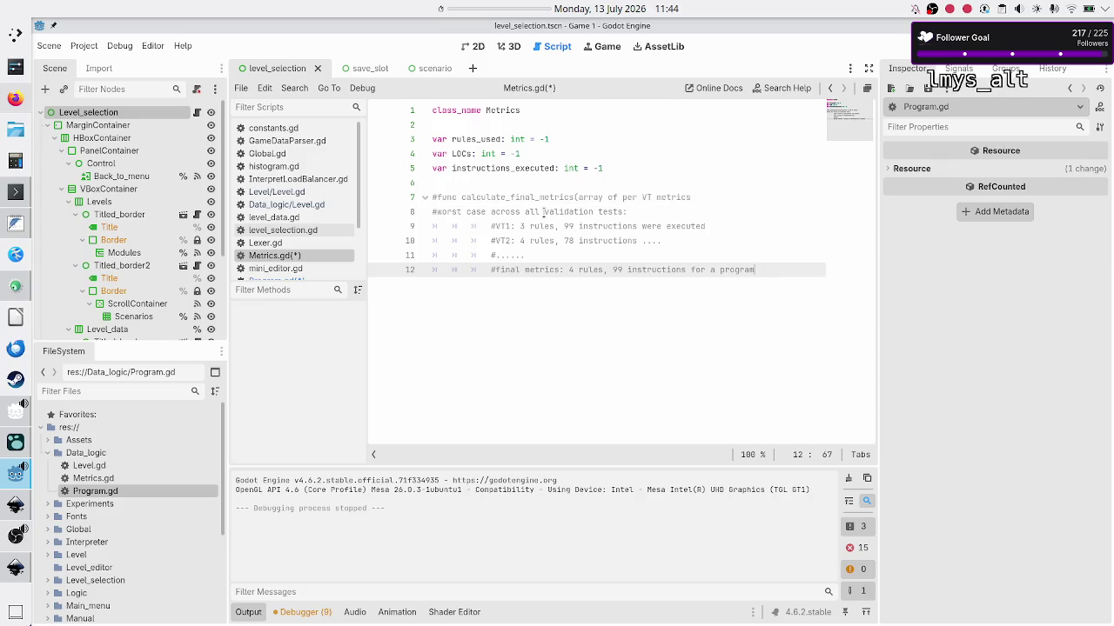
{"action": "key", "text": "Up"}
{"action": "key", "text": "Up"}
{"action": "key", "text": "Up"}
{"action": "key", "text": "Home"}
{"action": "key", "text": "Tab"}
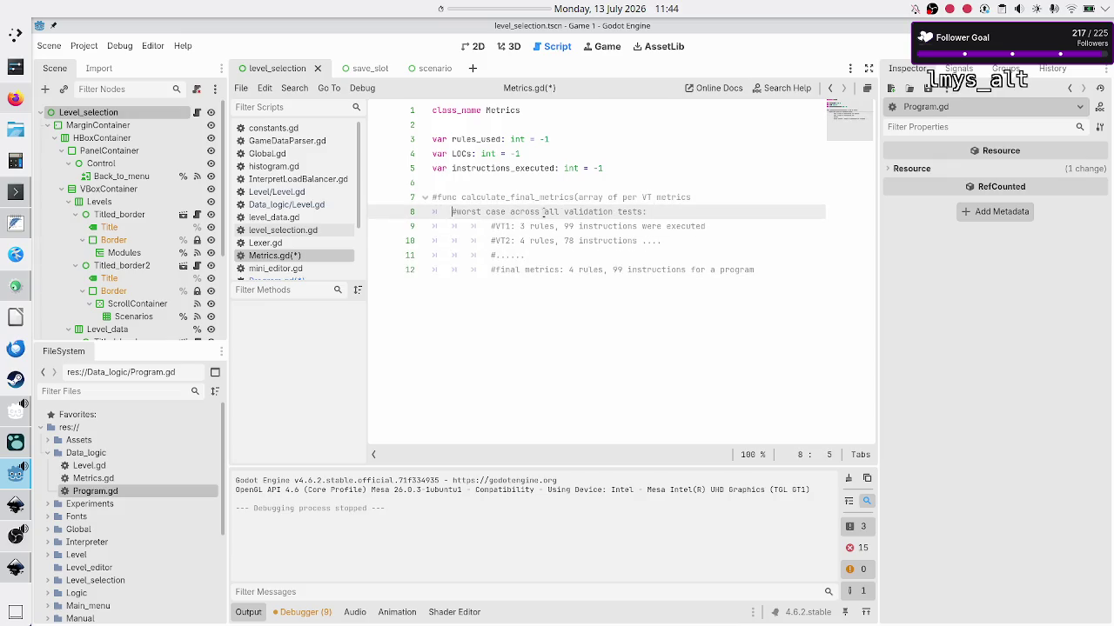
Dedent the remaining pasted VT comment lines (through line 12) in Metrics.gd.
{"action": "key", "text": "Down"}
{"action": "key", "text": "shift+Down"}
{"action": "key", "text": "shift+Down"}
{"action": "key", "text": "shift+Down"}
{"action": "key", "text": "shift+End"}
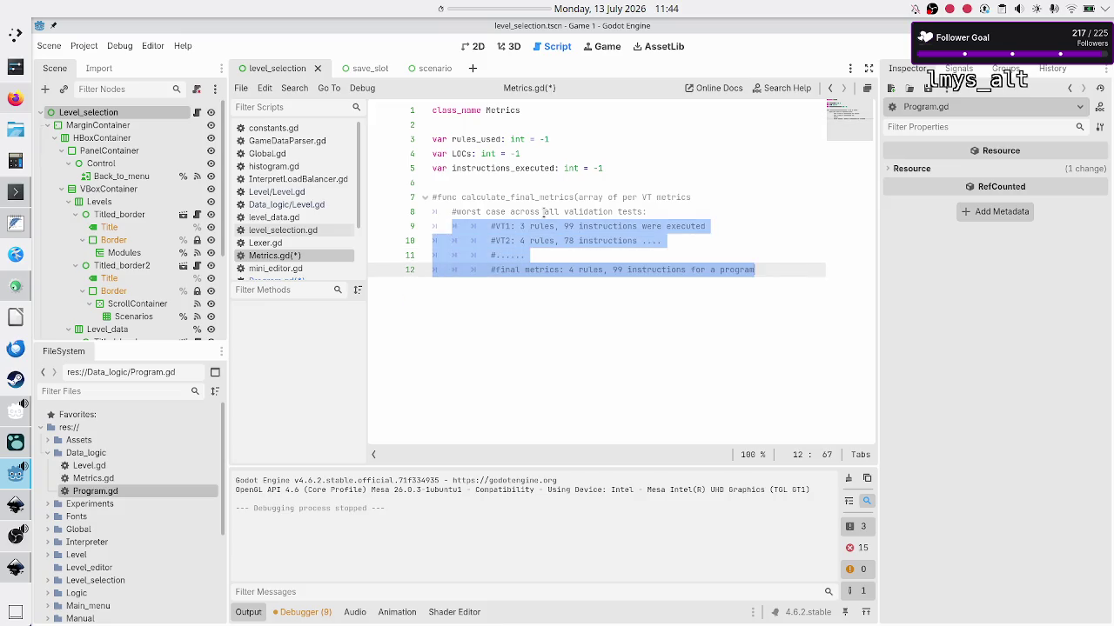
{"action": "key", "text": "shift+Tab"}
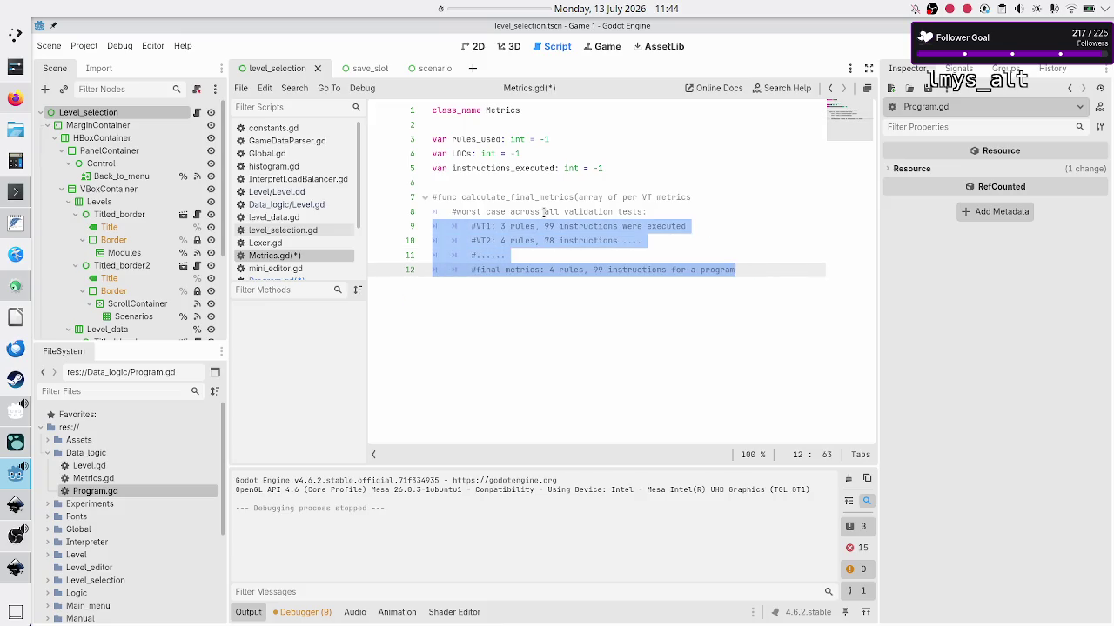
{"action": "key", "text": "Up"}
{"action": "key", "text": "Up"}
{"action": "key", "text": "Up"}
{"action": "key", "text": "Up"}
{"action": "key", "text": "Up"}
{"action": "key", "text": "End"}
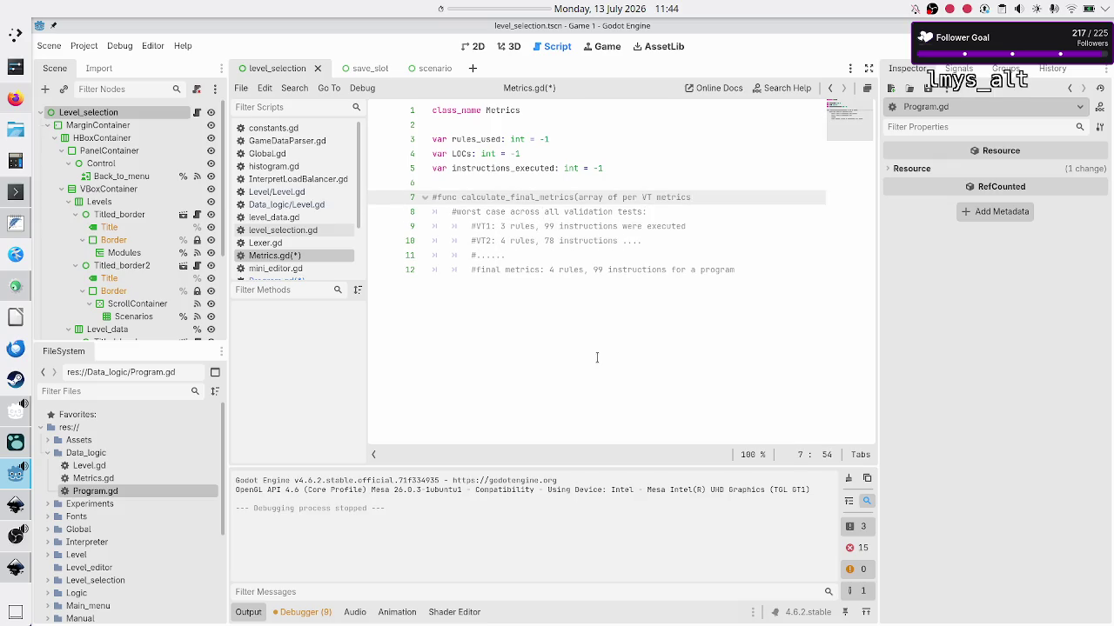
{"action": "key", "text": "Right"}
Review the example metric comments and add an empty line after the final metrics comment.
{"action": "key", "text": "Down"}
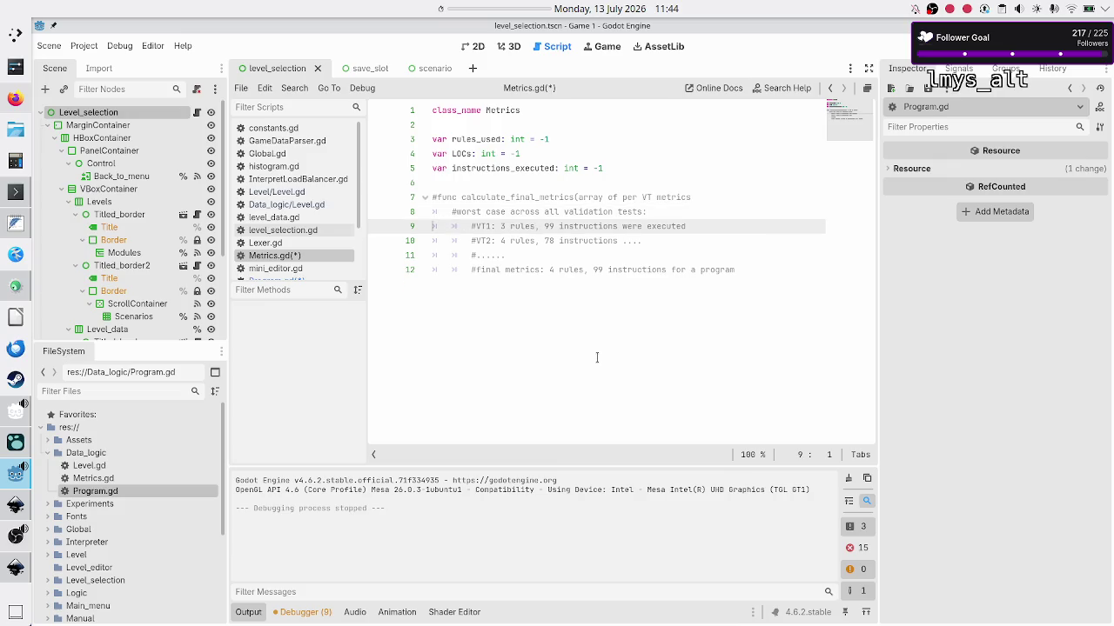
{"action": "key", "text": "Down"}
{"action": "key", "text": "Up"}
{"action": "key", "text": "Up"}
{"action": "key", "text": "shift+Down"}
{"action": "key", "text": "shift+Down"}
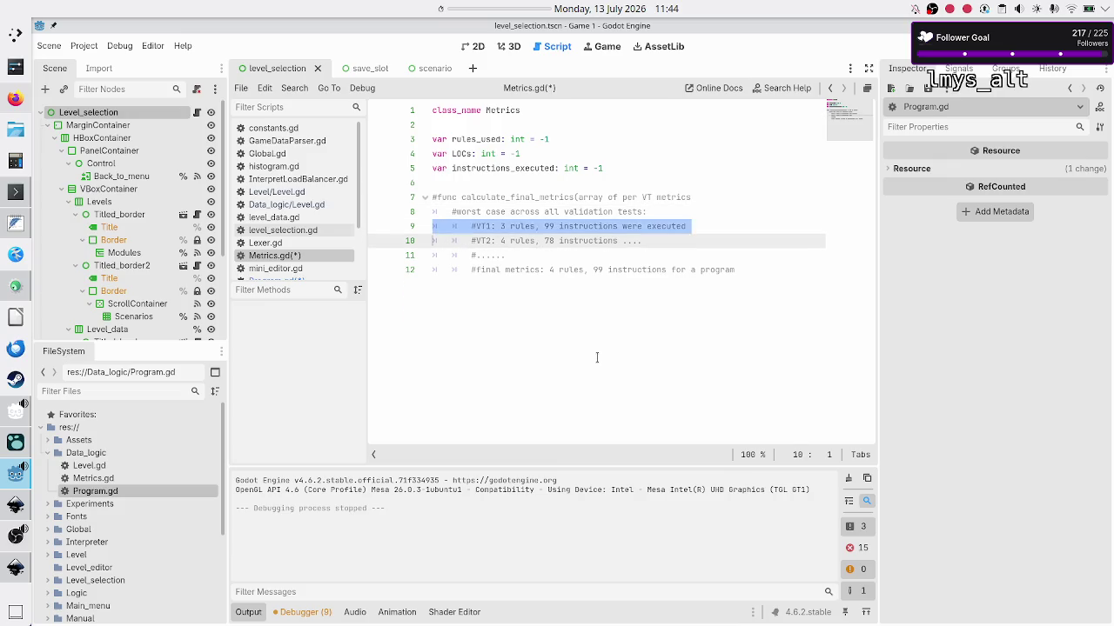
{"action": "key", "text": "shift+Left"}
{"action": "key", "text": "Right"}
{"action": "key", "text": "Down"}
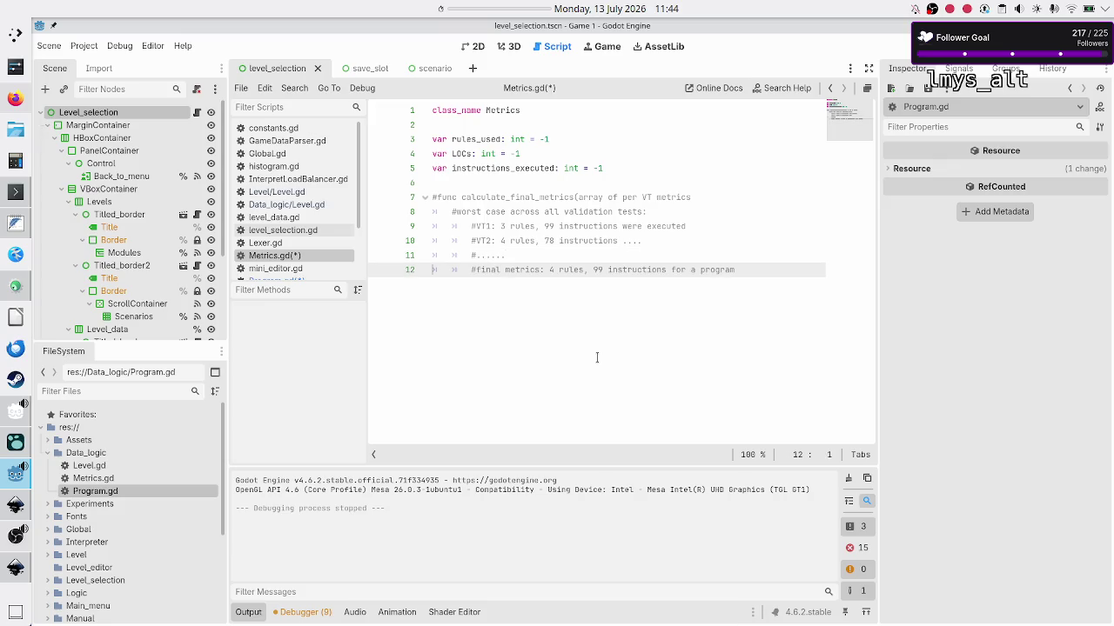
{"action": "key", "text": "shift+End"}
{"action": "key", "text": "Right"}
{"action": "key", "text": "Return"}
{"action": "key", "text": "BackSpace"}
{"action": "key", "text": "BackSpace"}
Save Metrics.gd and reopen Program.gd.
{"action": "key", "text": "Up"}
{"action": "key", "text": "Up"}
{"action": "key", "text": "Up"}
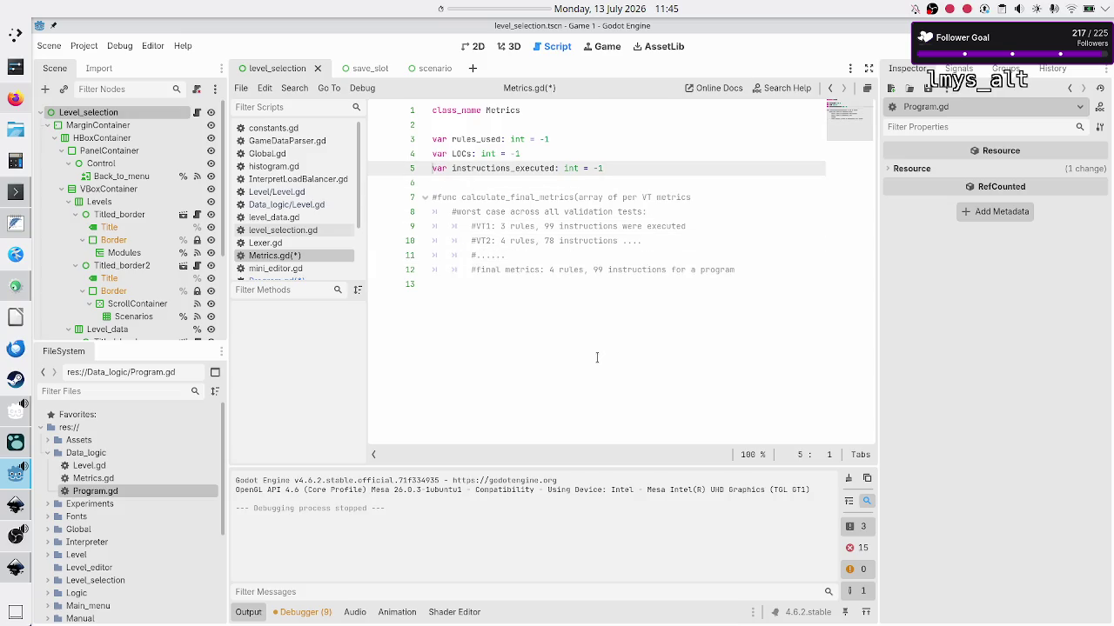
{"action": "key", "text": "Up"}
{"action": "key", "text": "Up"}
{"action": "key", "text": "Up"}
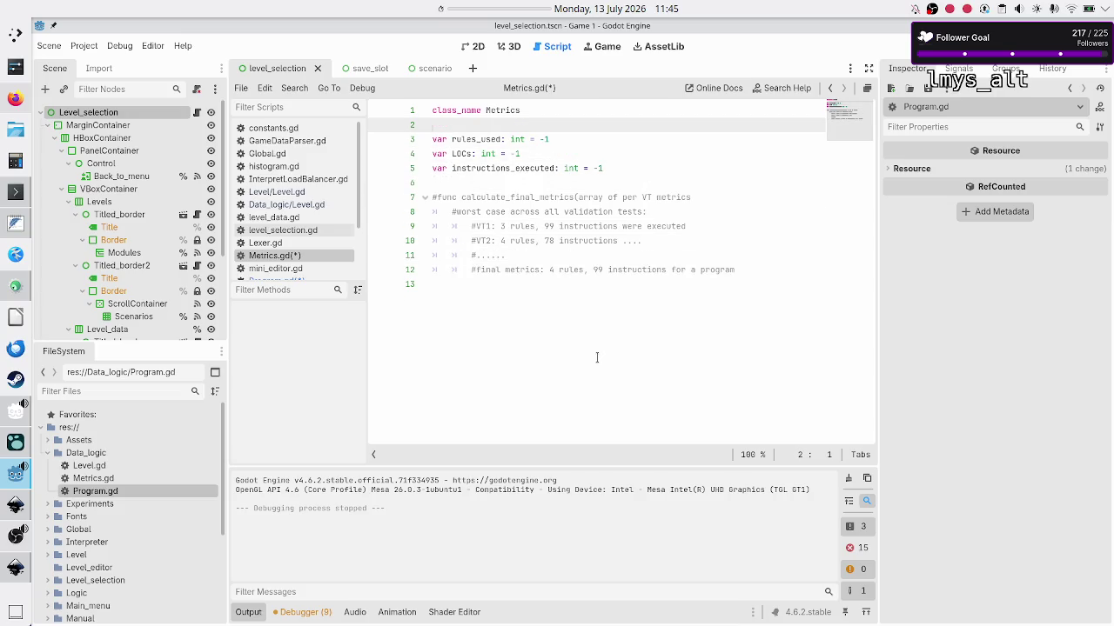
{"action": "key", "text": "ctrl+s"}
{"action": "double_click", "coordinate": [120, 490]}
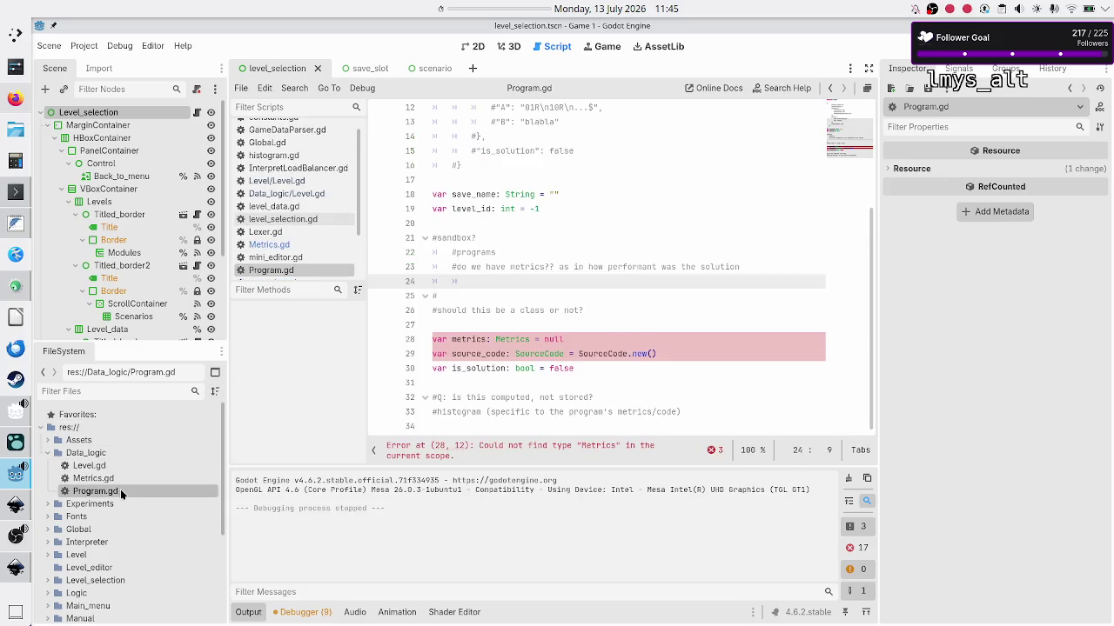
Check the SourceCode type error in Program.gd, then create SourceCode.gd in Data_logic and select its template.
{"action": "left_click", "coordinate": [547, 345]}
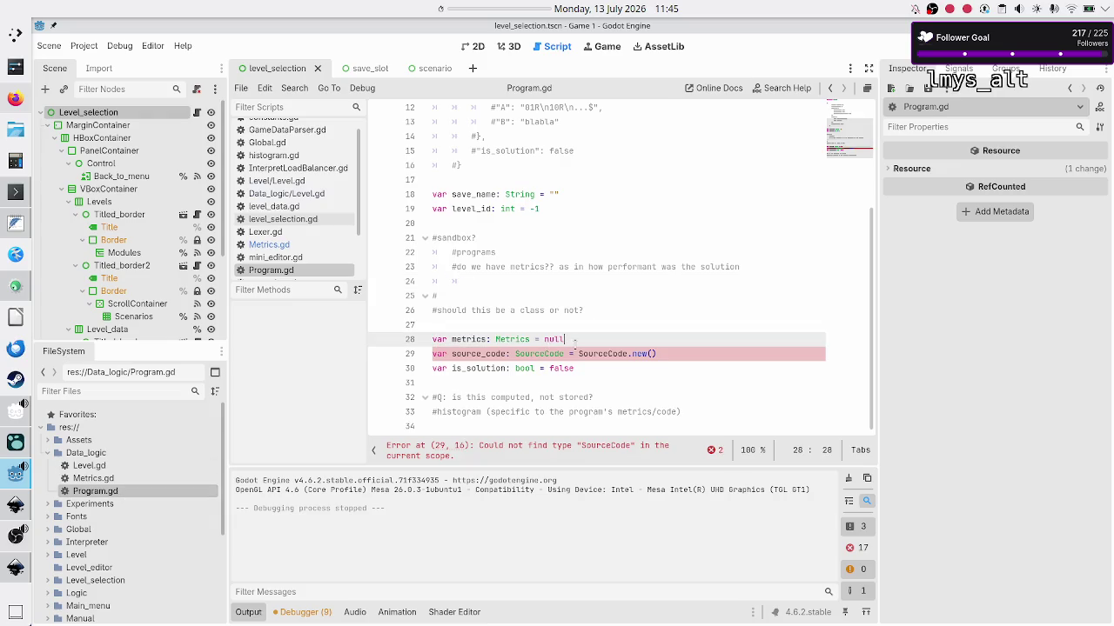
{"action": "left_click", "coordinate": [536, 357]}
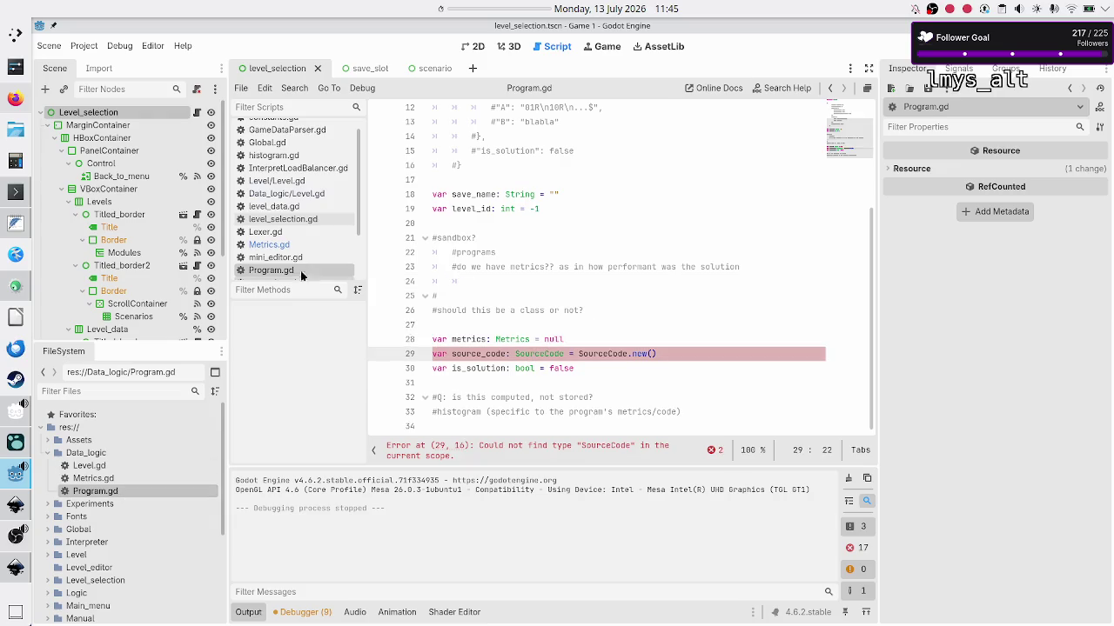
{"action": "left_click", "coordinate": [114, 456]}
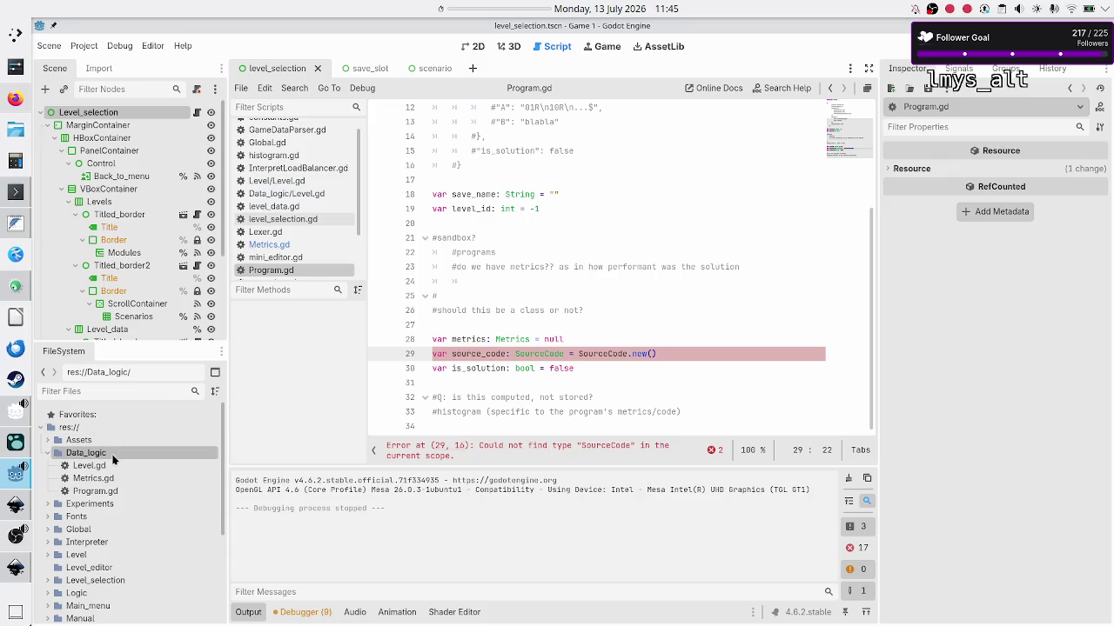
{"action": "right_click", "coordinate": [113, 459]}
{"action": "mouse_move", "coordinate": [236, 420]}
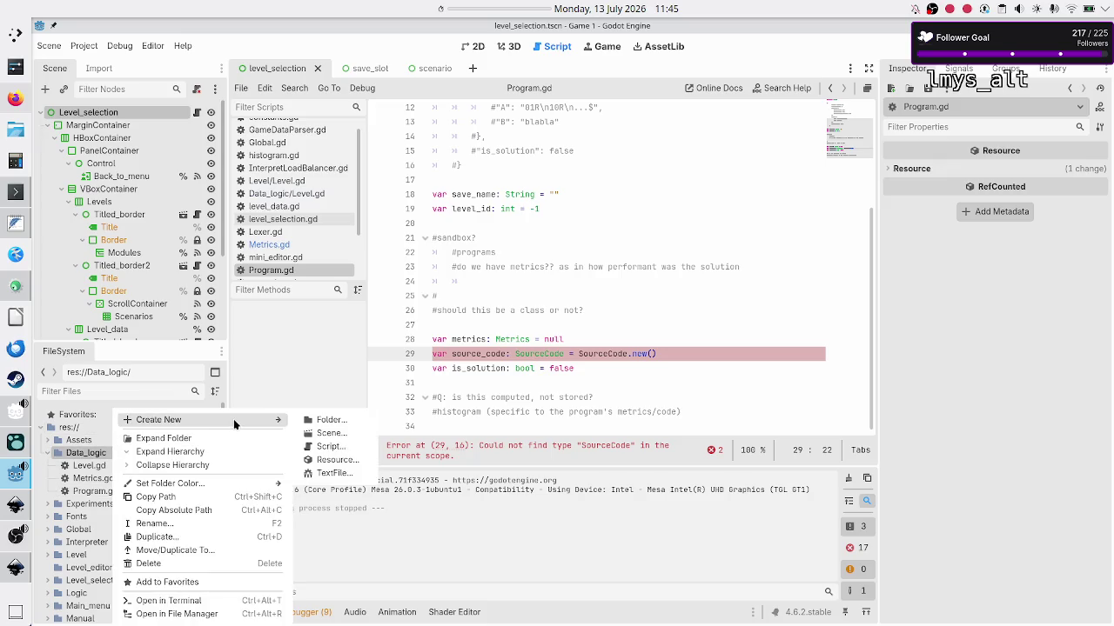
{"action": "left_click", "coordinate": [335, 446]}
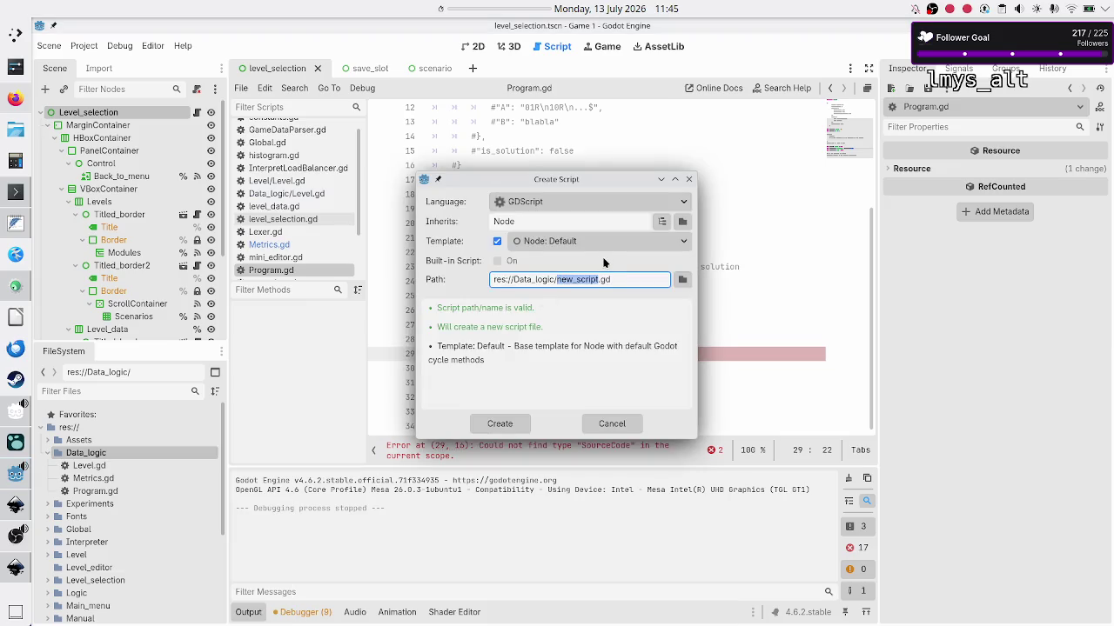
{"action": "type", "text": "SourceCode"}
{"action": "left_click", "coordinate": [514, 424]}
{"action": "key", "text": "ctrl+a"}
Replace the template code with the line class_name SourceCode.
{"action": "key", "text": "Delete"}
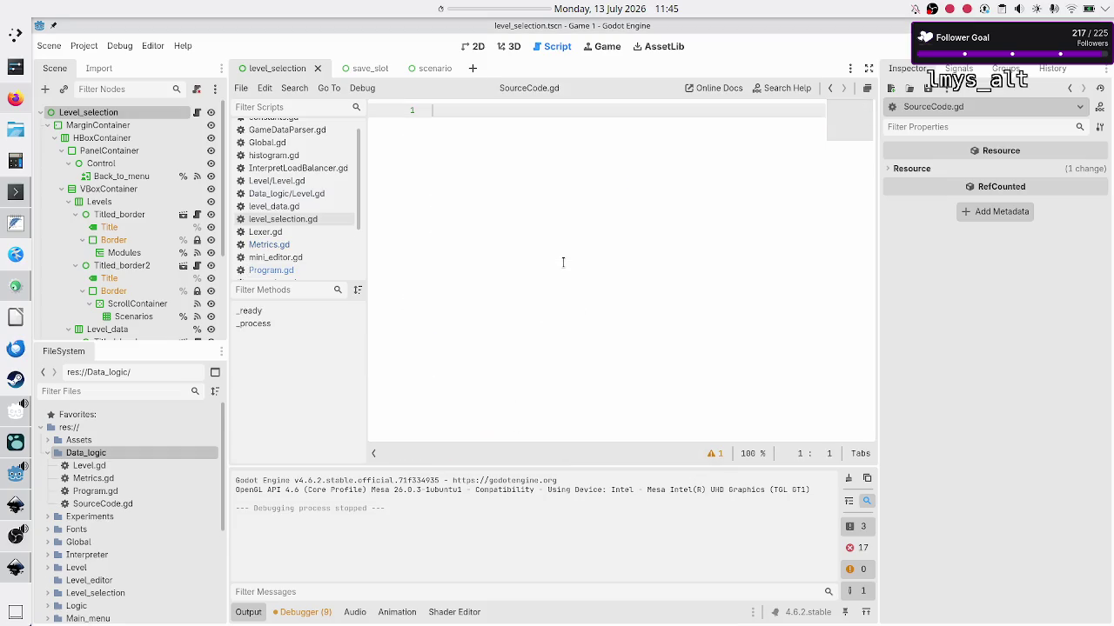
{"action": "type", "text": "class_name "}
{"action": "type", "text": "SourceCode"}
{"action": "key", "text": "Return"}
{"action": "key", "text": "Return"}
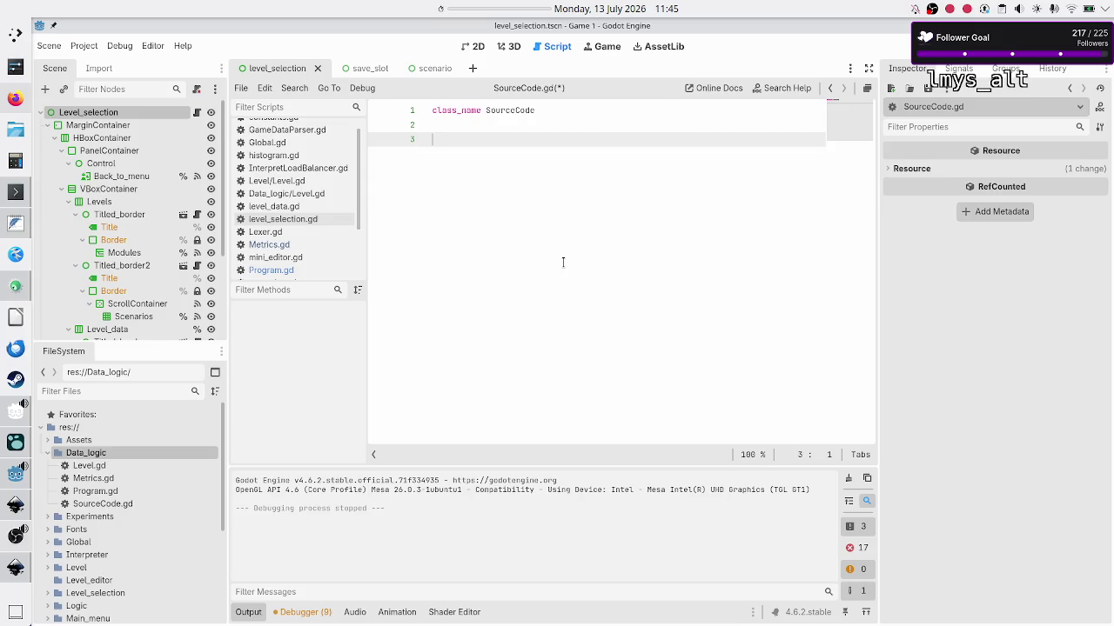
Add the comment '#besides storing the raw code, do we also store validated code'.
{"action": "type", "text": "#besides the"}
{"action": "key", "text": "BackSpace"}
{"action": "key", "text": "BackSpace"}
{"action": "key", "text": "BackSpace"}
{"action": "key", "text": "BackSpace"}
{"action": "type", "text": "storing "}
{"action": "type", "text": "the raw code, "}
{"action": "type", "text": "do we also st"}
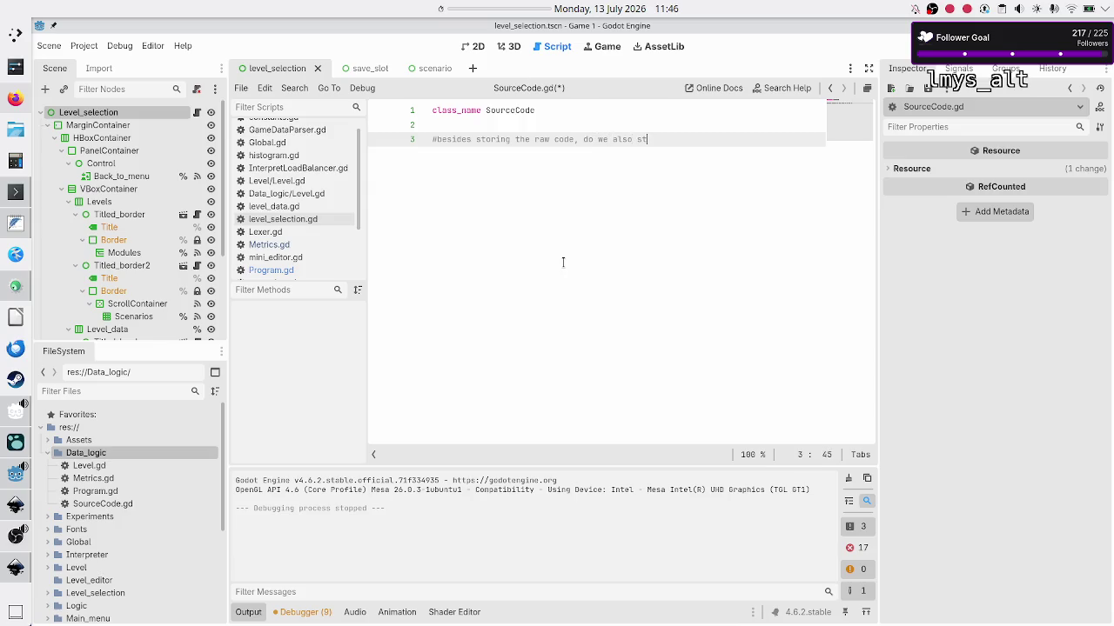
{"action": "type", "text": "ore validat"}
{"action": "type", "text": "ed code"}
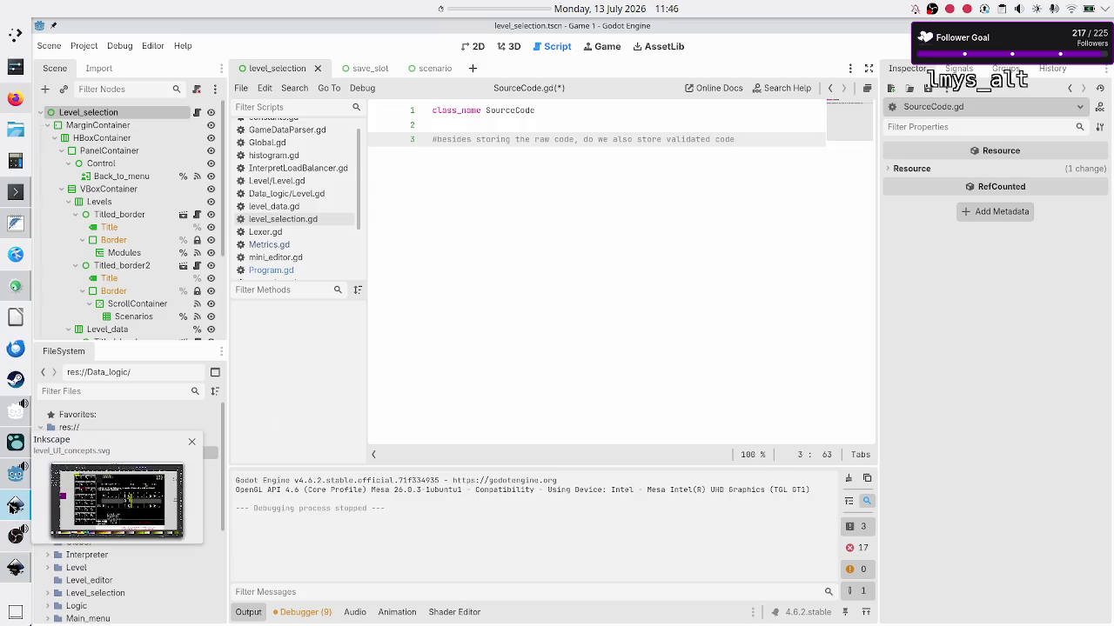
{"action": "left_click", "coordinate": [15, 506]}
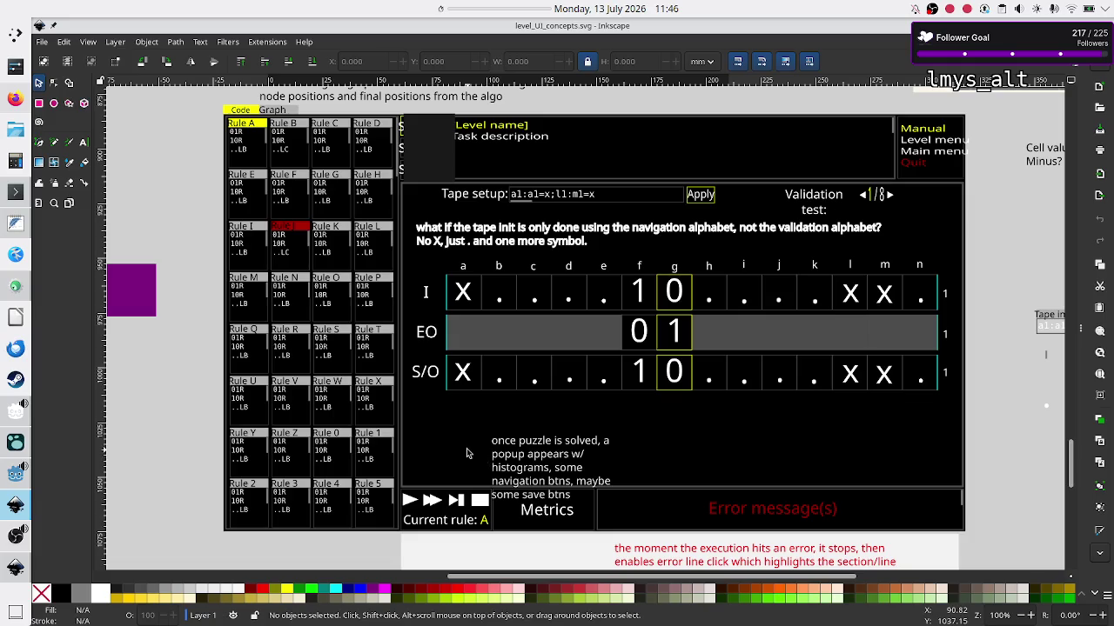
{"action": "left_click", "coordinate": [16, 475]}
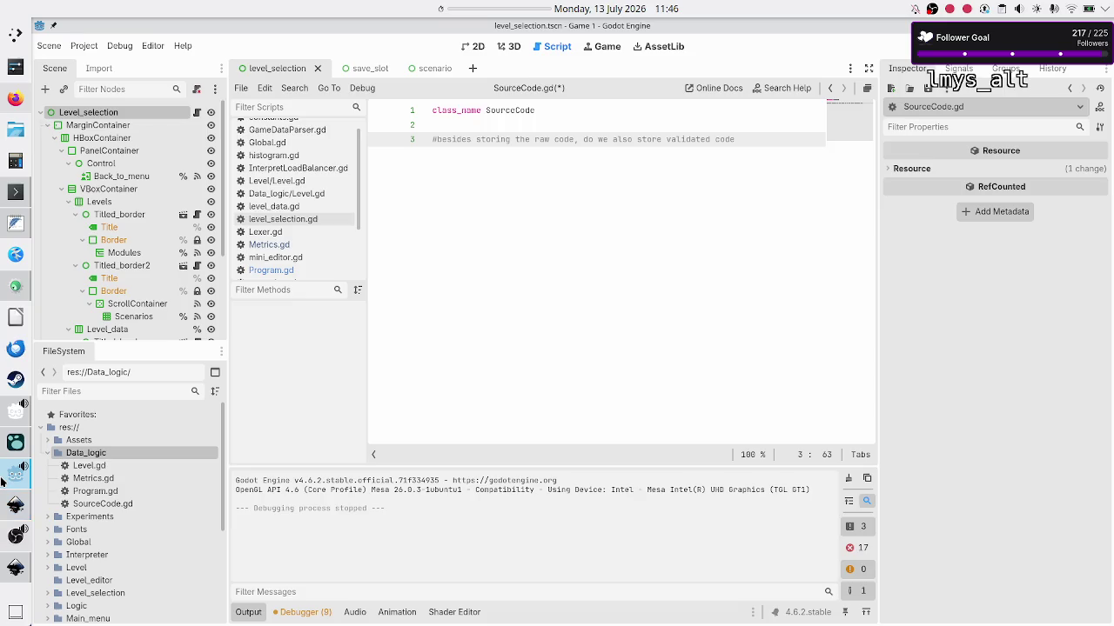
{"action": "scroll", "coordinate": [296, 259], "scroll_direction": "up", "scroll_amount": 1}
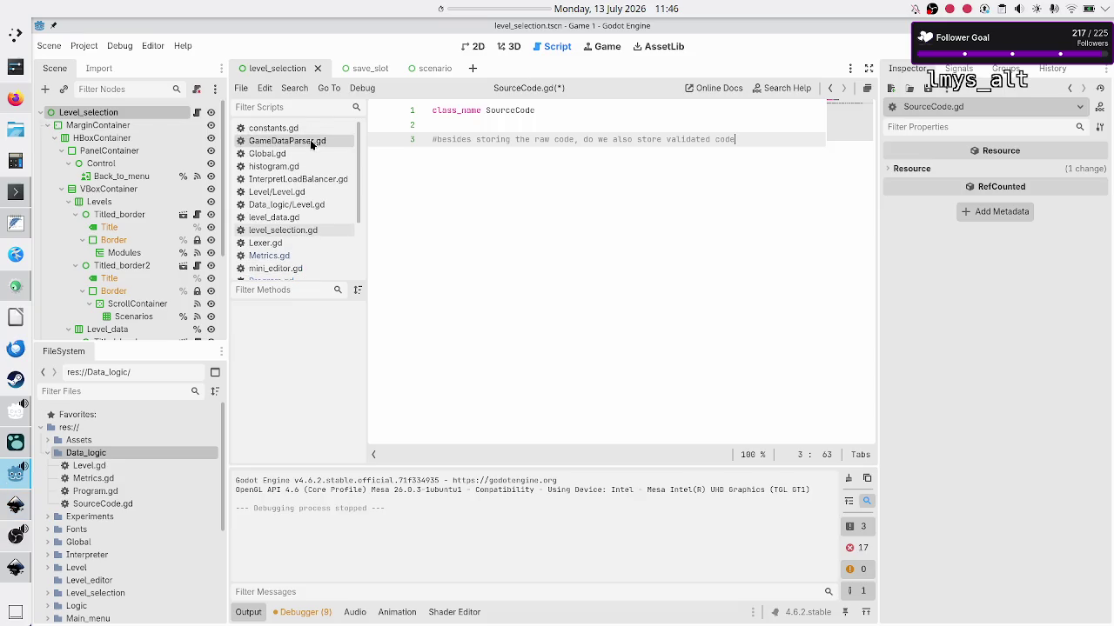
{"action": "left_click", "coordinate": [292, 178]}
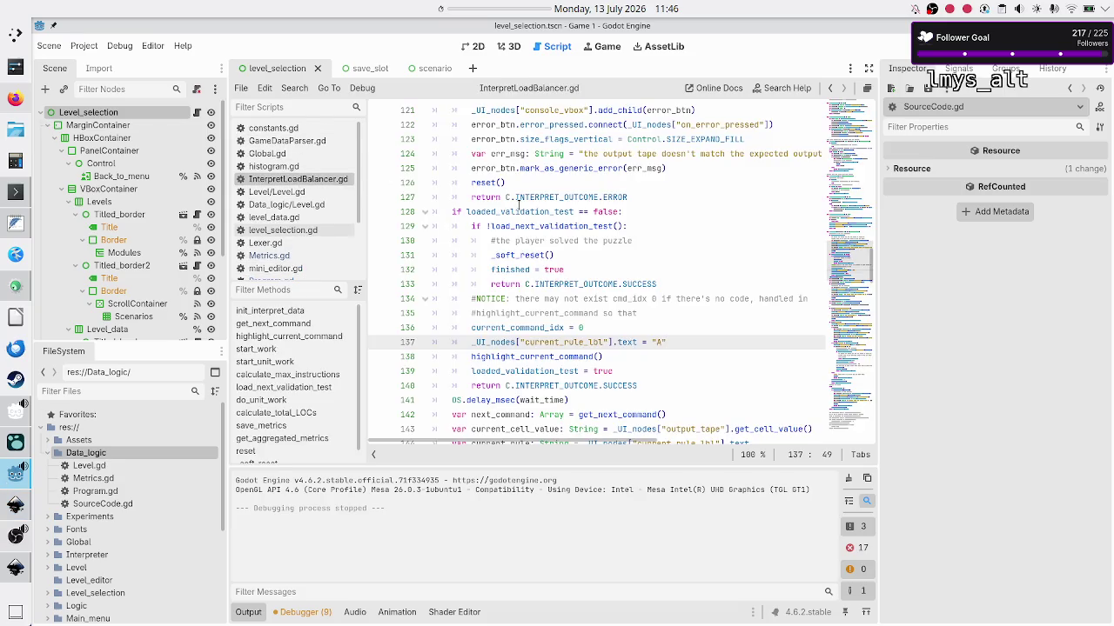
{"action": "scroll", "coordinate": [583, 174], "scroll_direction": "up", "scroll_amount": 20}
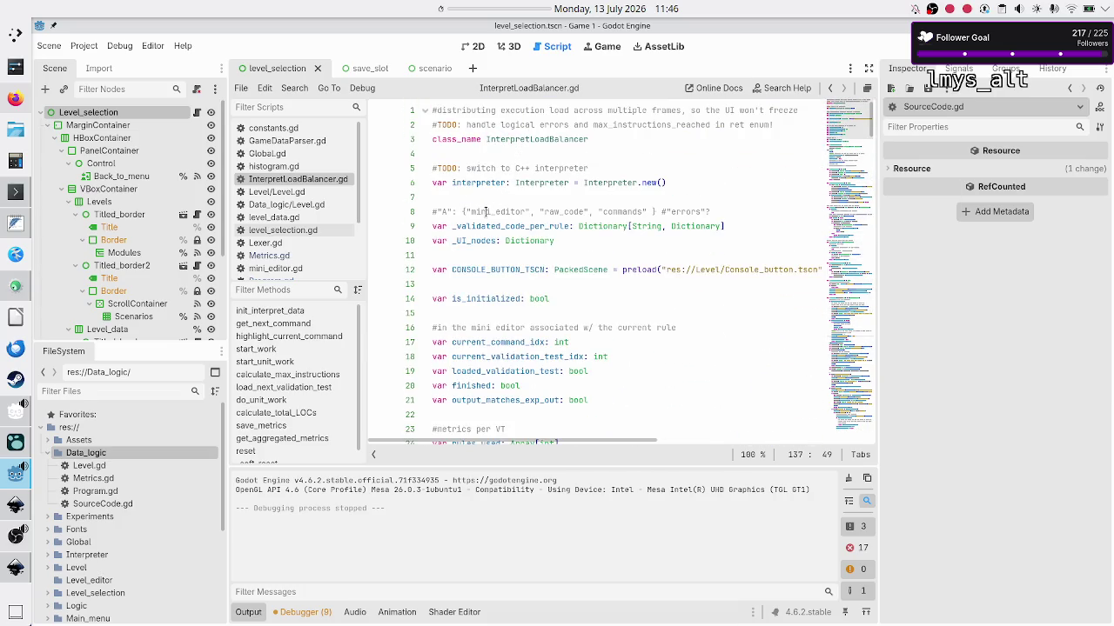
{"action": "double_click", "coordinate": [557, 213]}
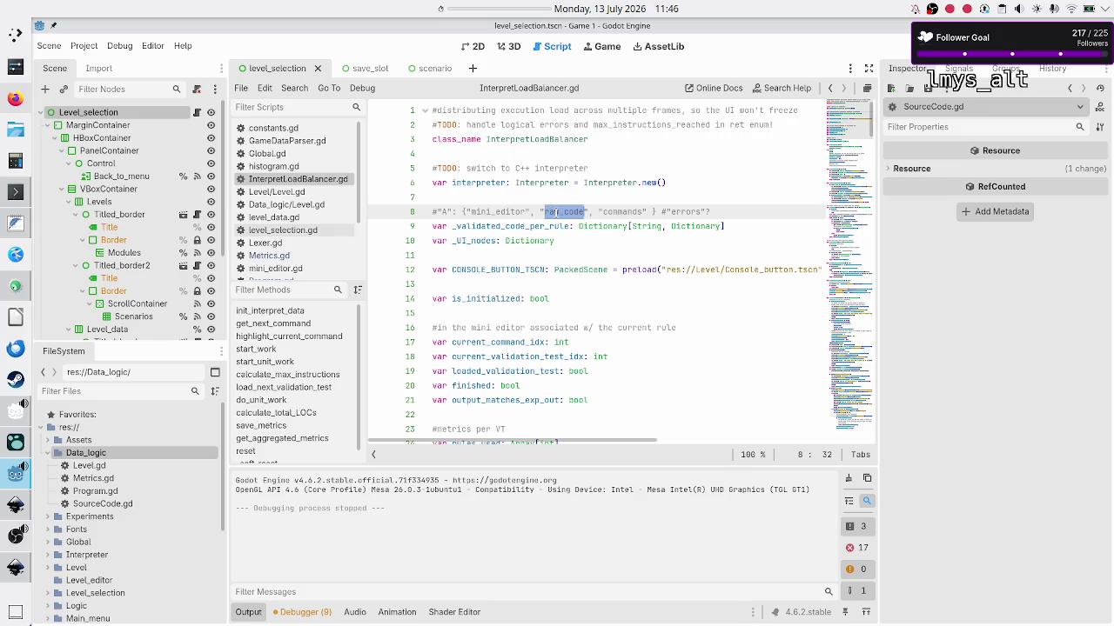
{"action": "left_click", "coordinate": [585, 212]}
{"action": "key", "text": "shift+Left"}
{"action": "key", "text": "shift+Left"}
{"action": "key", "text": "shift+Left"}
{"action": "key", "text": "Right"}
{"action": "key", "text": "Right"}
{"action": "key", "text": "Right"}
{"action": "key", "text": "shift+Right"}
{"action": "key", "text": "ctrl+shift+Right"}
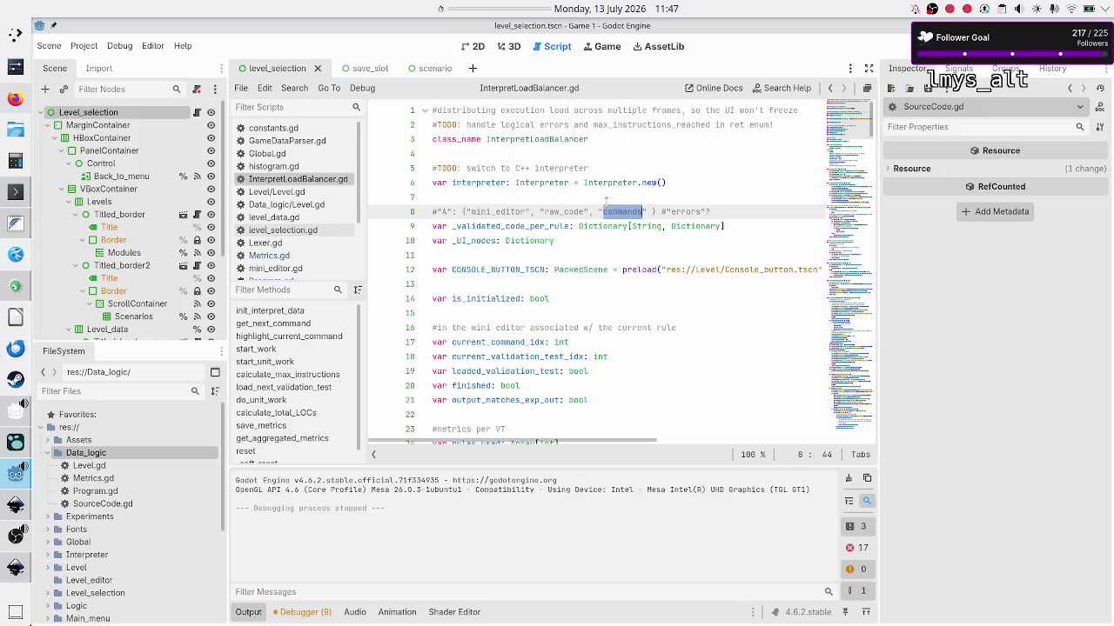
{"action": "key", "text": "Left"}
{"action": "key", "text": "shift+Left"}
{"action": "key", "text": "shift+Left"}
{"action": "key", "text": "shift+Left"}
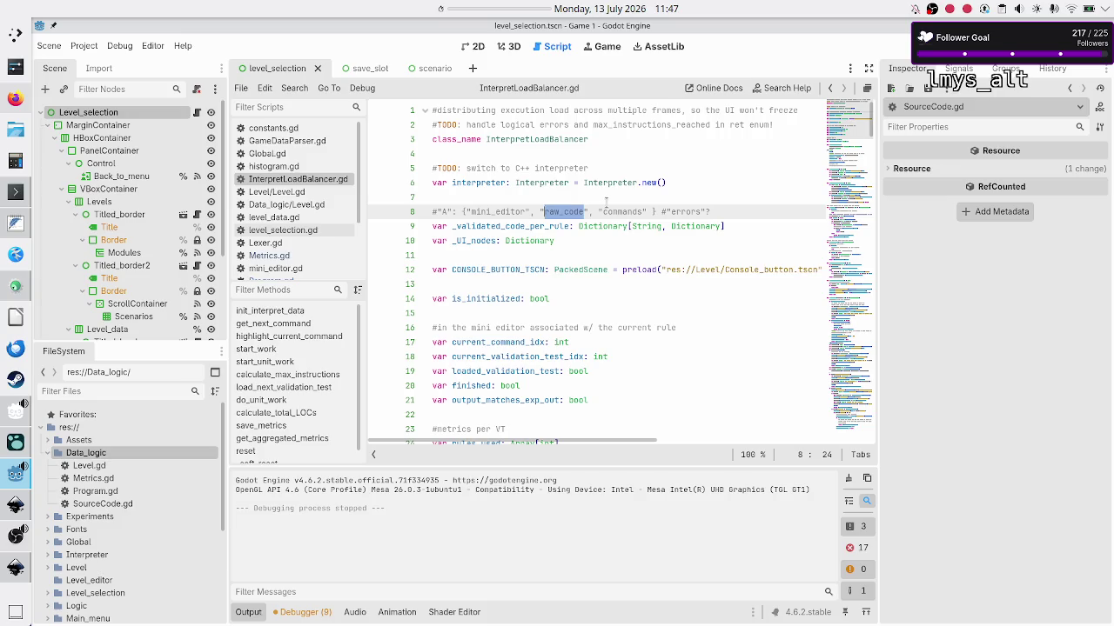
{"action": "key", "text": "Right"}
{"action": "key", "text": "Right"}
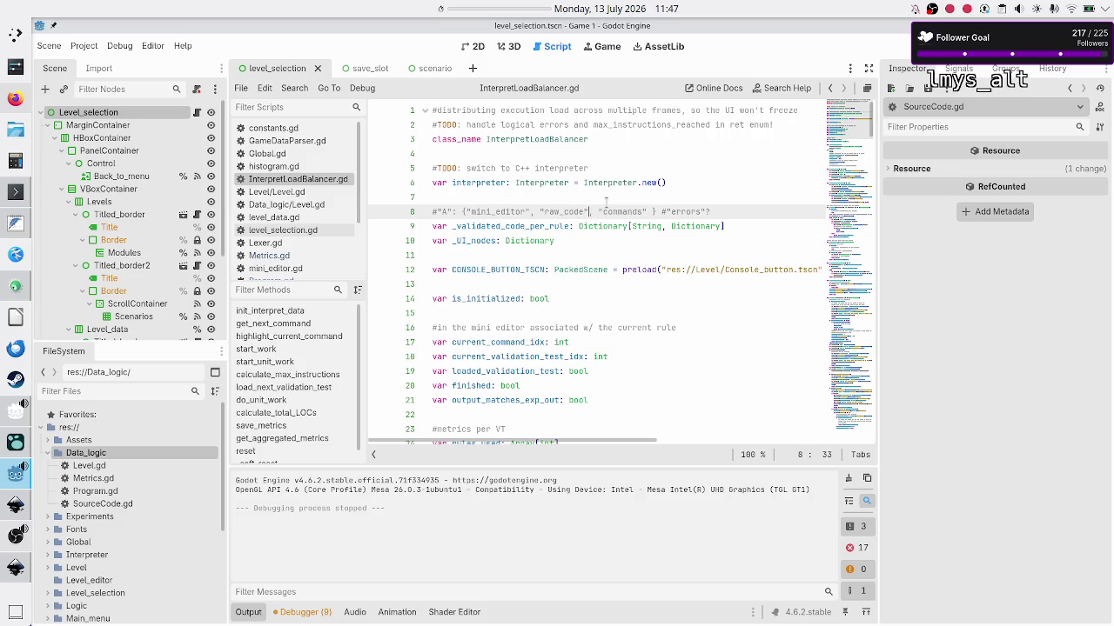
{"action": "key", "text": "shift+Right"}
{"action": "key", "text": "shift+Right"}
{"action": "key", "text": "shift+Right"}
{"action": "left_click", "coordinate": [489, 210]}
{"action": "left_click", "coordinate": [489, 201]}
{"action": "key", "text": "Down"}
{"action": "key", "text": "Up"}
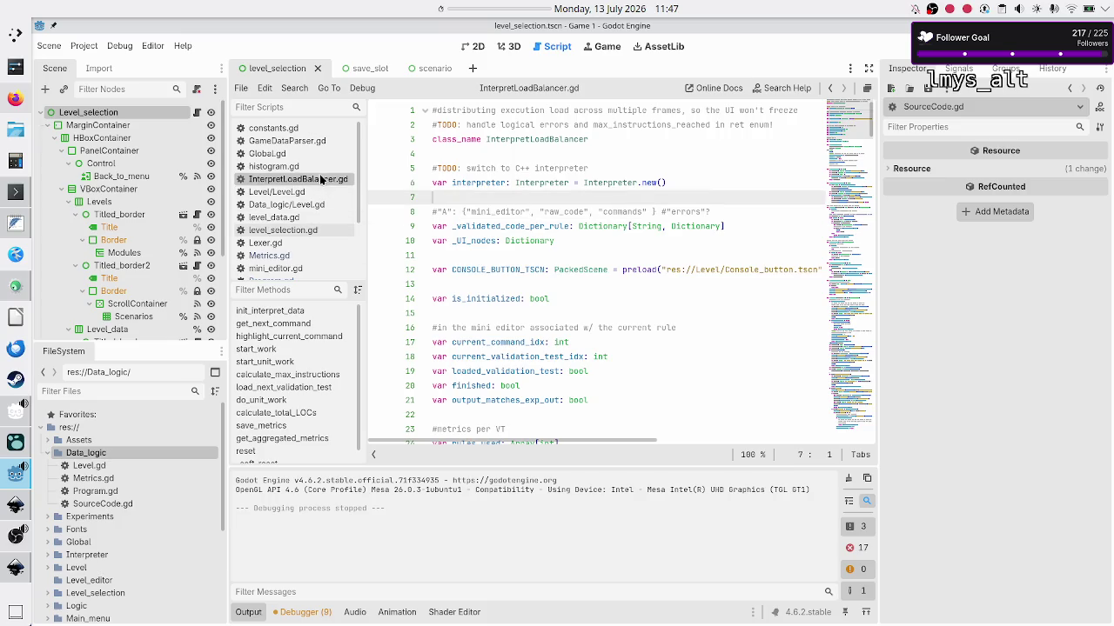
{"action": "double_click", "coordinate": [120, 500]}
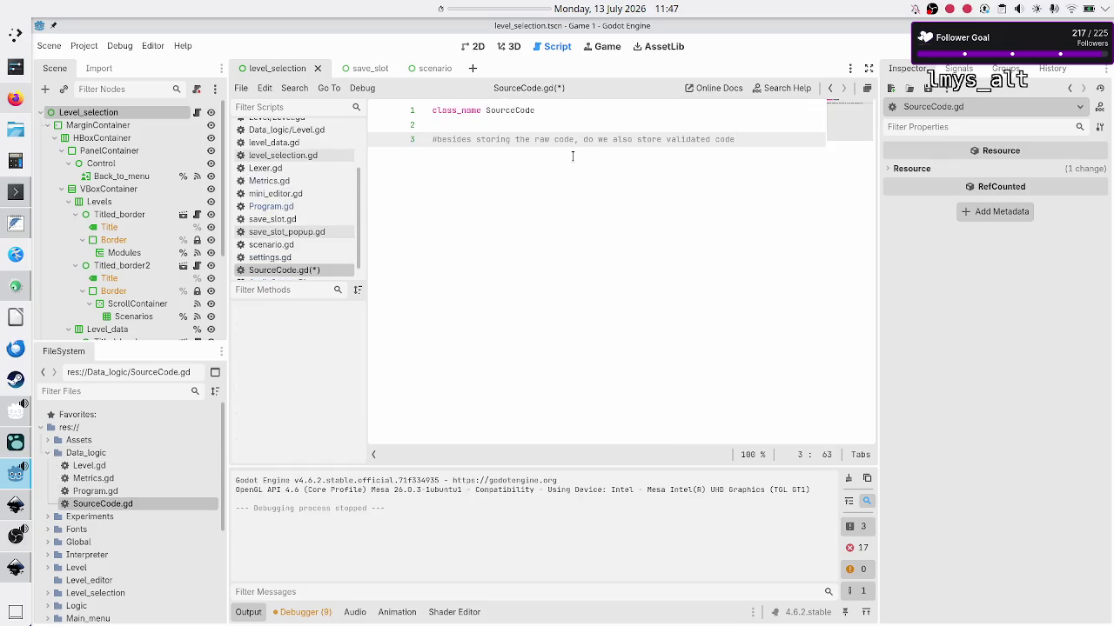
Review the raw/validated comment, briefly filter the FileSystem for 'valid', then clear the filter.
{"action": "double_click", "coordinate": [547, 139]}
{"action": "double_click", "coordinate": [694, 139]}
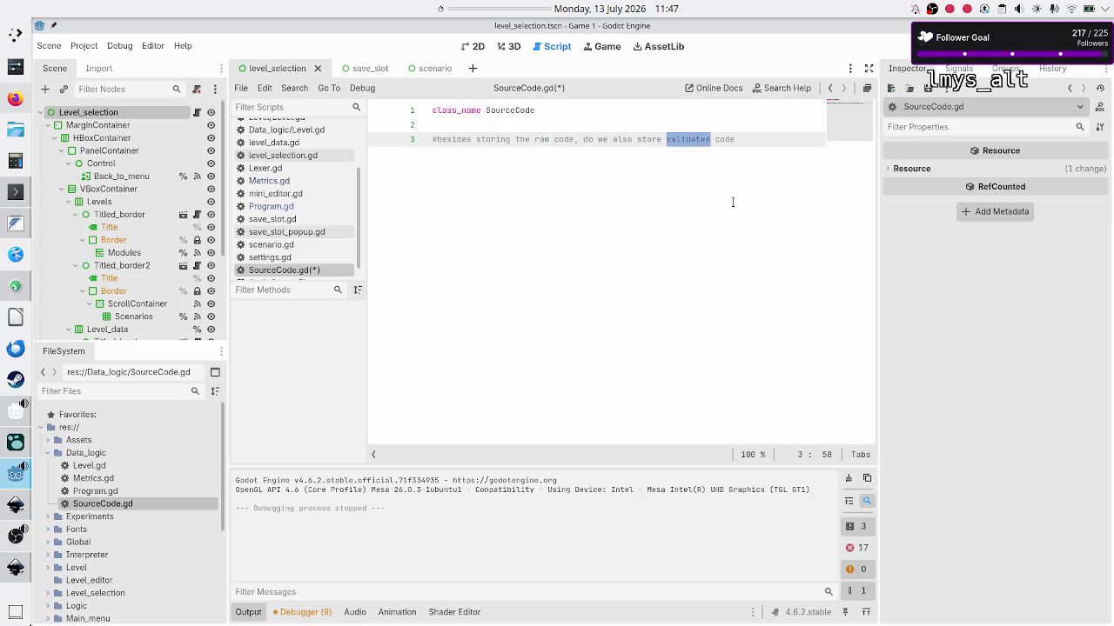
{"action": "scroll", "coordinate": [277, 209], "scroll_direction": "down", "scroll_amount": 1}
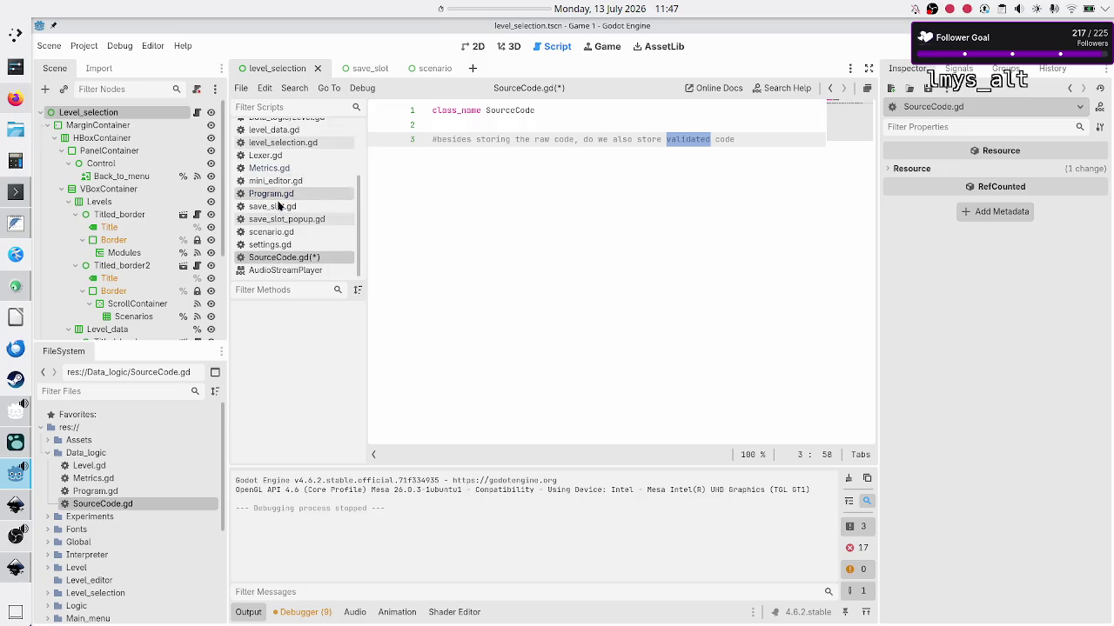
{"action": "scroll", "coordinate": [287, 245], "scroll_direction": "up", "scroll_amount": 6}
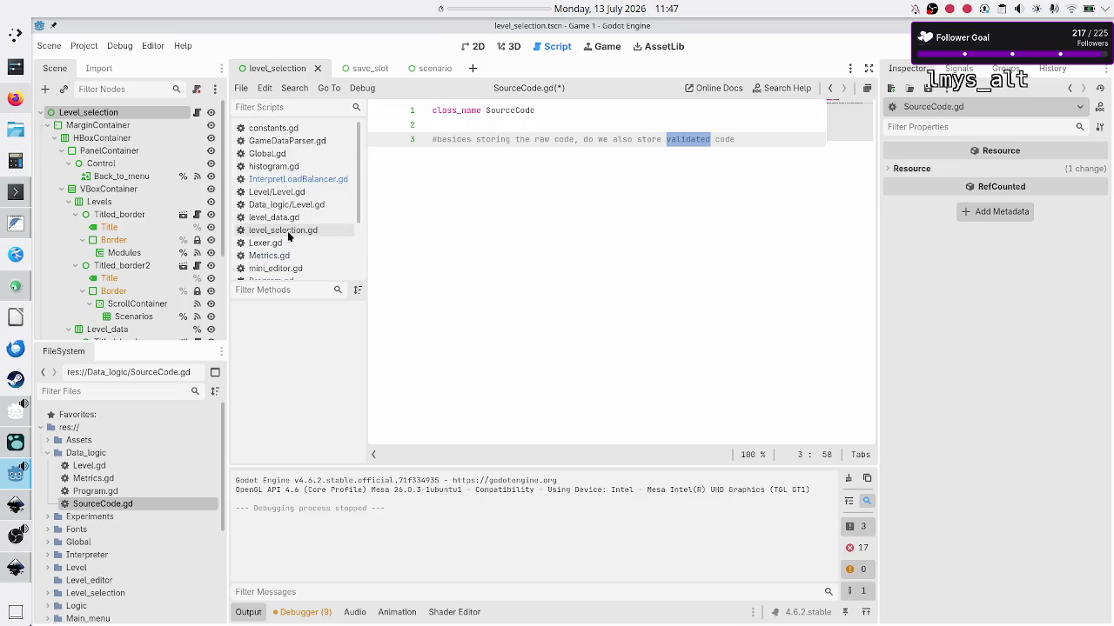
{"action": "type", "text": "valid"}
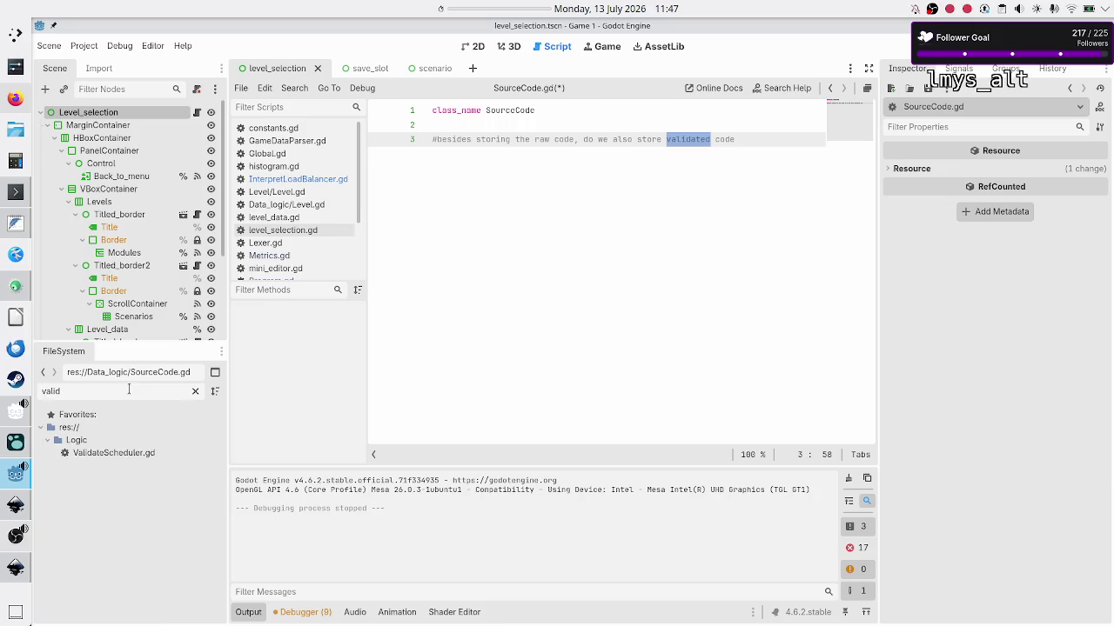
{"action": "double_click", "coordinate": [128, 391]}
{"action": "key", "text": "BackSpace"}
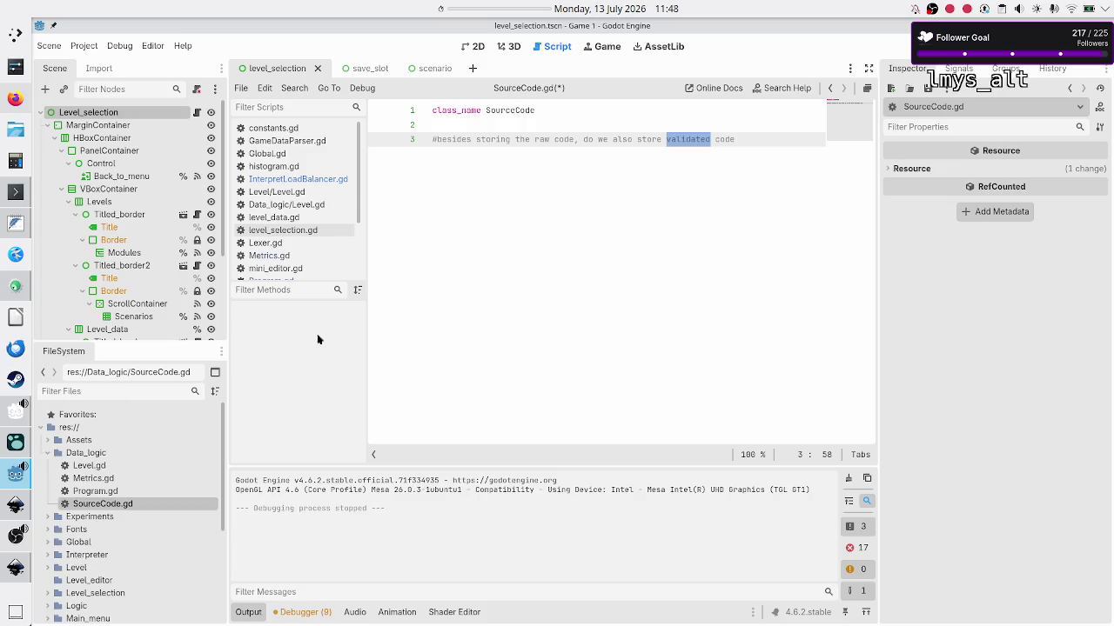
Add an empty line after the comment in SourceCode.gd.
{"action": "left_click", "coordinate": [770, 173]}
{"action": "key", "text": "Return"}
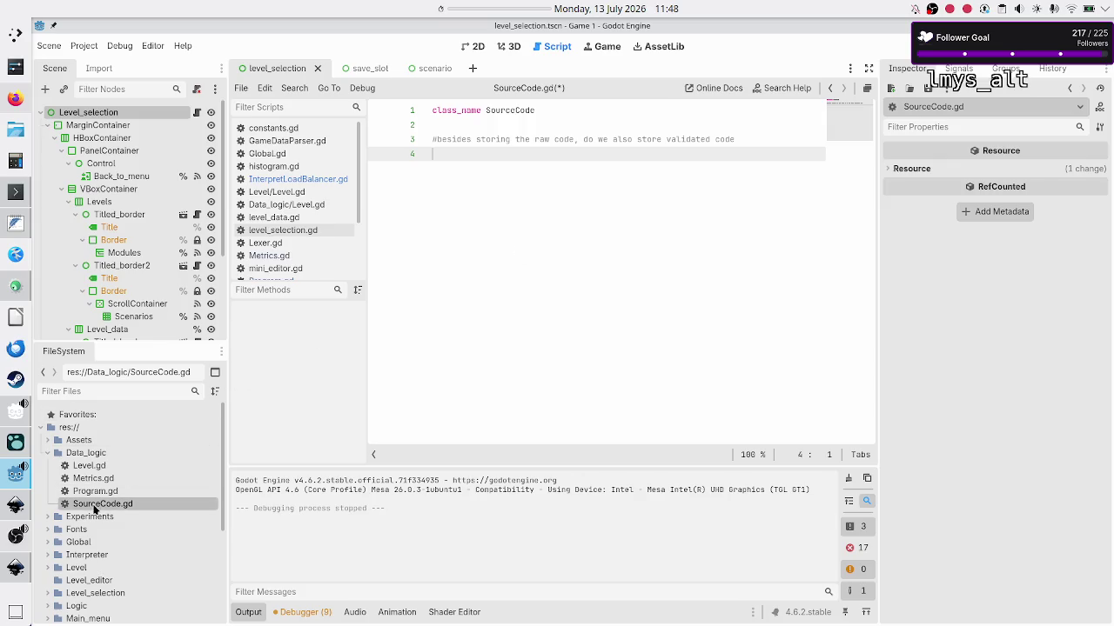
{"action": "left_click", "coordinate": [12, 515]}
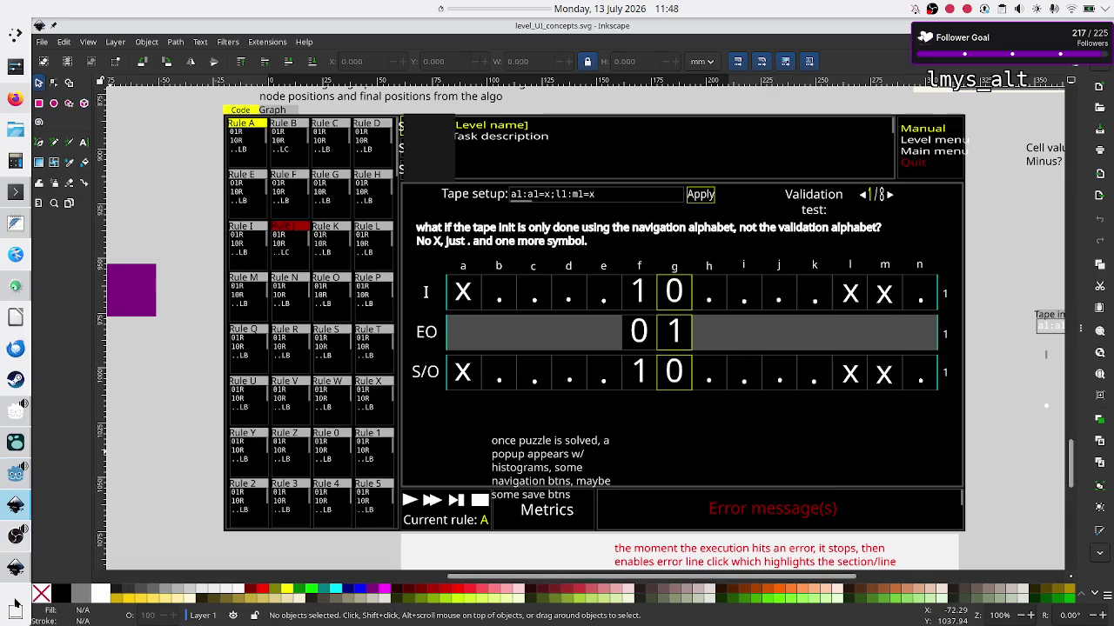
Glance at the level_selection_UI.svg mockup, then go back to the Godot editor.
{"action": "left_click", "coordinate": [18, 567]}
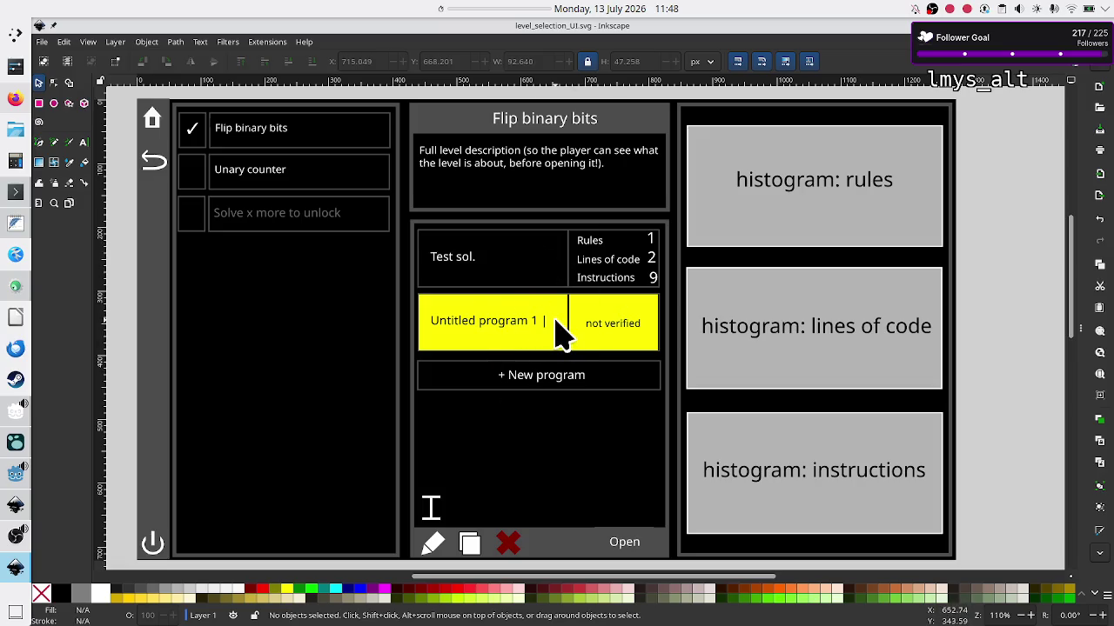
{"action": "key", "text": "alt+Tab"}
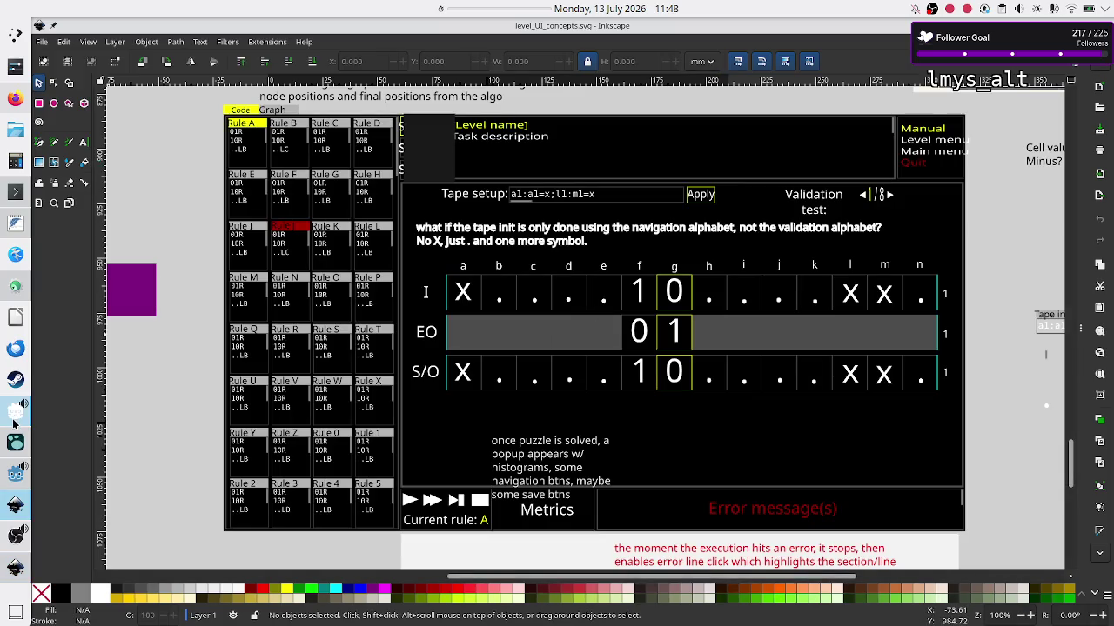
{"action": "left_click", "coordinate": [16, 474]}
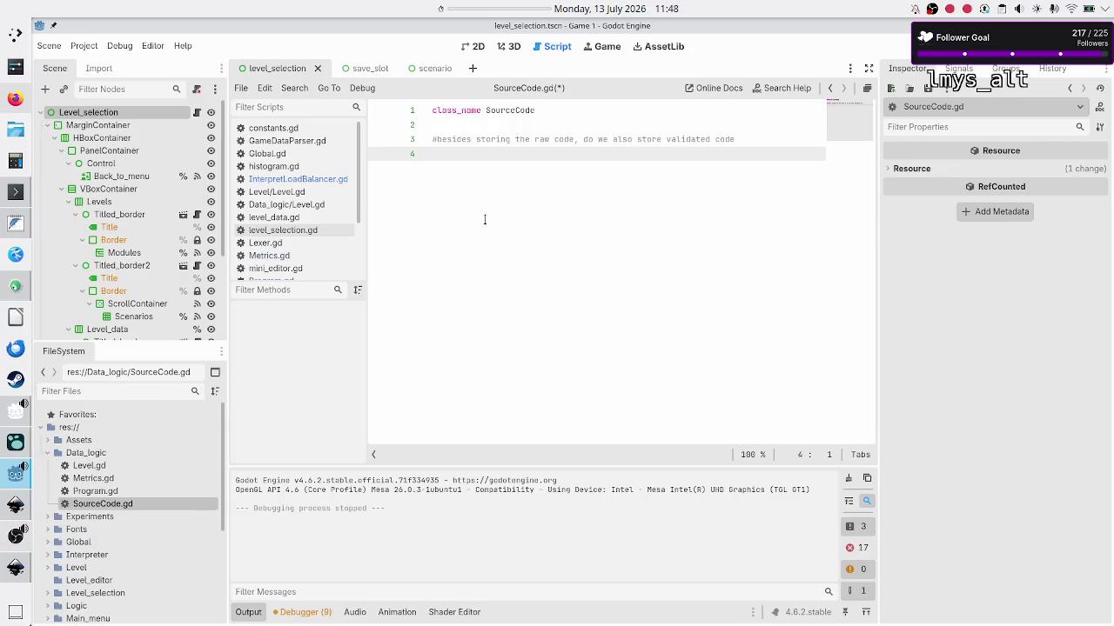
Save the SourceCode.gd script, then reopen Program.gd from the FileSystem dock.
{"action": "key", "text": "Up"}
{"action": "key", "text": "Up"}
{"action": "key", "text": "Up"}
{"action": "key", "text": "Down"}
{"action": "key", "text": "Down"}
{"action": "key", "text": "Down"}
{"action": "key", "text": "Up"}
{"action": "key", "text": "Up"}
{"action": "key", "text": "Up"}
{"action": "key", "text": "Down"}
{"action": "key", "text": "Down"}
{"action": "key", "text": "Down"}
{"action": "key", "text": "Up"}
{"action": "key", "text": "Up"}
{"action": "key", "text": "Down"}
{"action": "key", "text": "Down"}
{"action": "key", "text": "ctrl+s"}
{"action": "double_click", "coordinate": [153, 490]}
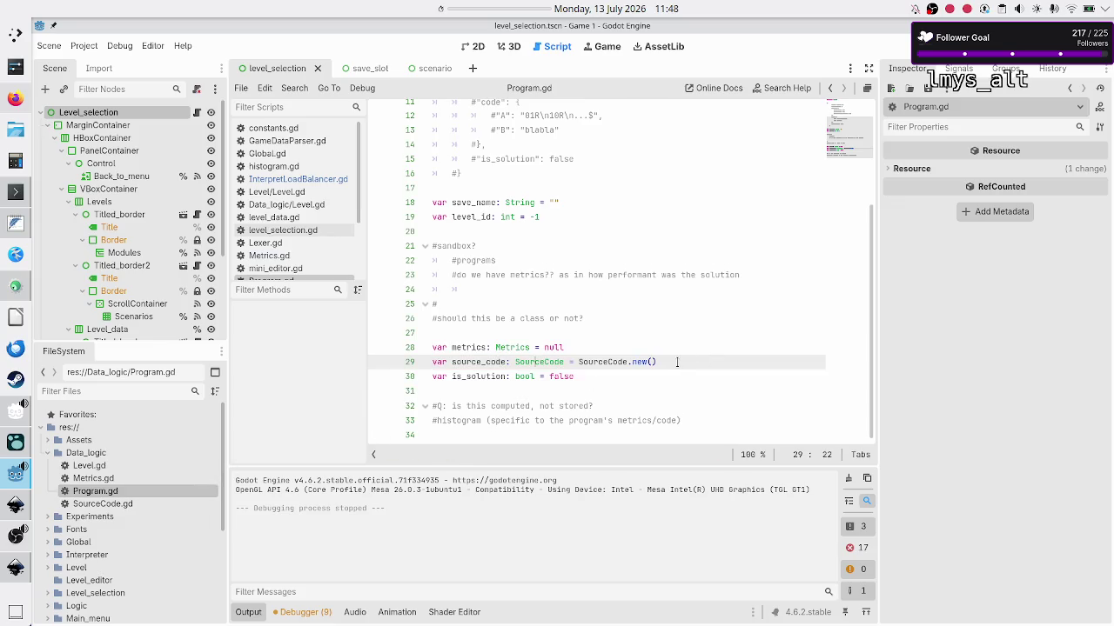
Delete the old sandbox notes and write '#NOTICE: in the sandbox there are no VTs (no goal), thus no metrics!'.
{"action": "left_click", "coordinate": [647, 394]}
{"action": "key", "text": "Up"}
{"action": "key", "text": "Up"}
{"action": "key", "text": "Up"}
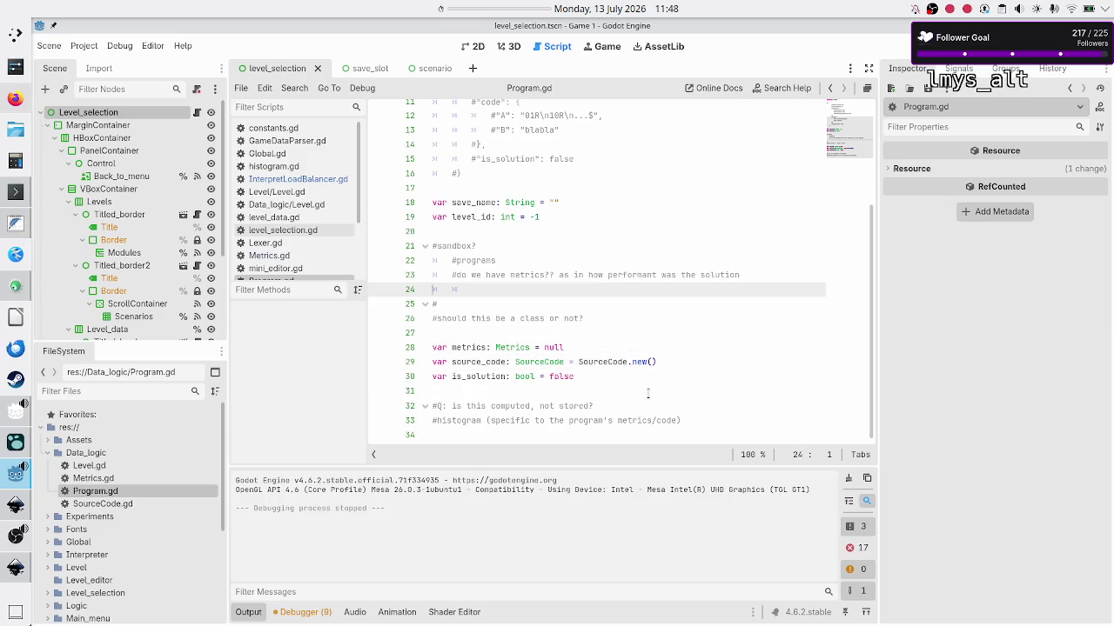
{"action": "key", "text": "Up"}
{"action": "key", "text": "Up"}
{"action": "key", "text": "Up"}
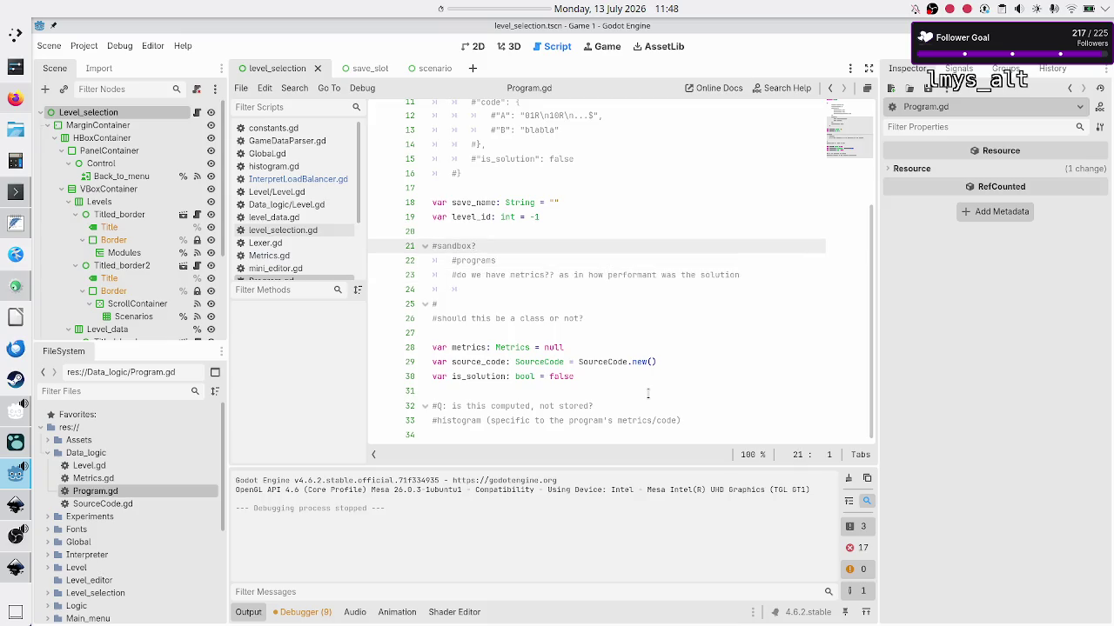
{"action": "key", "text": "Down"}
{"action": "key", "text": "shift+Down"}
{"action": "key", "text": "shift+Down"}
{"action": "key", "text": "shift+Down"}
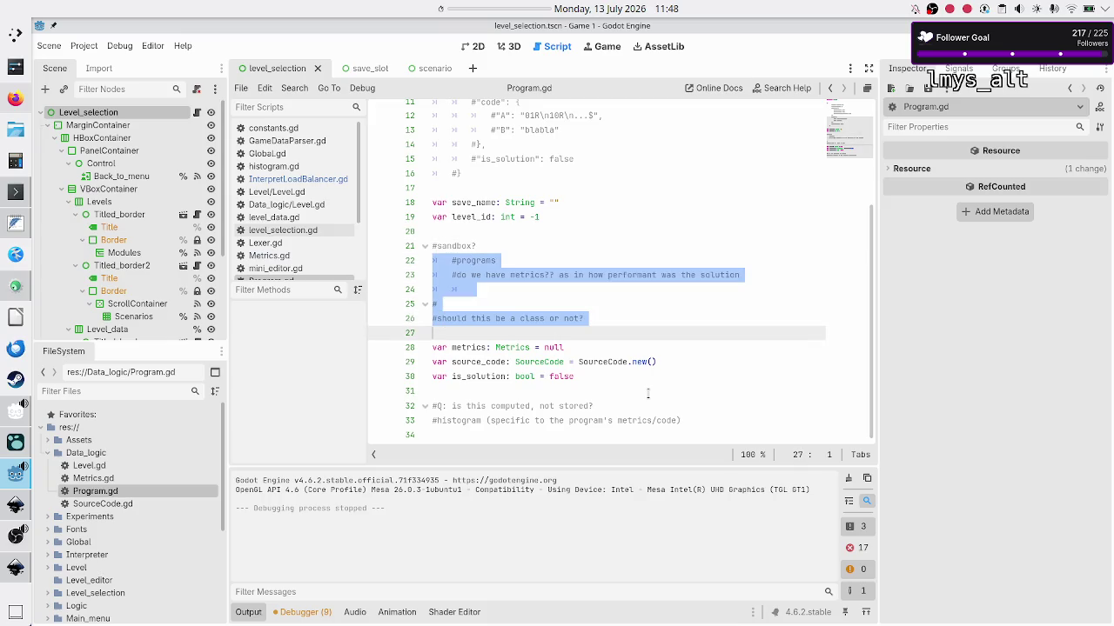
{"action": "key", "text": "BackSpace"}
{"action": "key", "text": "BackSpace"}
{"action": "key", "text": "BackSpace"}
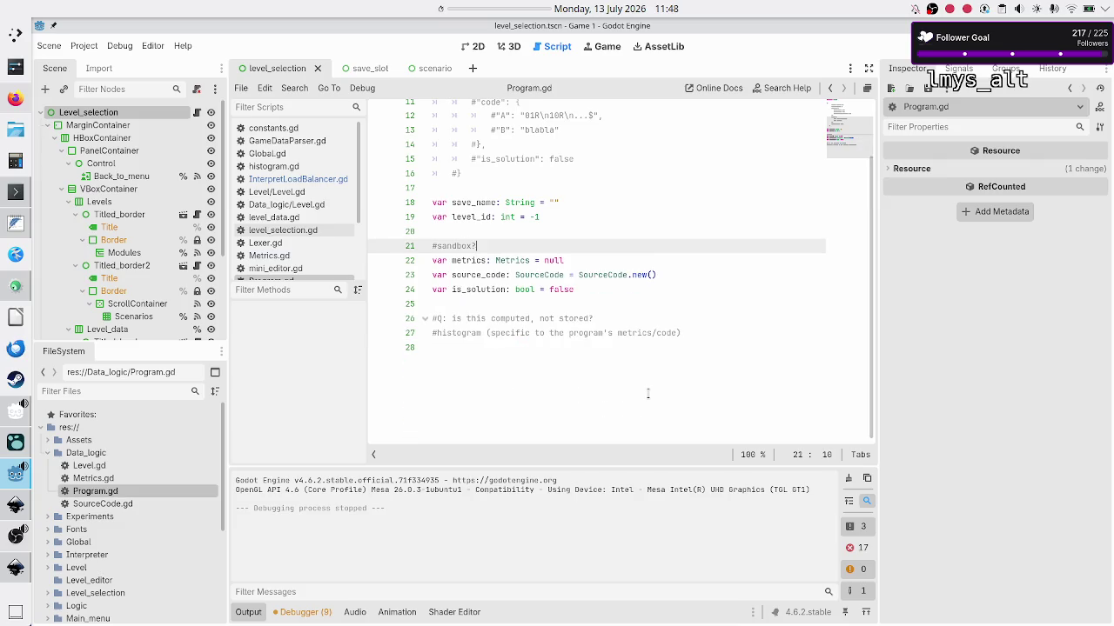
{"action": "key", "text": "BackSpace"}
{"action": "type", "text": "NOTICE: "}
{"action": "type", "text": "in the sand"}
{"action": "type", "text": "box there are no "}
{"action": "type", "text": "VTs "}
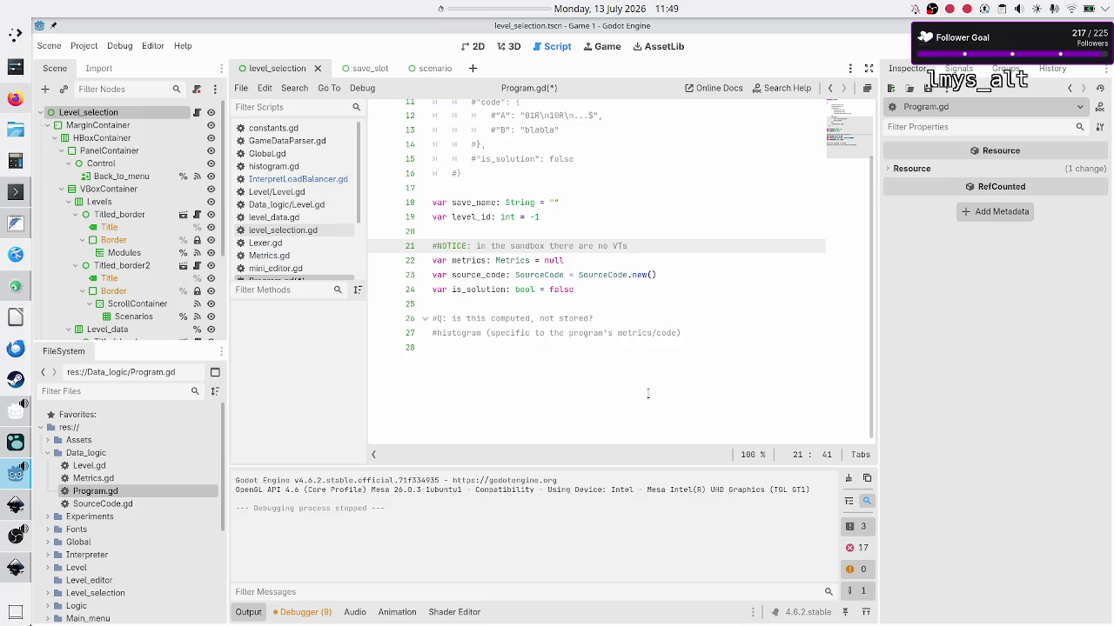
{"action": "type", "text": "(no goal), "}
{"action": "type", "text": "thus no metri"}
{"action": "type", "text": "cs!"}
Delete the commented-out example dictionary (lines 3–16) from Program.gd and save it.
{"action": "key", "text": "Up"}
{"action": "key", "text": "Up"}
{"action": "key", "text": "Up"}
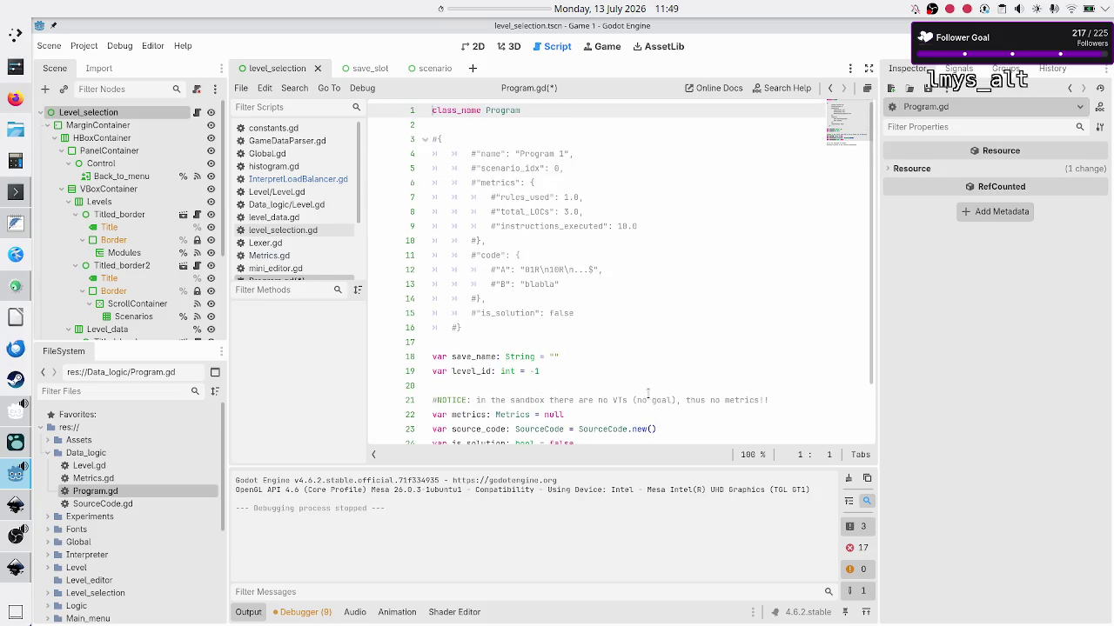
{"action": "key", "text": "Down"}
{"action": "key", "text": "Down"}
{"action": "key", "text": "Down"}
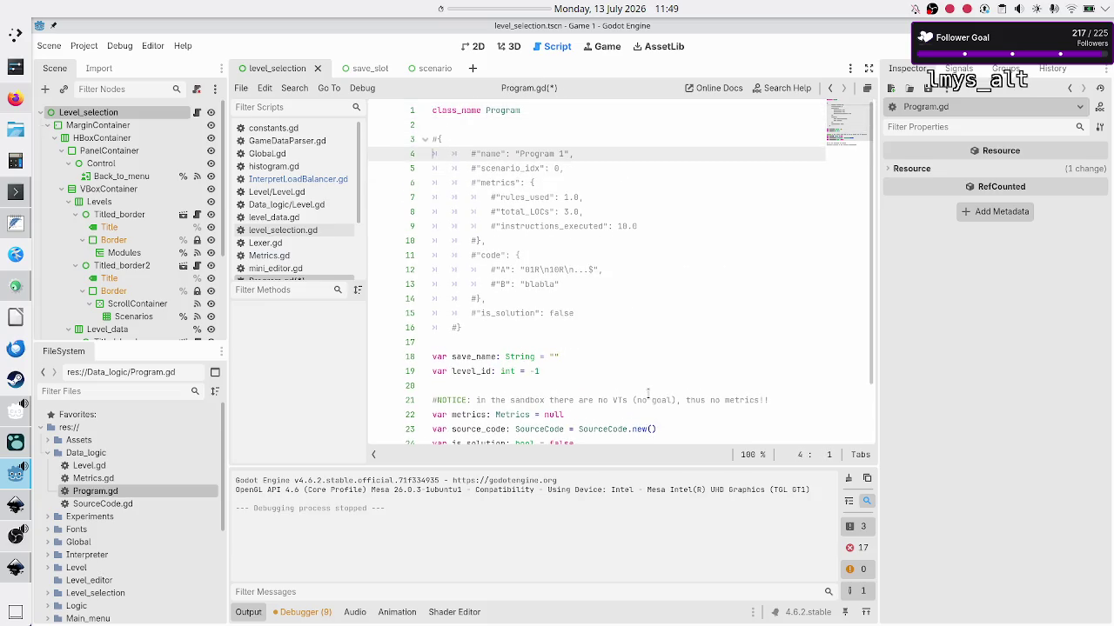
{"action": "key", "text": "shift+Down"}
{"action": "key", "text": "shift+Down"}
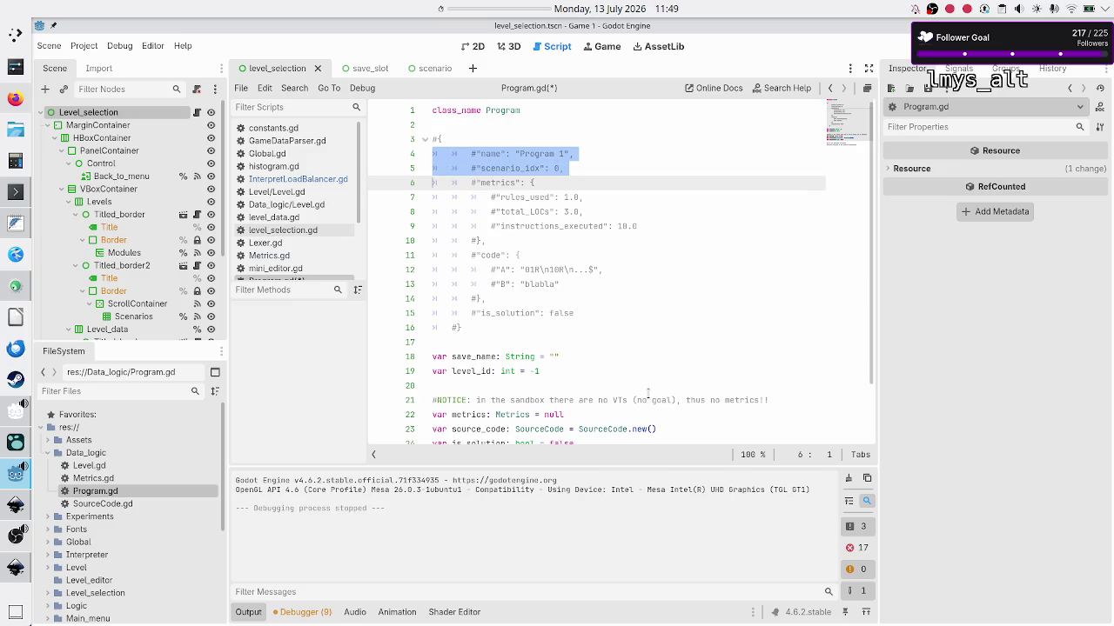
{"action": "key", "text": "shift+Down"}
{"action": "key", "text": "shift+Down"}
{"action": "key", "text": "shift+Down"}
{"action": "key", "text": "shift+Down"}
{"action": "key", "text": "shift+Down"}
{"action": "key", "text": "shift+Down"}
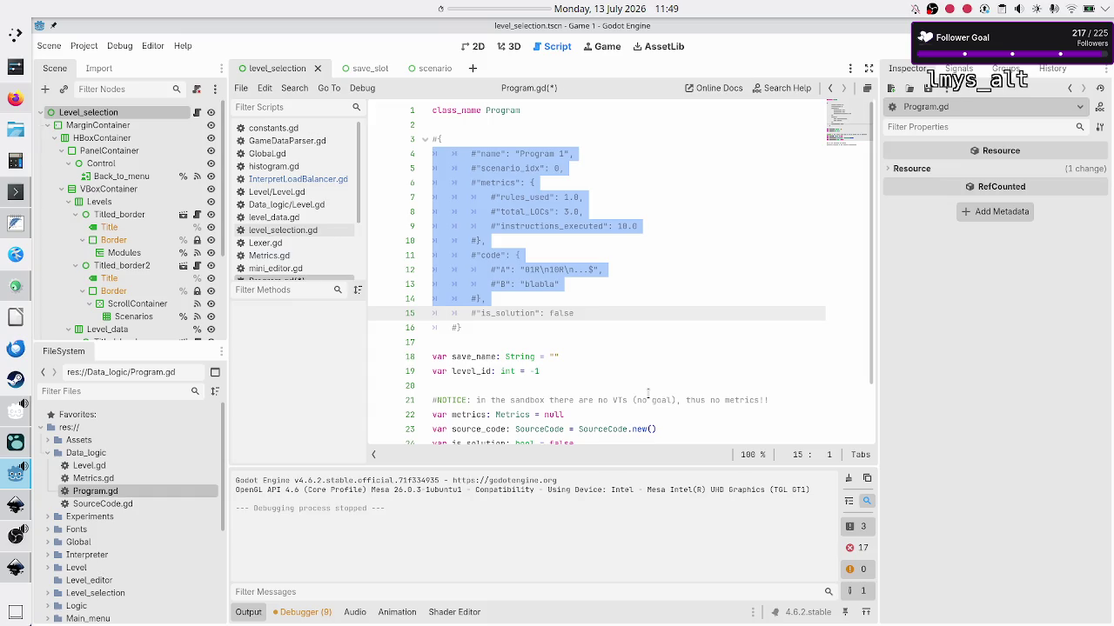
{"action": "key", "text": "shift+Down"}
{"action": "key", "text": "shift+Down"}
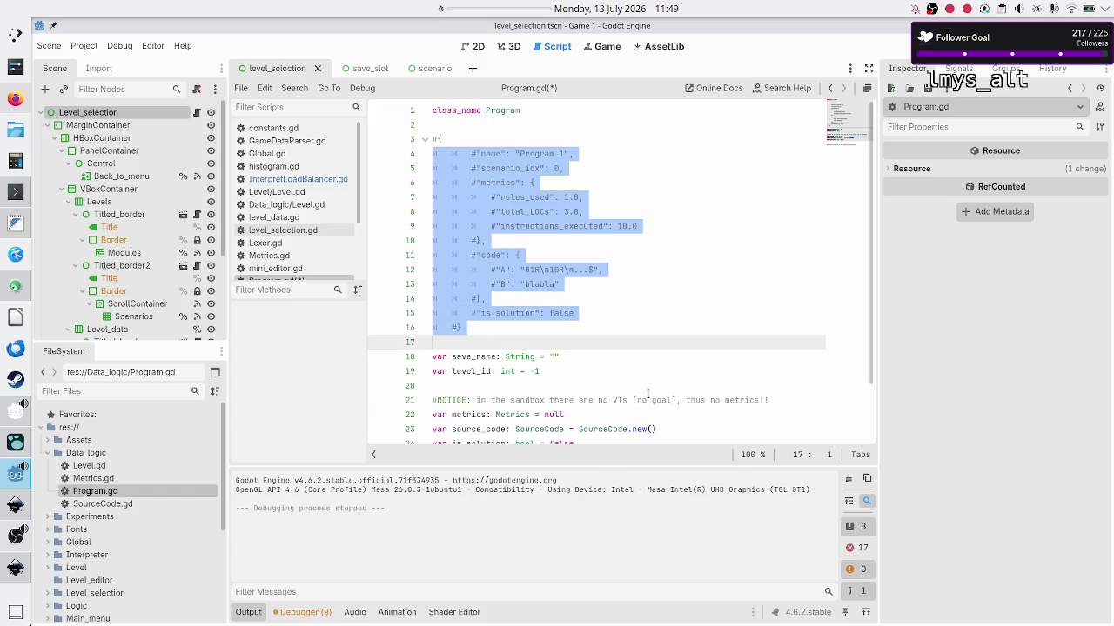
{"action": "key", "text": "BackSpace"}
{"action": "key", "text": "BackSpace"}
{"action": "key", "text": "BackSpace"}
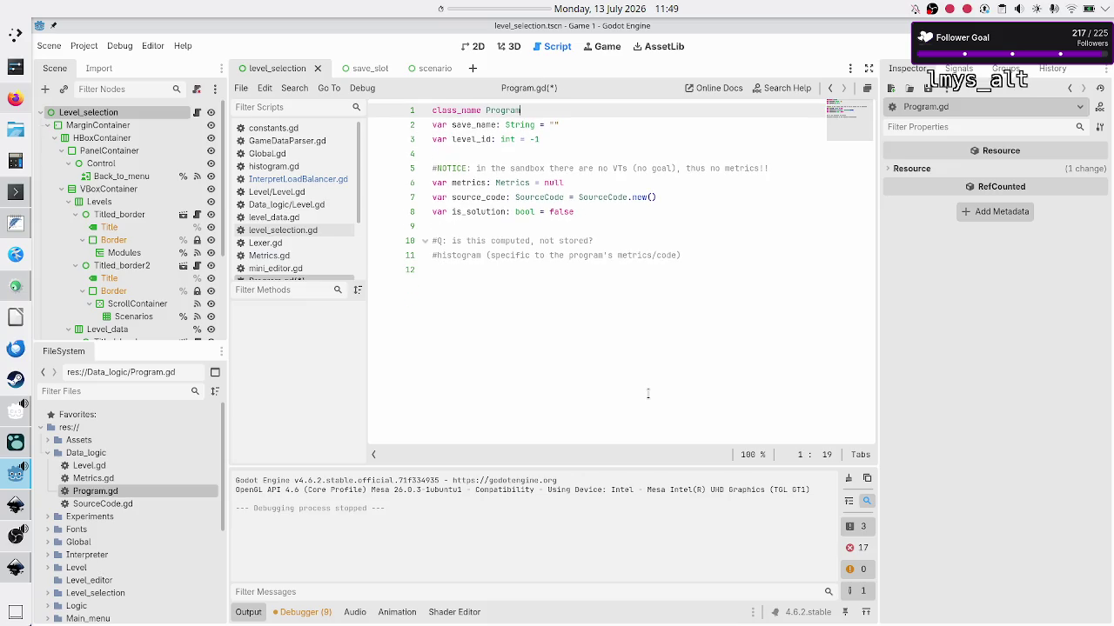
{"action": "key", "text": "ctrl+s"}
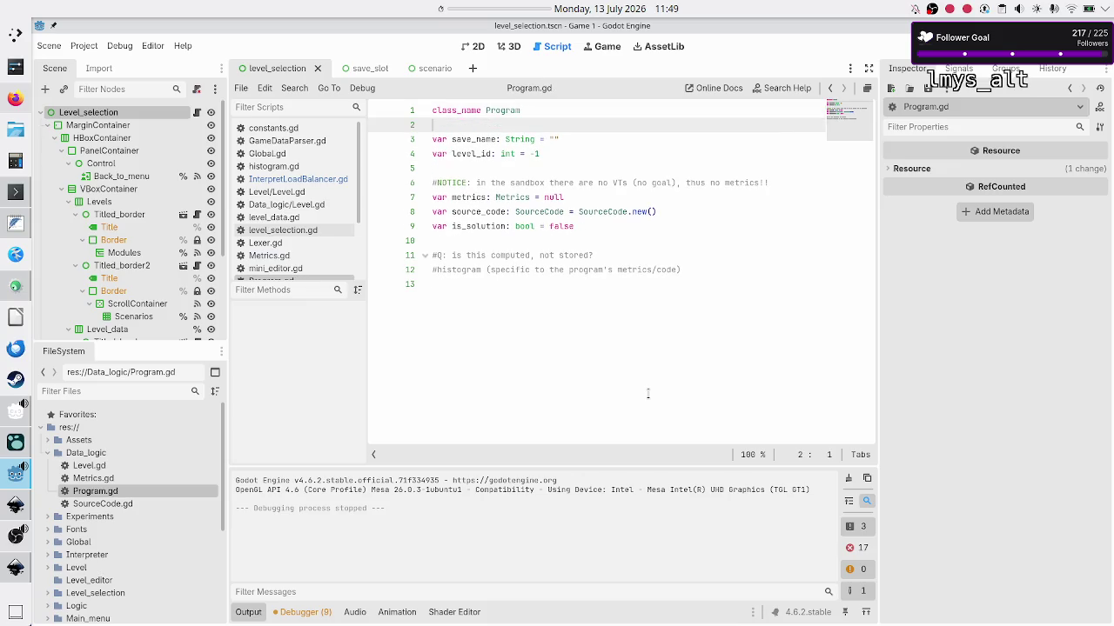
{"action": "key", "text": "Down"}
{"action": "key", "text": "Down"}
{"action": "key", "text": "Down"}
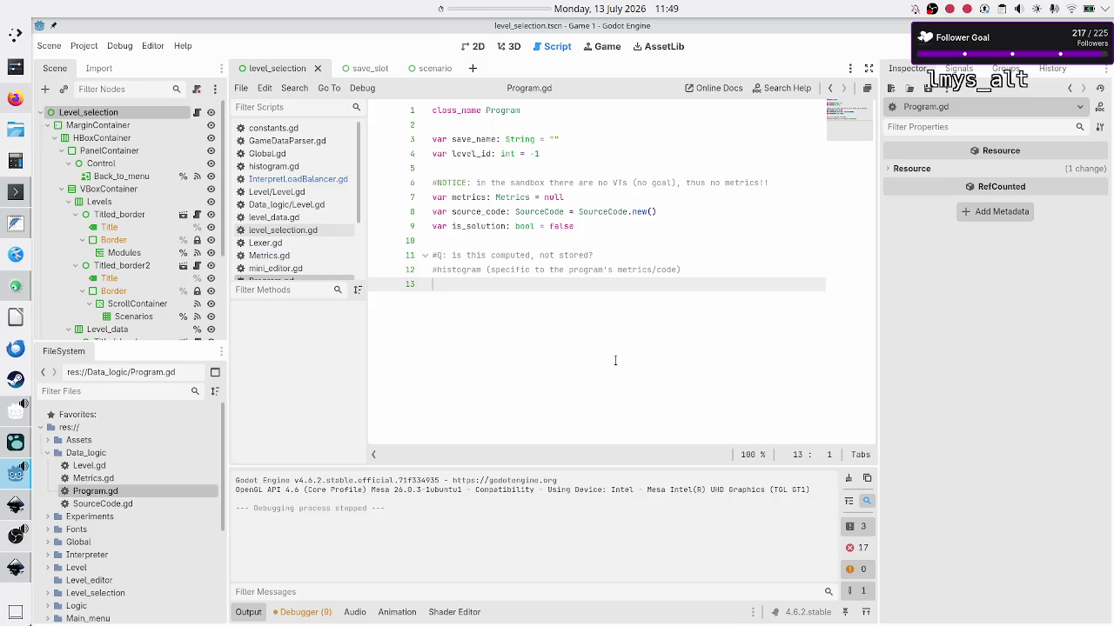
Open Level.gd and select the Histogram type on line 15.
{"action": "double_click", "coordinate": [98, 466]}
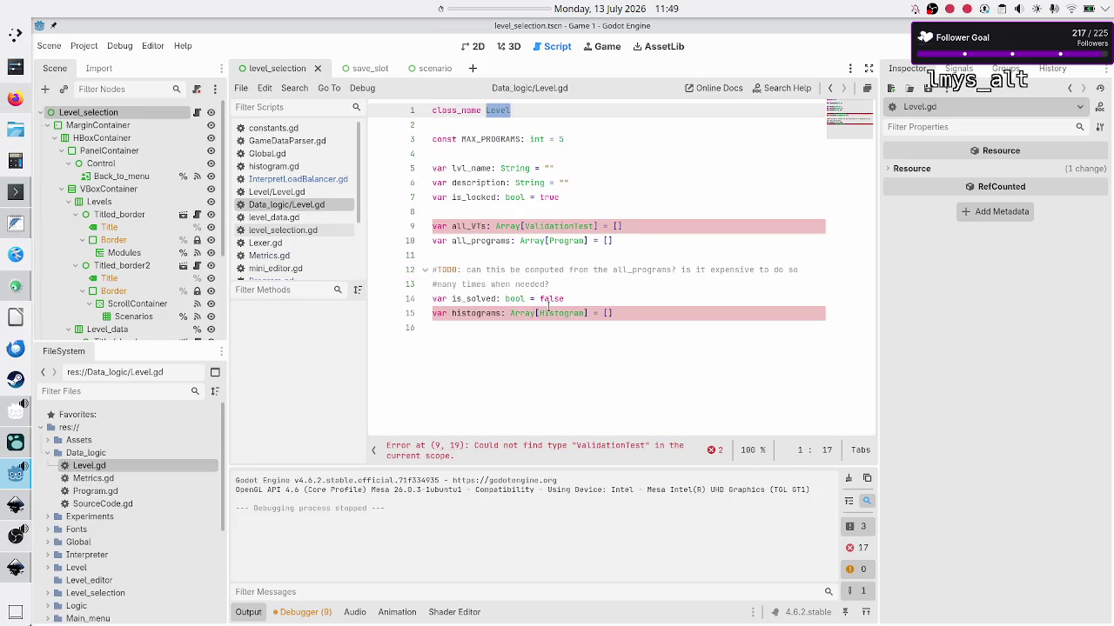
{"action": "left_click", "coordinate": [555, 313]}
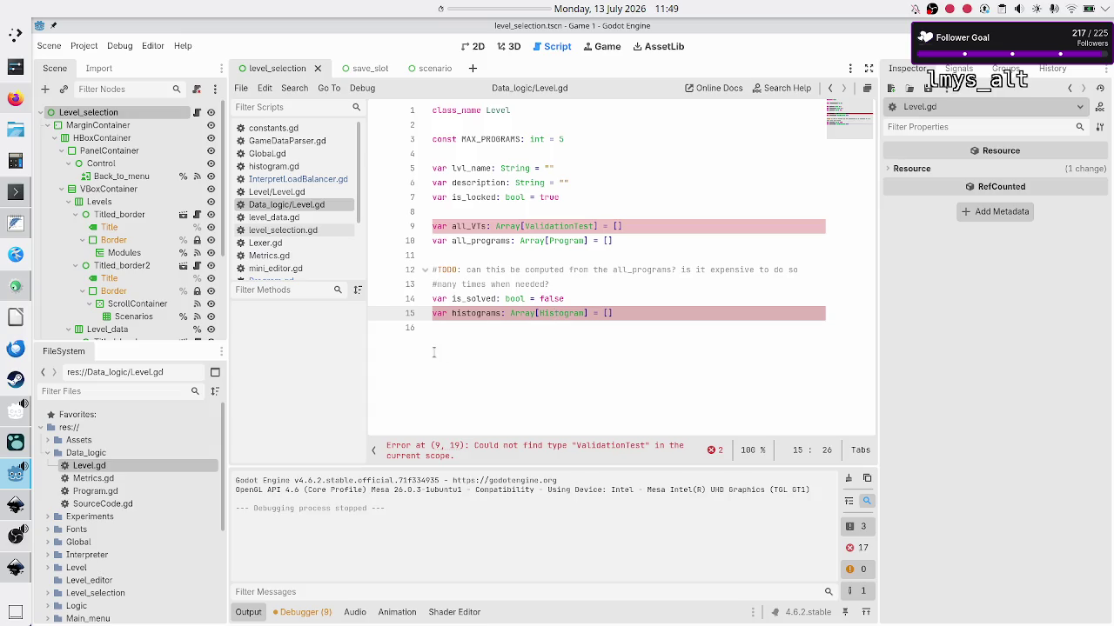
{"action": "key", "text": "ctrl+d"}
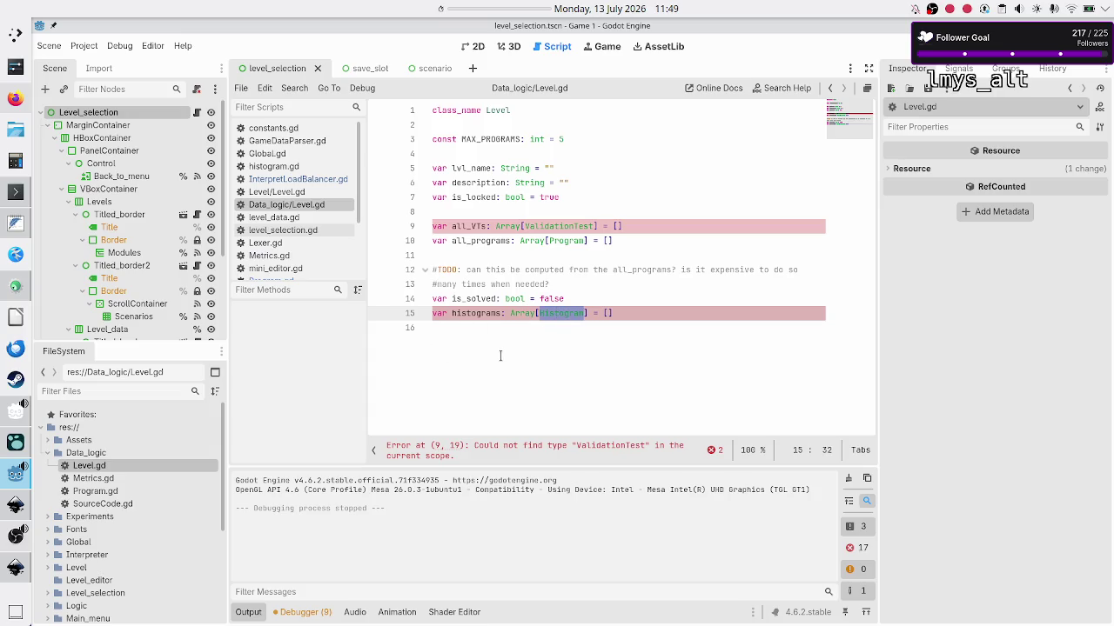
Create Histogram.gd in the Data_logic folder and replace its template with class_name Histogram.
{"action": "left_click", "coordinate": [501, 355]}
{"action": "left_click", "coordinate": [104, 455]}
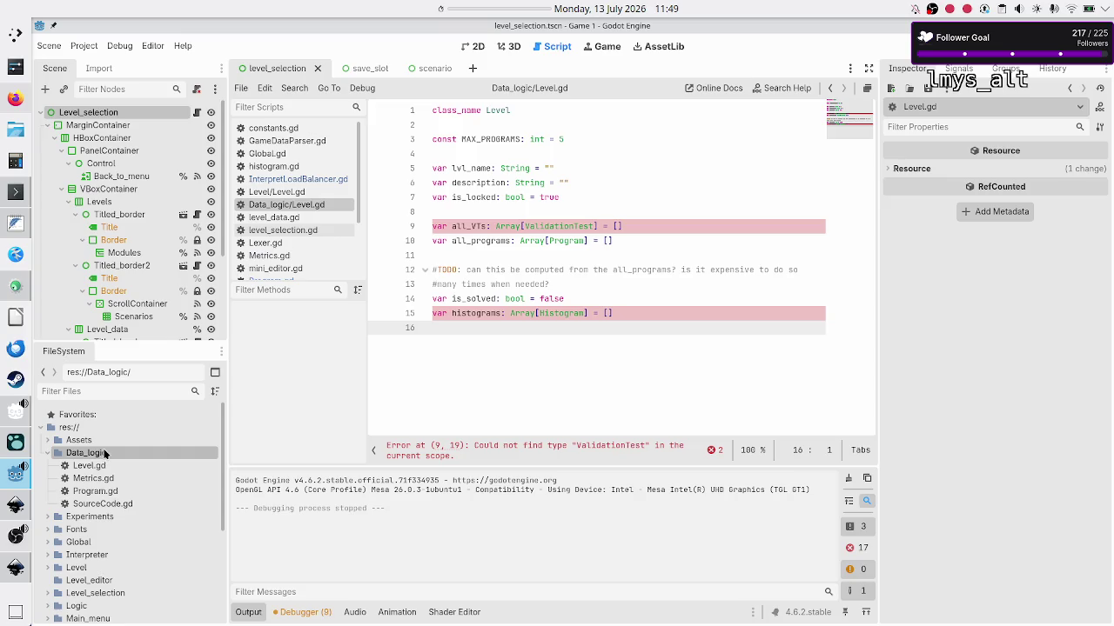
{"action": "right_click", "coordinate": [104, 454]}
{"action": "mouse_move", "coordinate": [197, 429]}
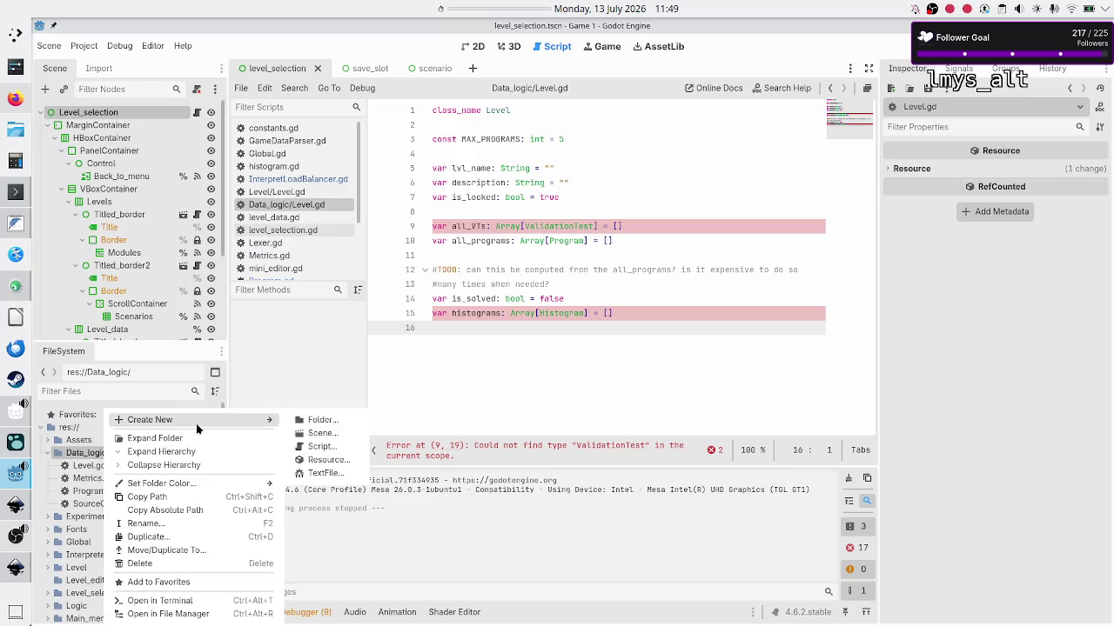
{"action": "left_click", "coordinate": [321, 446]}
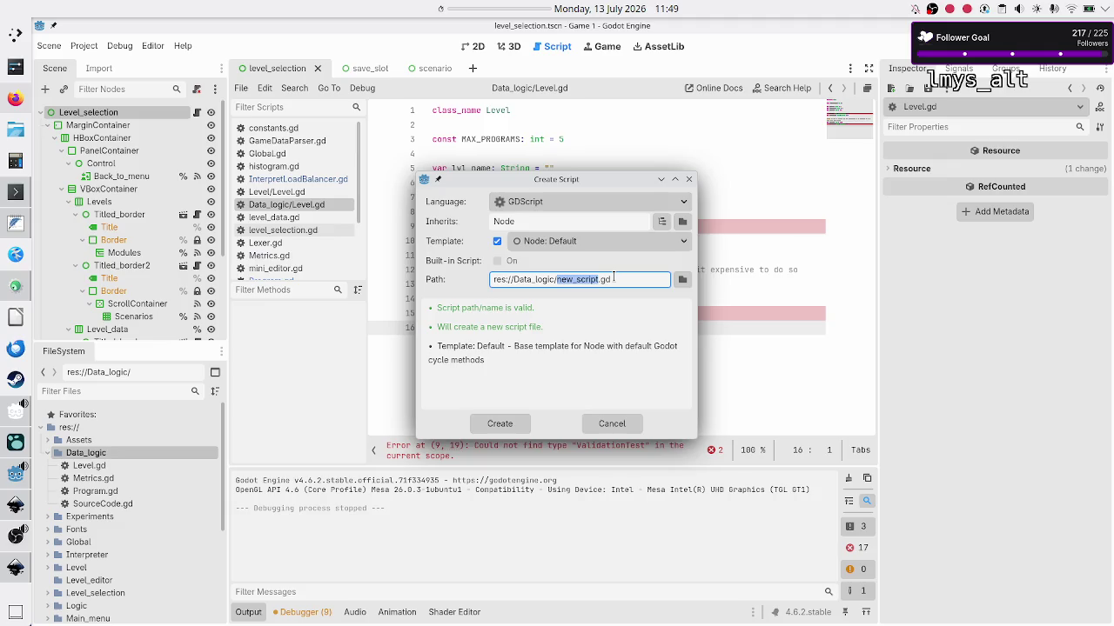
{"action": "type", "text": "Histogram"}
{"action": "left_click", "coordinate": [513, 423]}
{"action": "key", "text": "ctrl+a"}
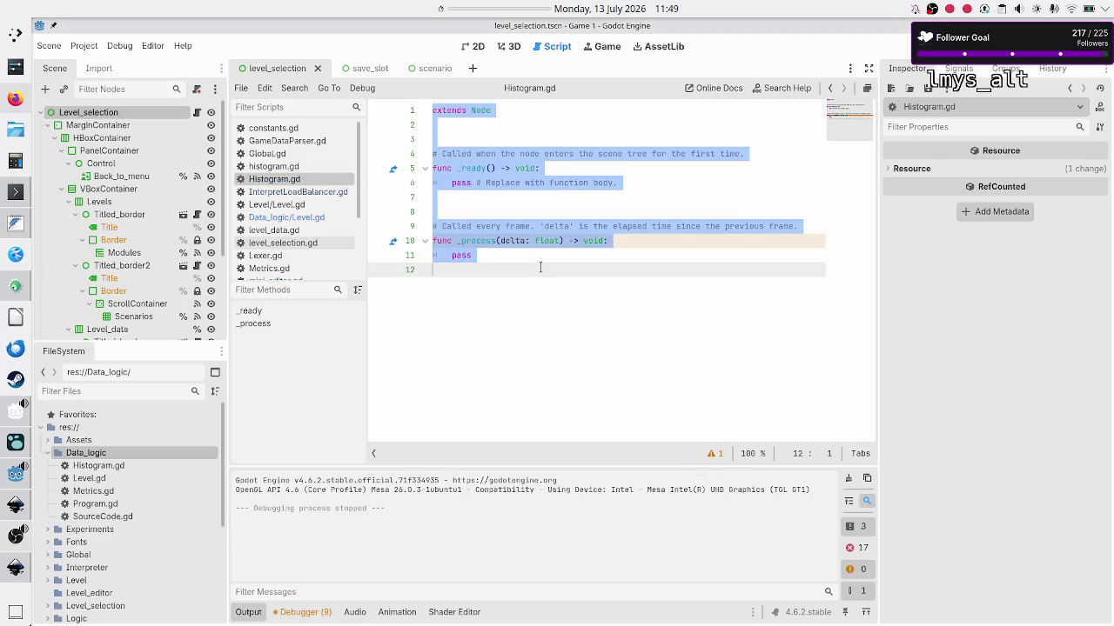
{"action": "type", "text": "class_name "}
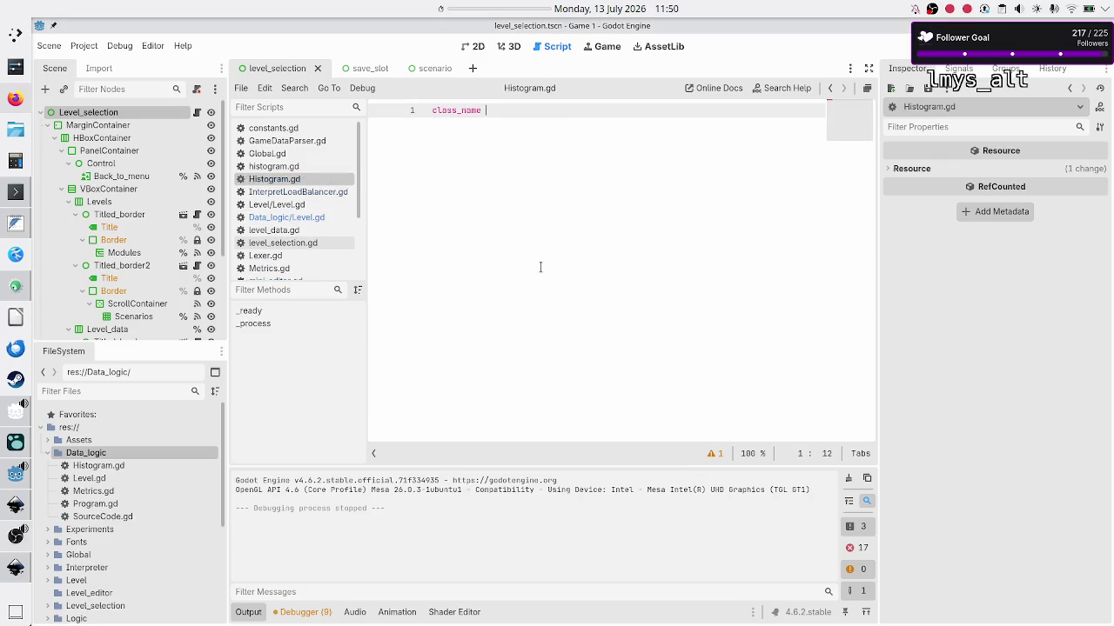
{"action": "type", "text": "Histogram"}
{"action": "key", "text": "Return"}
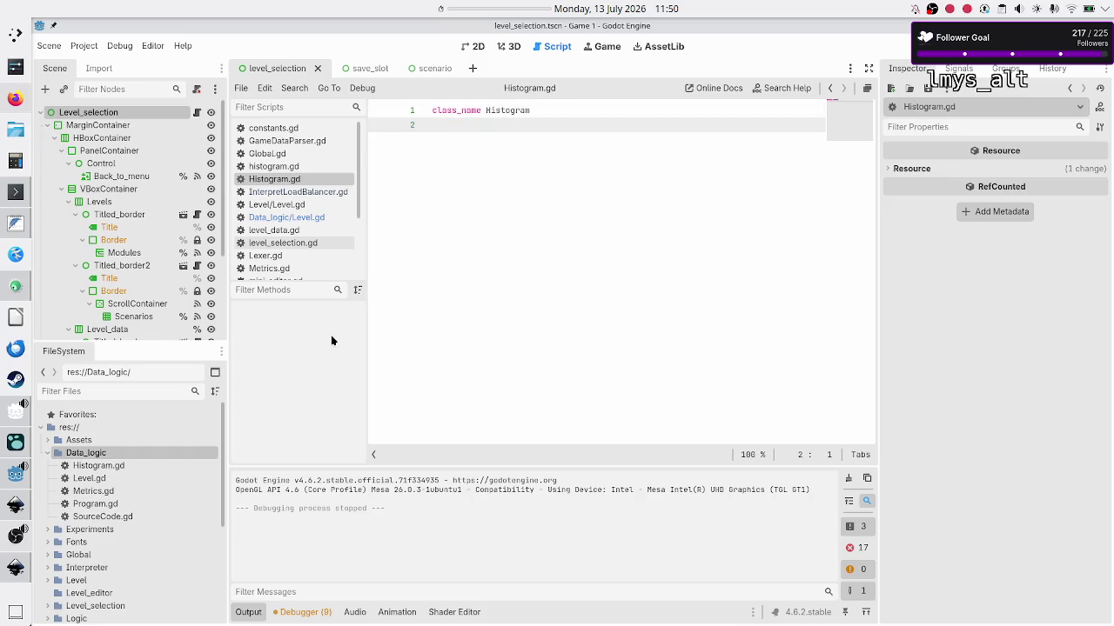
Return to Level.gd and start a countdown from the desktop timer's preset times.
{"action": "left_click", "coordinate": [318, 218]}
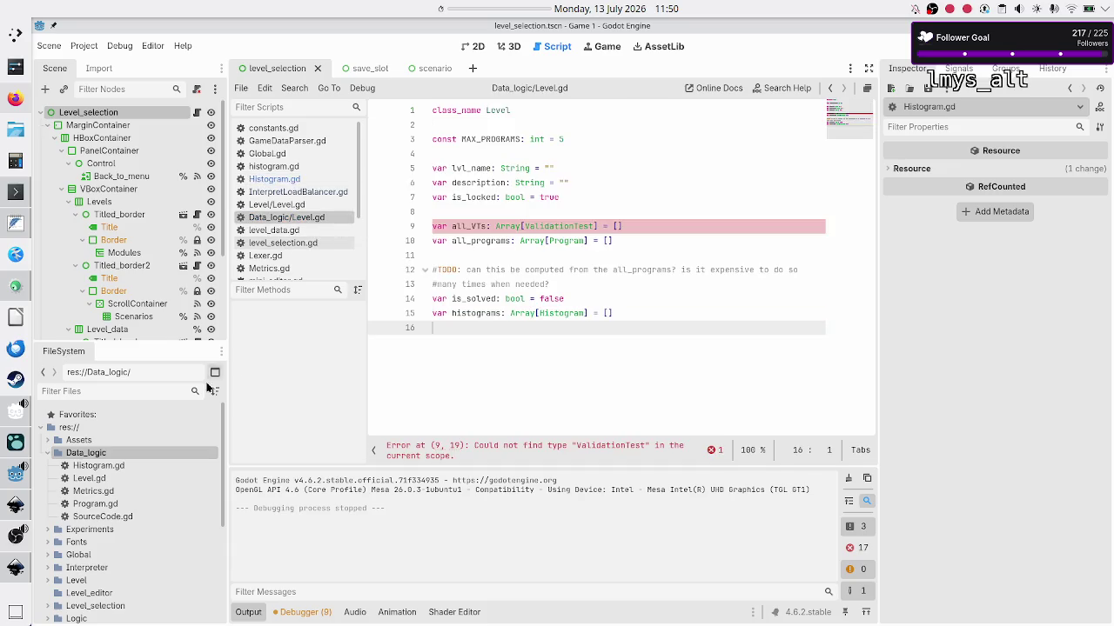
{"action": "right_click", "coordinate": [98, 457]}
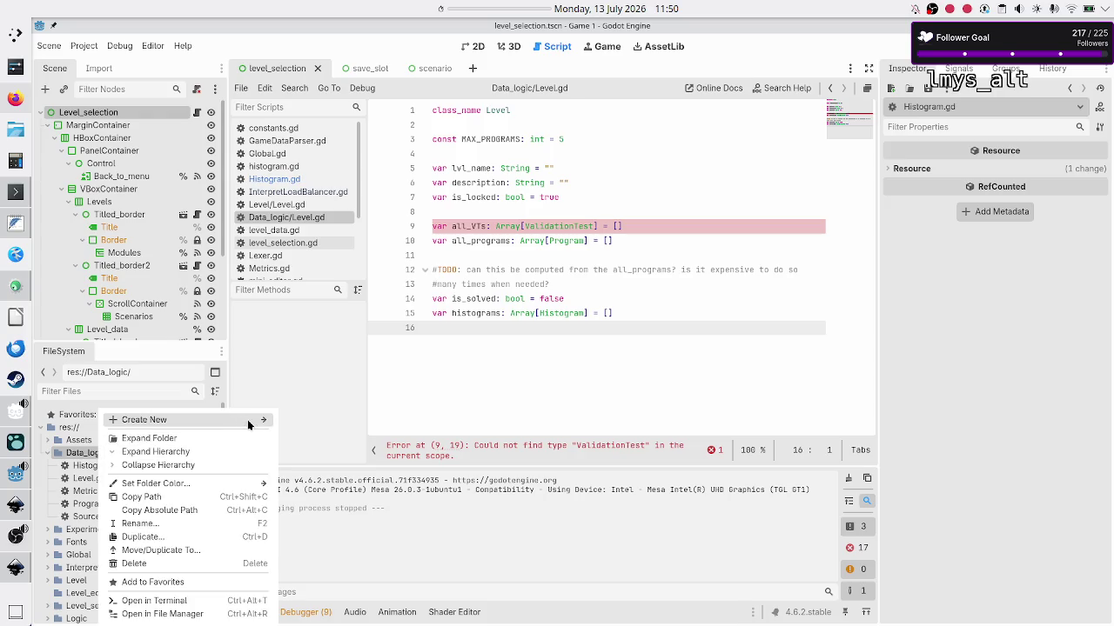
{"action": "mouse_move", "coordinate": [191, 420]}
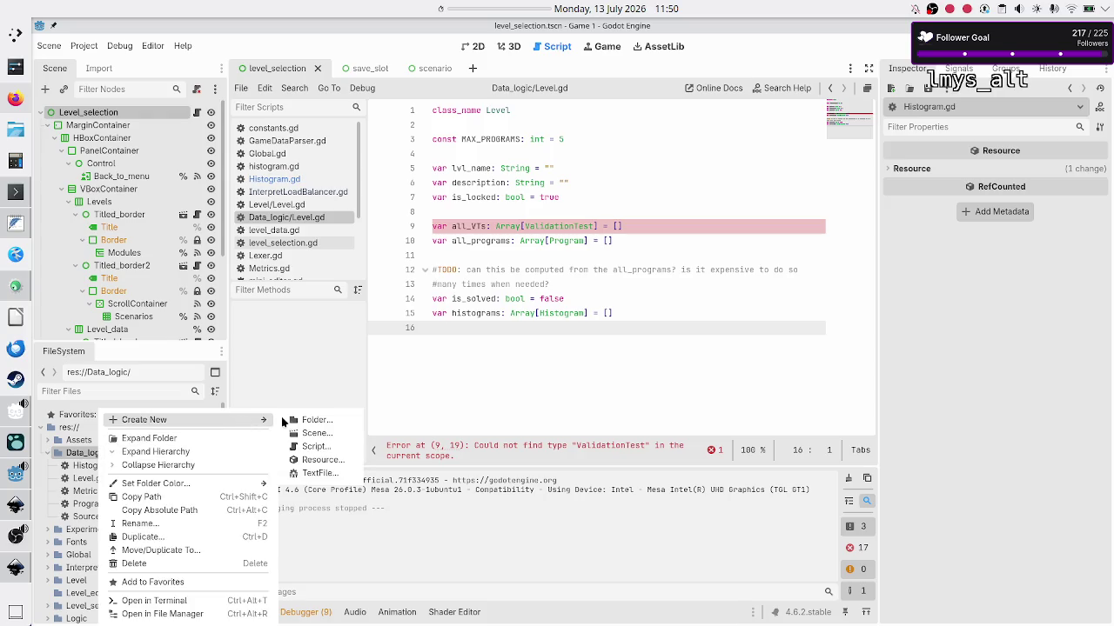
{"action": "left_click", "coordinate": [493, 368]}
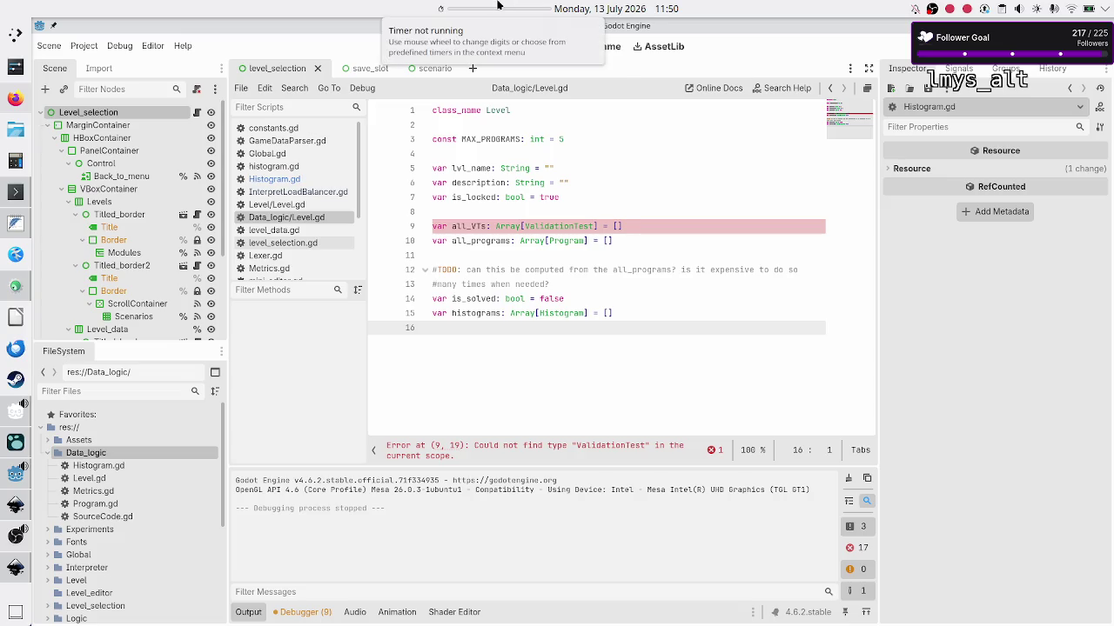
{"action": "right_click", "coordinate": [501, 8]}
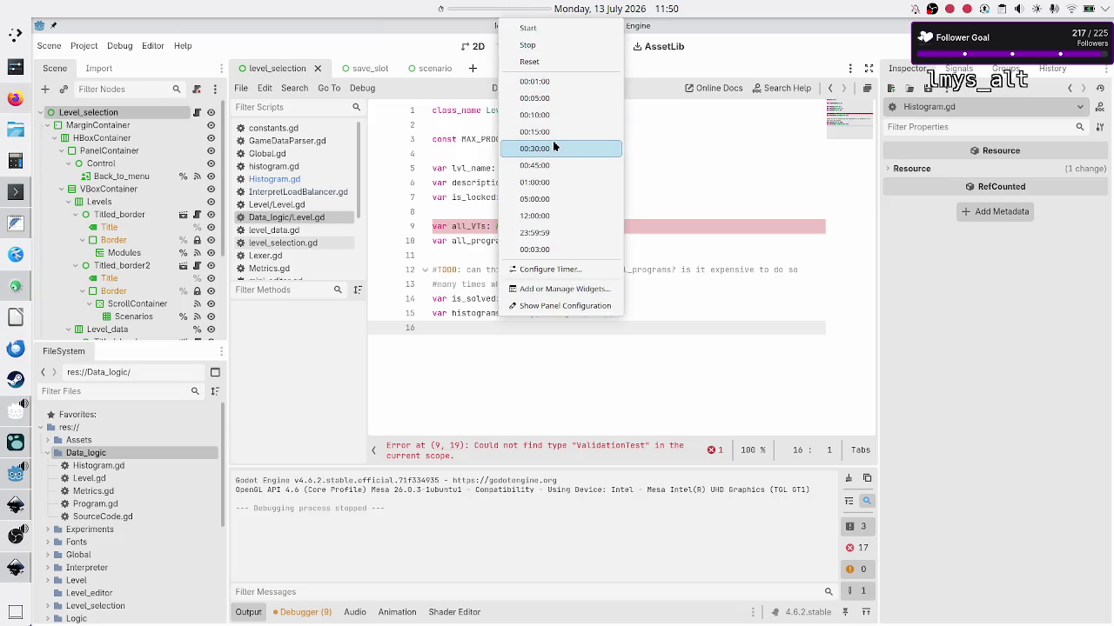
{"action": "left_click", "coordinate": [545, 161]}
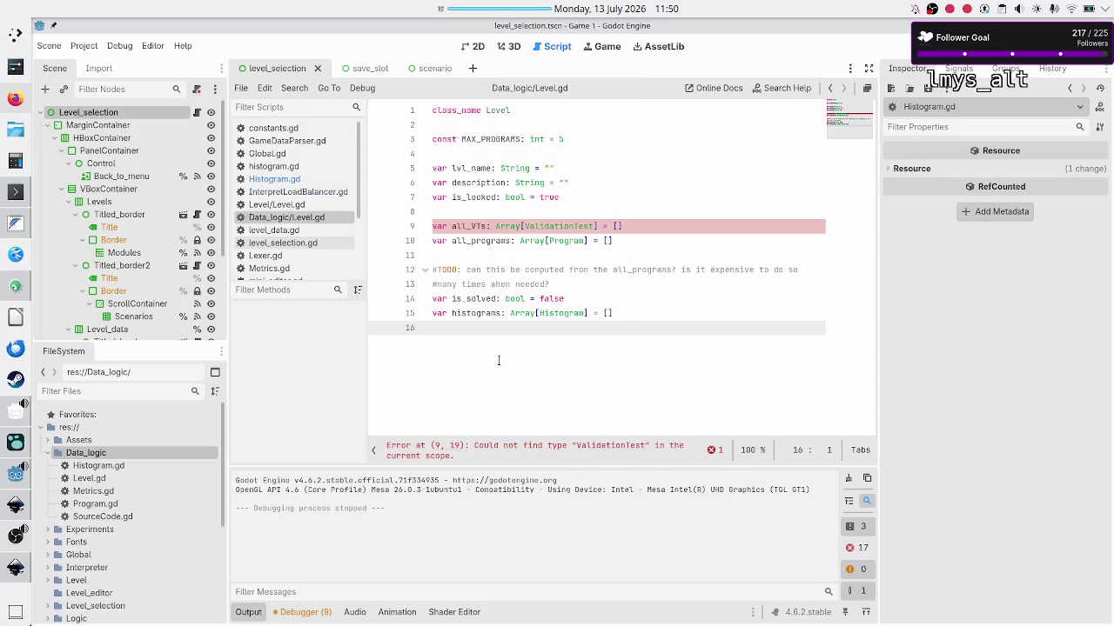
Start a new Data_logic script named ValidationTest.gd in the Create Script dialog.
{"action": "right_click", "coordinate": [100, 454]}
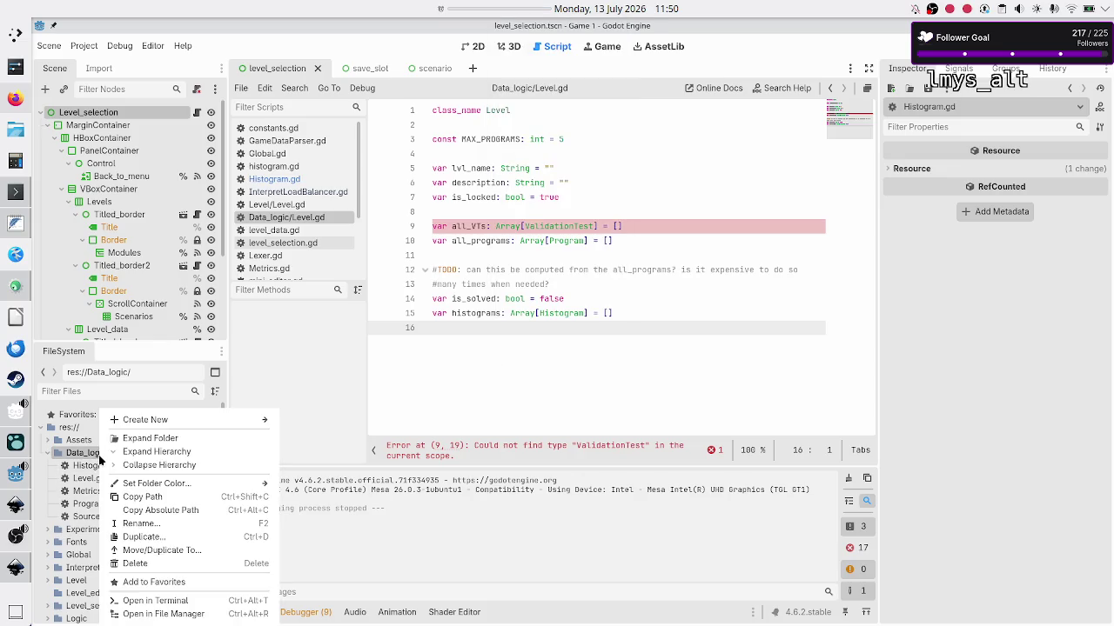
{"action": "mouse_move", "coordinate": [219, 421]}
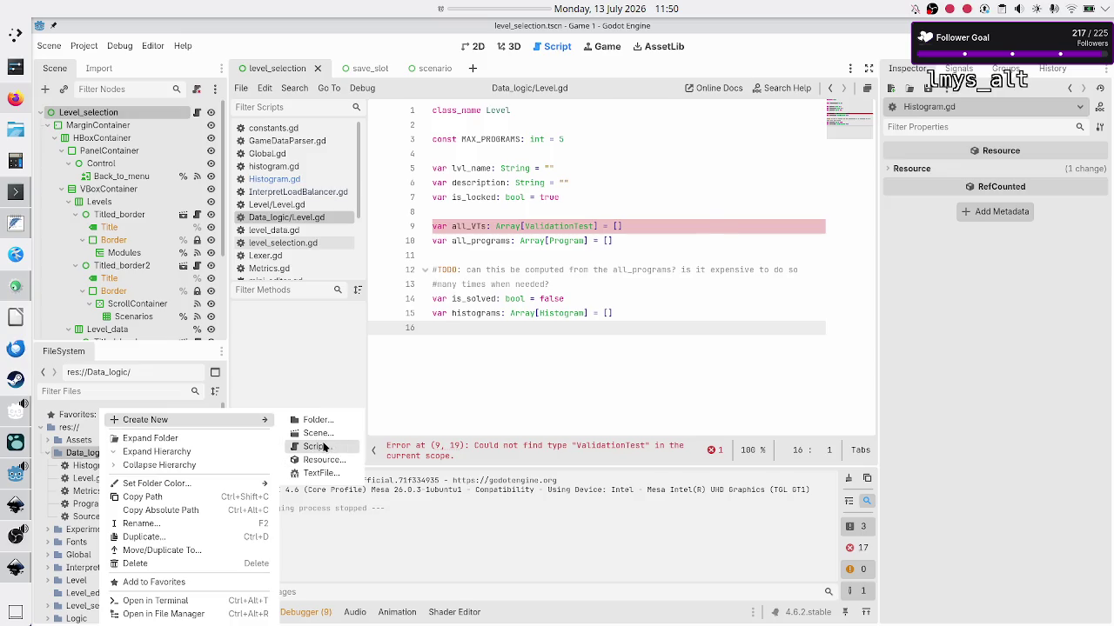
{"action": "left_click", "coordinate": [315, 447]}
{"action": "type", "text": "Valida"}
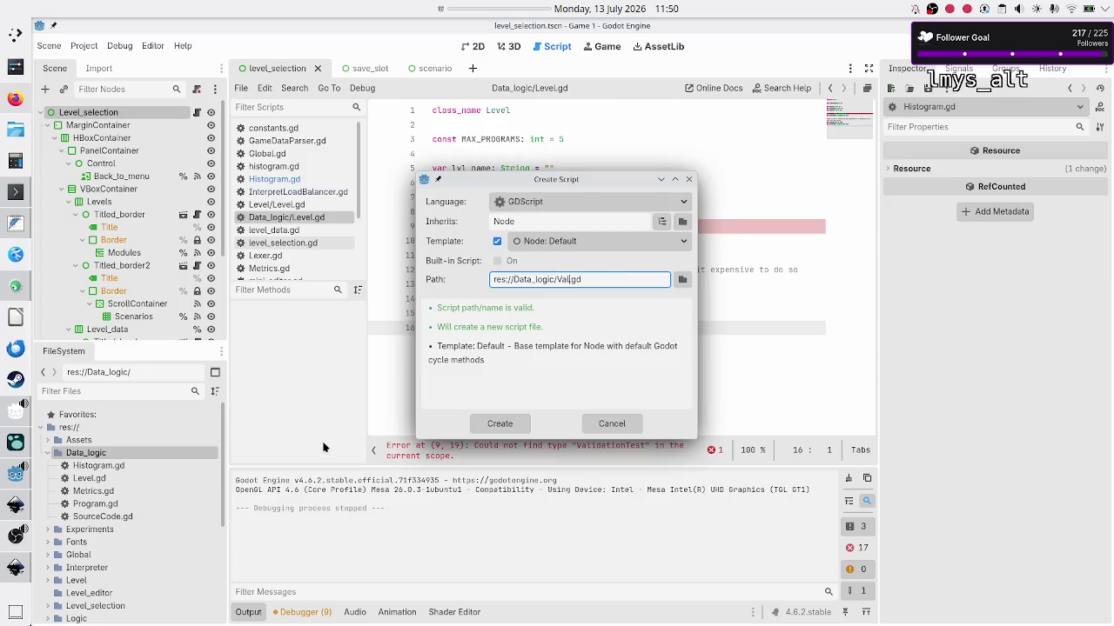
{"action": "type", "text": "tionTest"}
Create ValidationTest.gd and replace its template code with the single line class_name ValidationTest.
{"action": "left_click", "coordinate": [501, 424]}
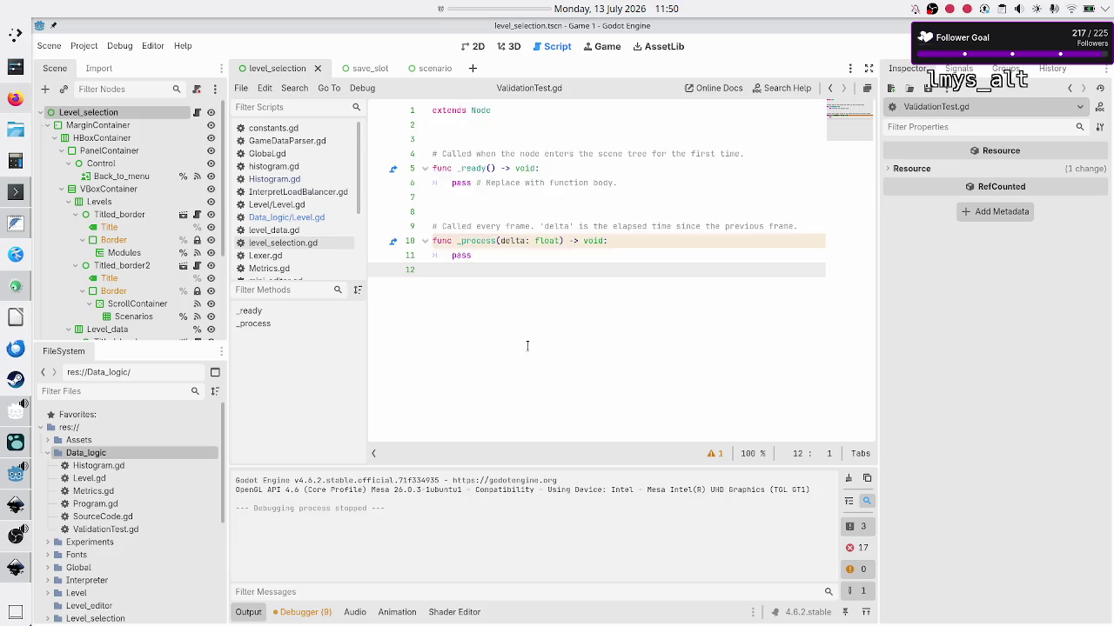
{"action": "key", "text": "ctrl+a"}
{"action": "type", "text": "c"}
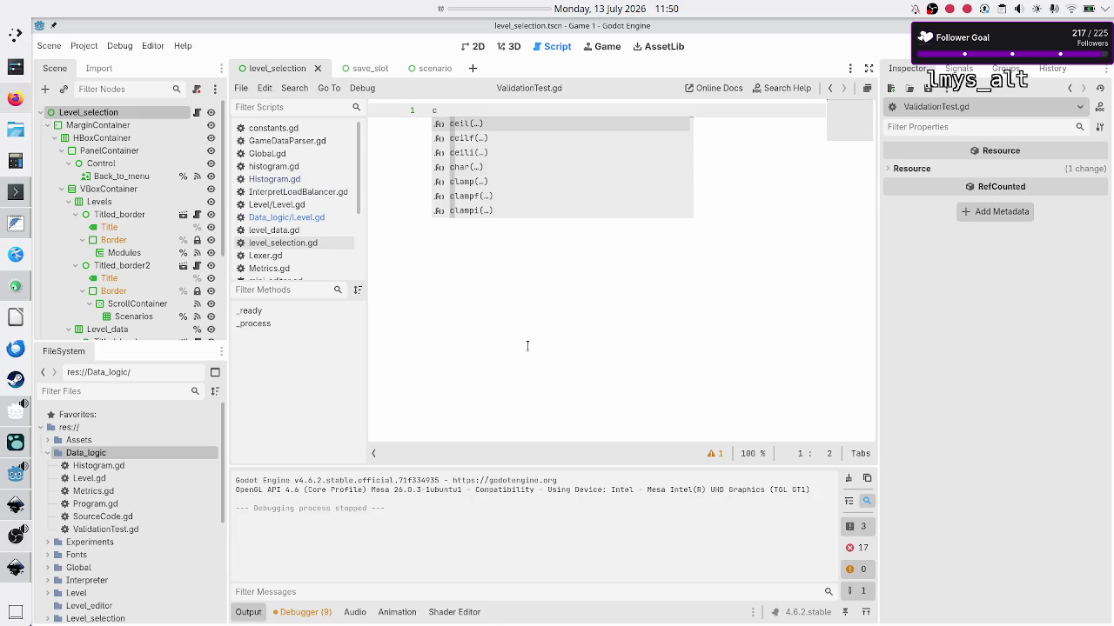
{"action": "type", "text": "lass_nam"}
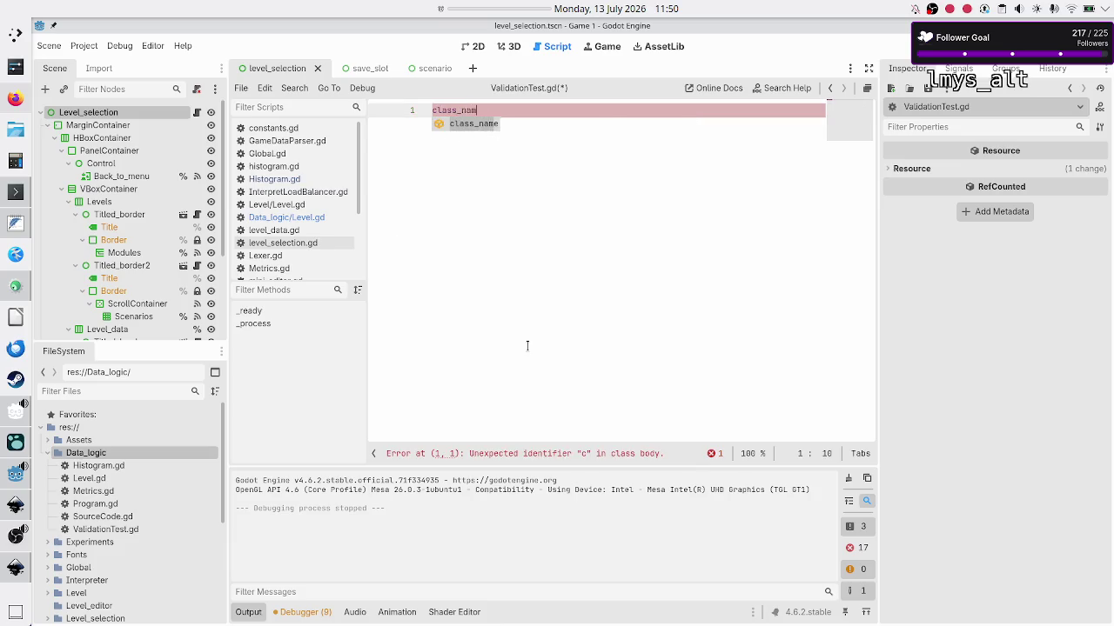
{"action": "type", "text": "e Validatio"}
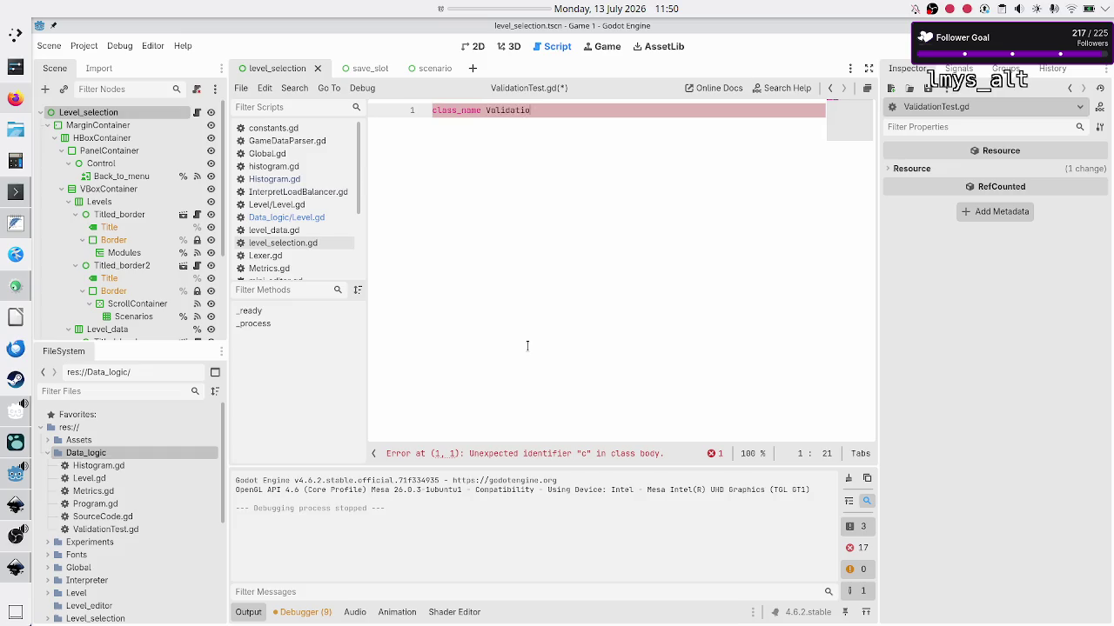
{"action": "type", "text": "nTest"}
{"action": "key", "text": "Return"}
{"action": "key", "text": "Return"}
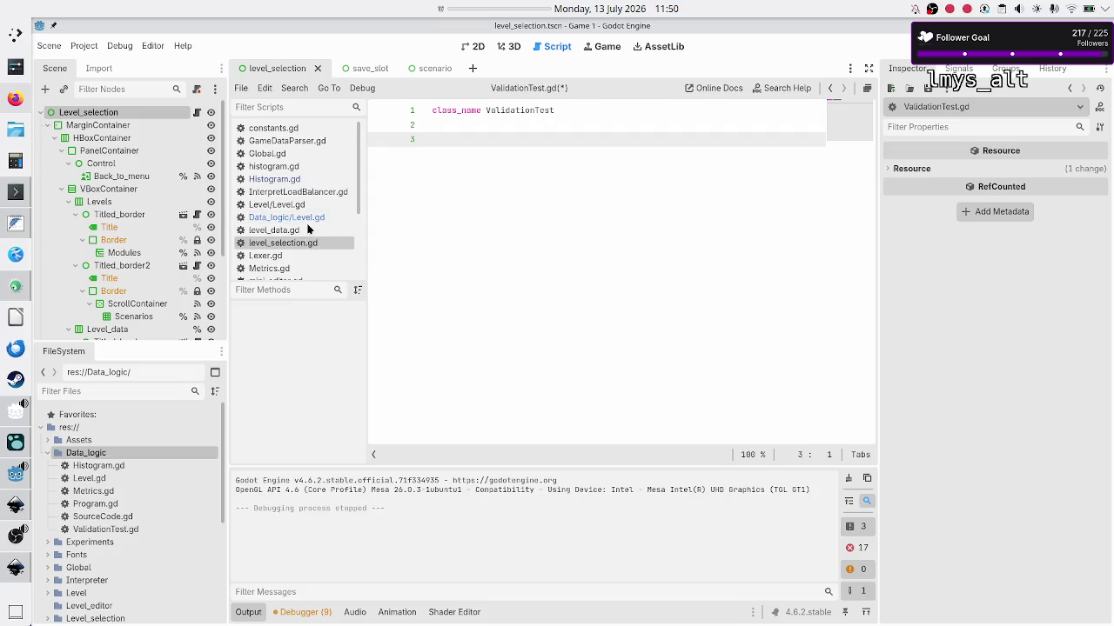
{"action": "left_click", "coordinate": [274, 230]}
In level_data.gd, select the first VALIDATION_TESTS entry (lines 207–227) for copying.
{"action": "left_click", "coordinate": [529, 254]}
{"action": "scroll", "coordinate": [529, 258], "scroll_direction": "up", "scroll_amount": 20}
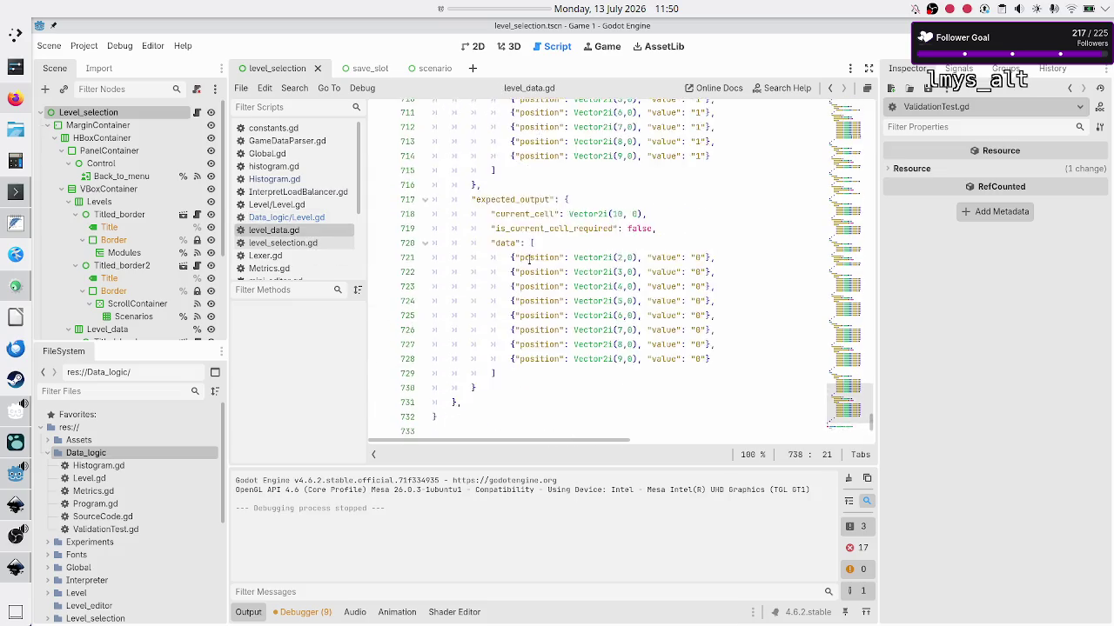
{"action": "scroll", "coordinate": [529, 258], "scroll_direction": "up", "scroll_amount": 20}
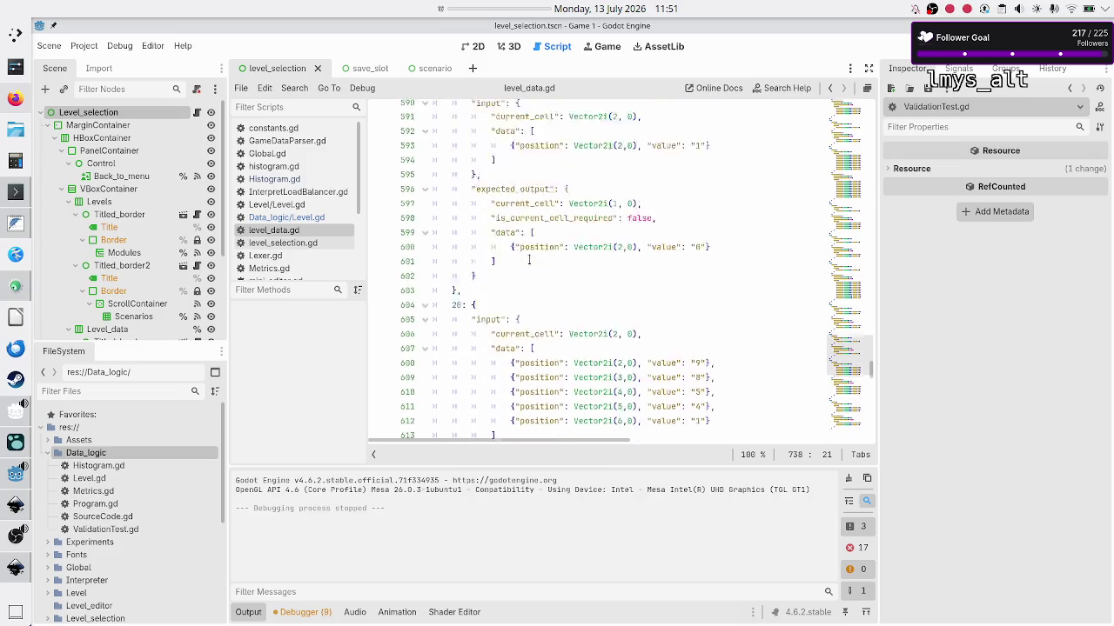
{"action": "scroll", "coordinate": [529, 259], "scroll_direction": "up", "scroll_amount": 20}
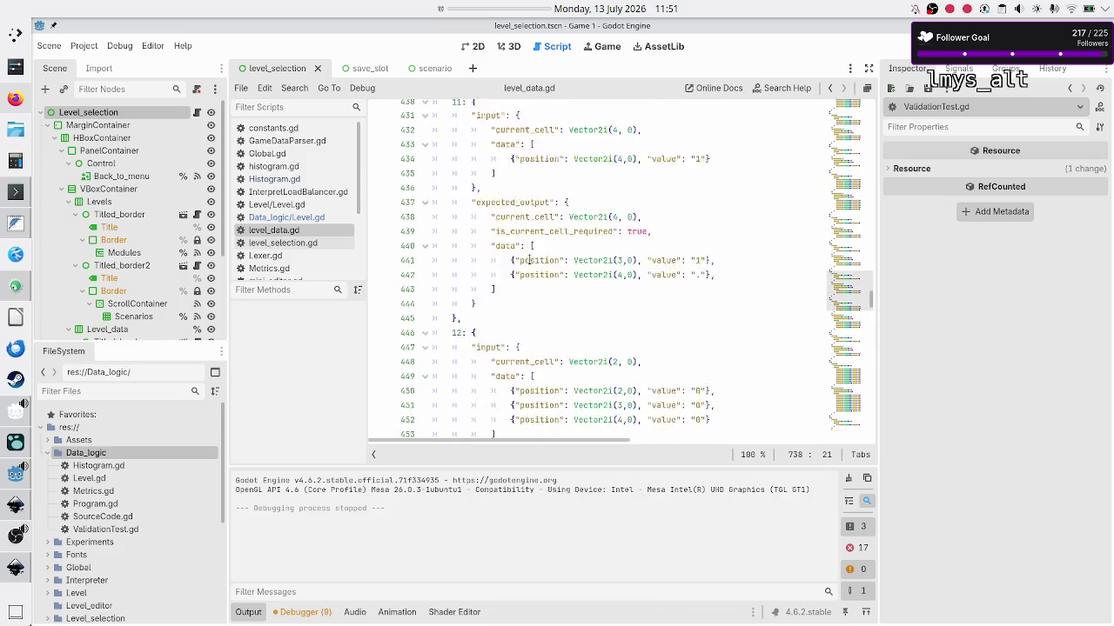
{"action": "scroll", "coordinate": [529, 261], "scroll_direction": "up", "scroll_amount": 20}
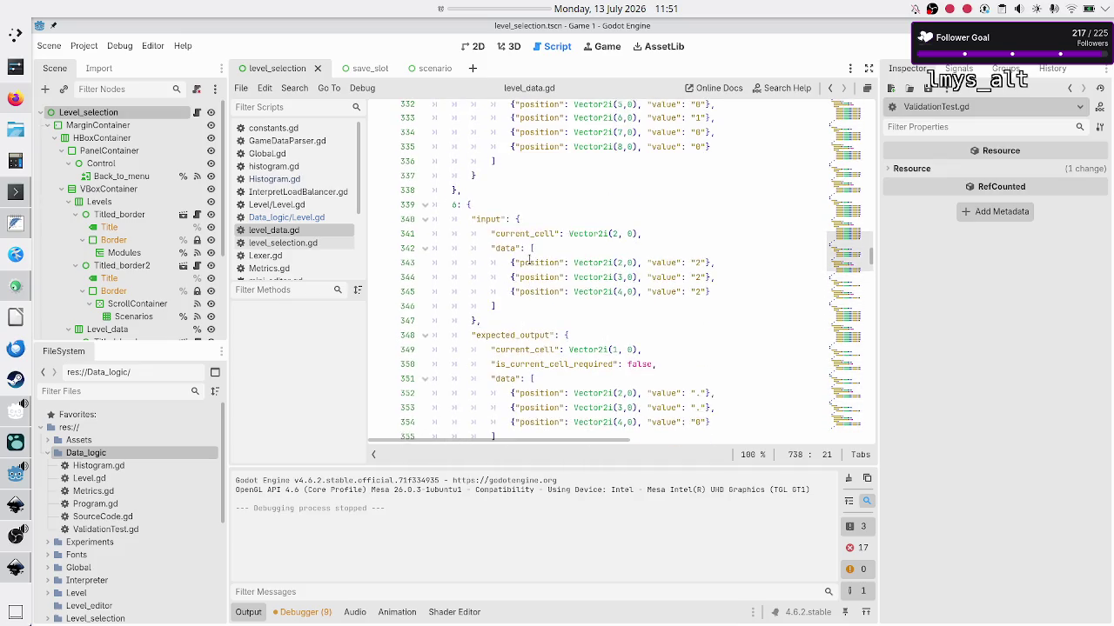
{"action": "scroll", "coordinate": [529, 260], "scroll_direction": "up", "scroll_amount": 20}
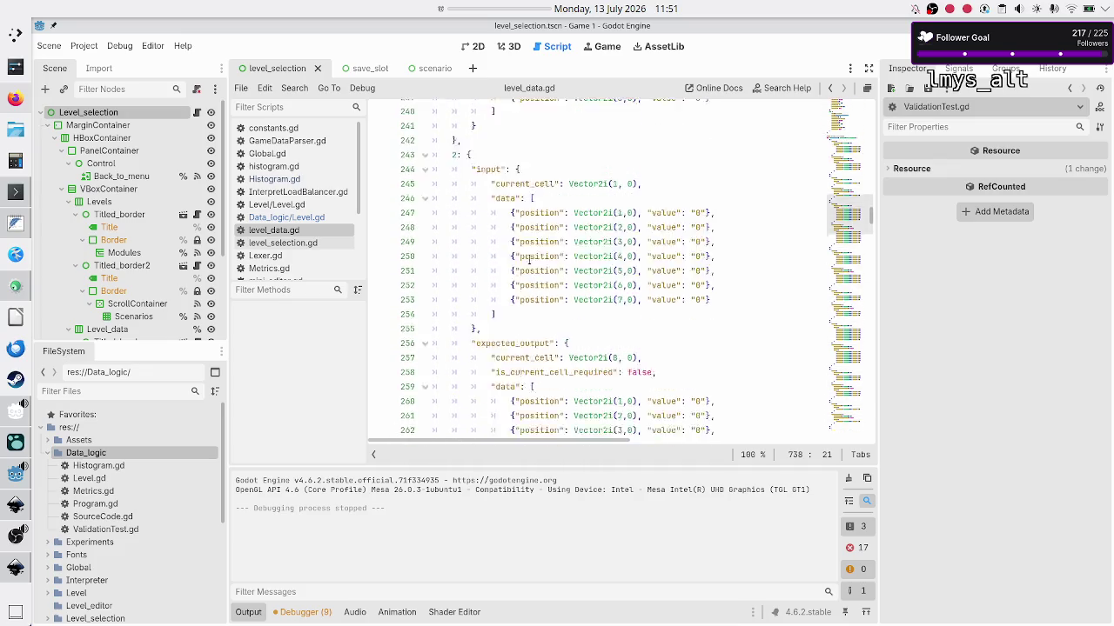
{"action": "scroll", "coordinate": [529, 258], "scroll_direction": "down", "scroll_amount": 4}
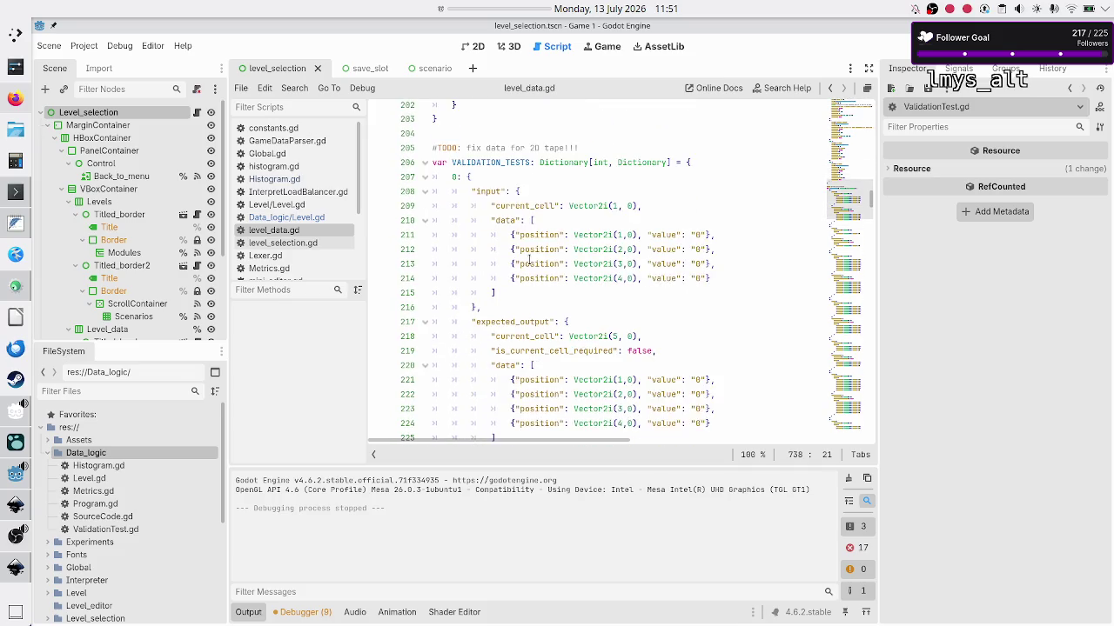
{"action": "left_click", "coordinate": [555, 166]}
{"action": "key", "text": "Down"}
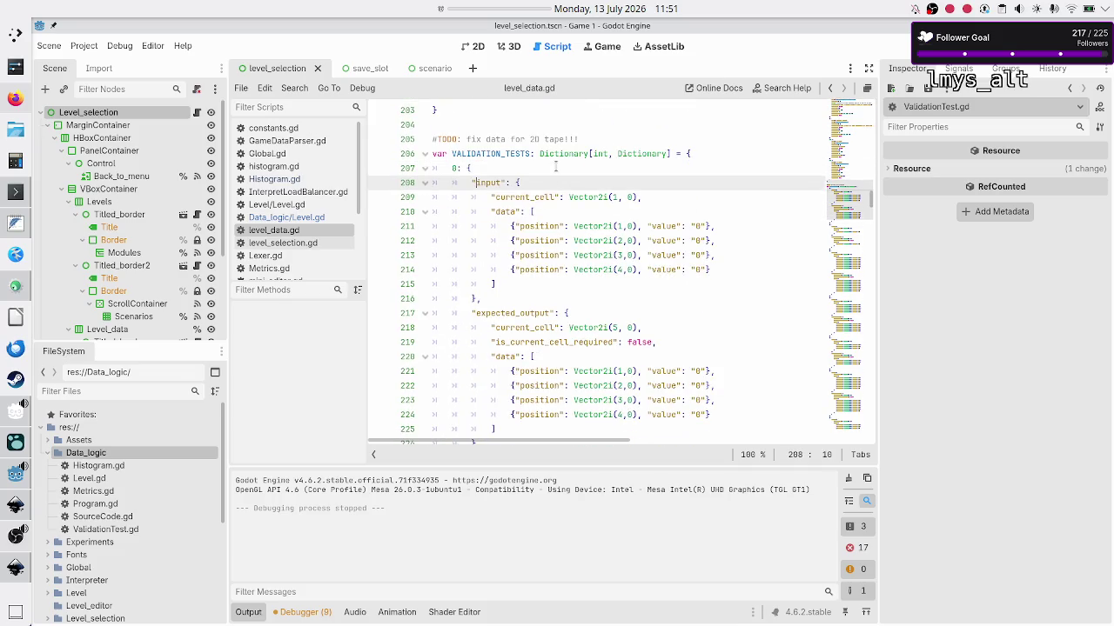
{"action": "key", "text": "Up"}
{"action": "key", "text": "shift+Down"}
{"action": "key", "text": "shift+Down"}
{"action": "key", "text": "shift+Down"}
{"action": "key", "text": "shift+Down"}
{"action": "key", "text": "ctrl+c"}
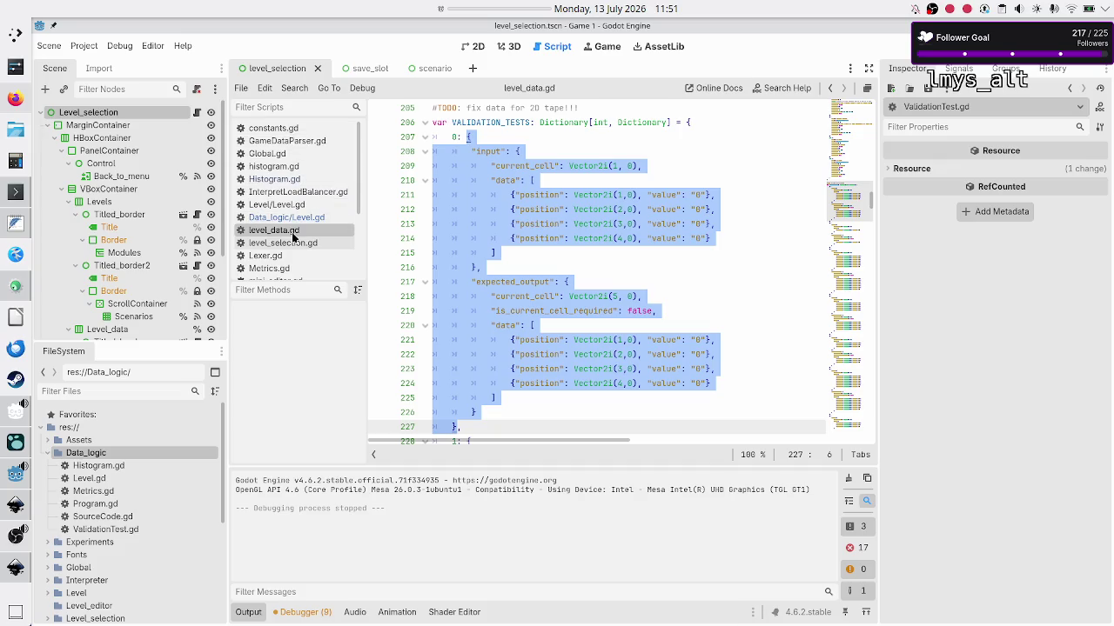
Paste the copied test entry into ValidationTest.gd and tidy its closing brace.
{"action": "double_click", "coordinate": [100, 529]}
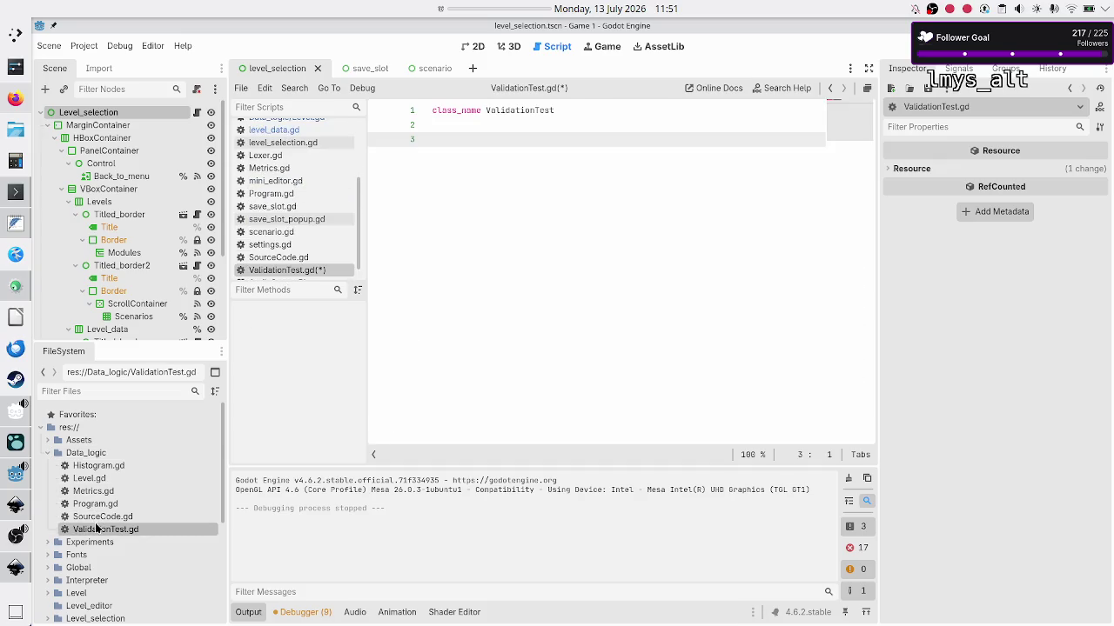
{"action": "key", "text": "ctrl+v"}
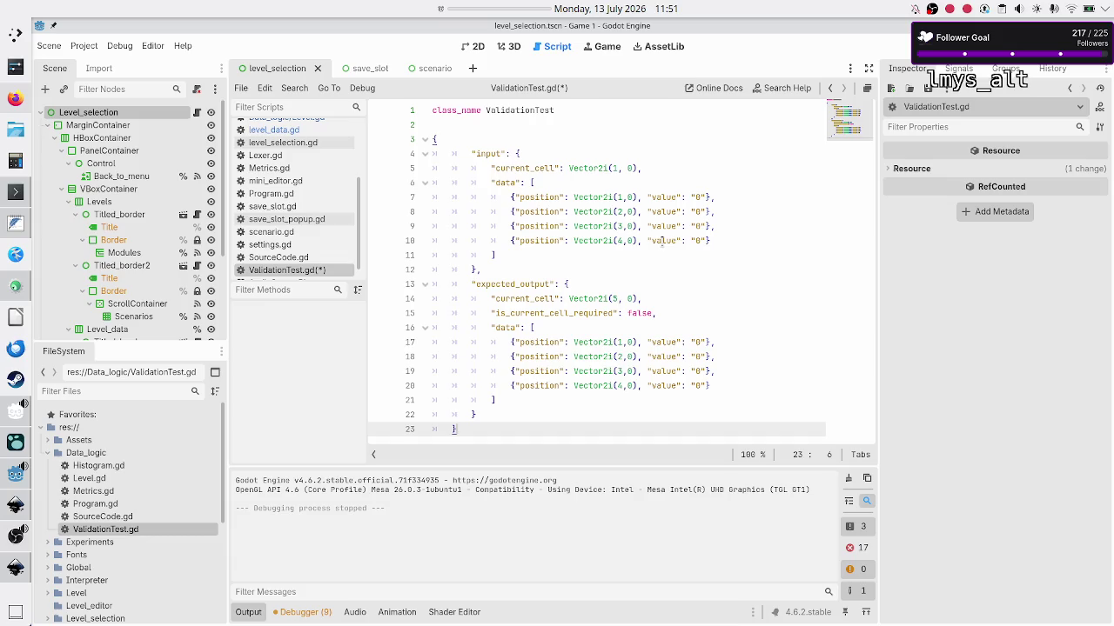
{"action": "key", "text": "Return"}
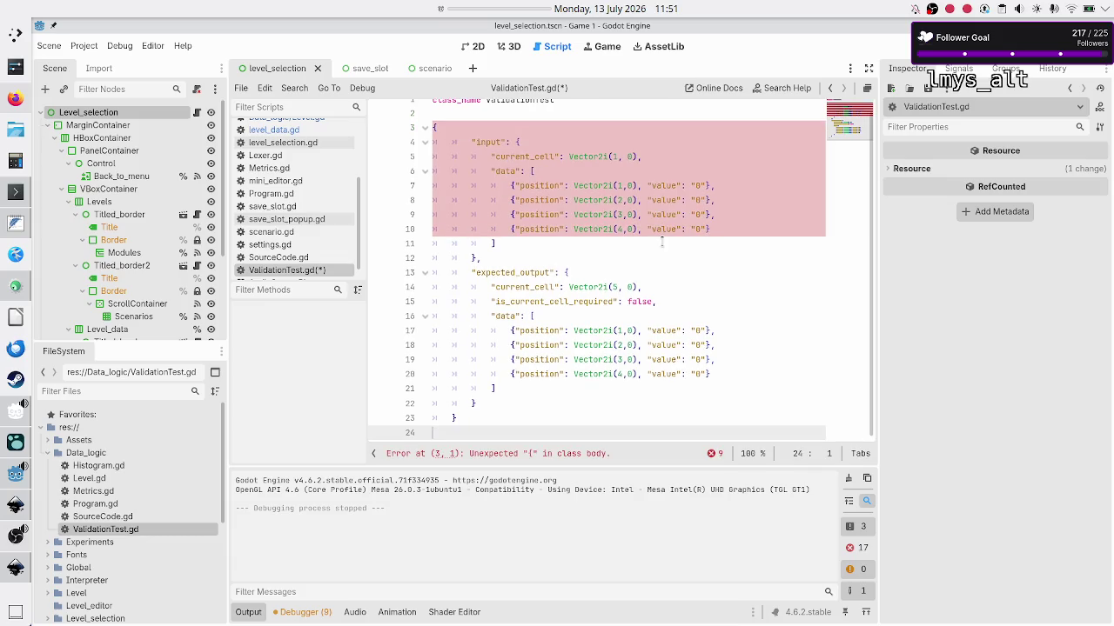
{"action": "key", "text": "Up"}
{"action": "type", "text": "\\"}
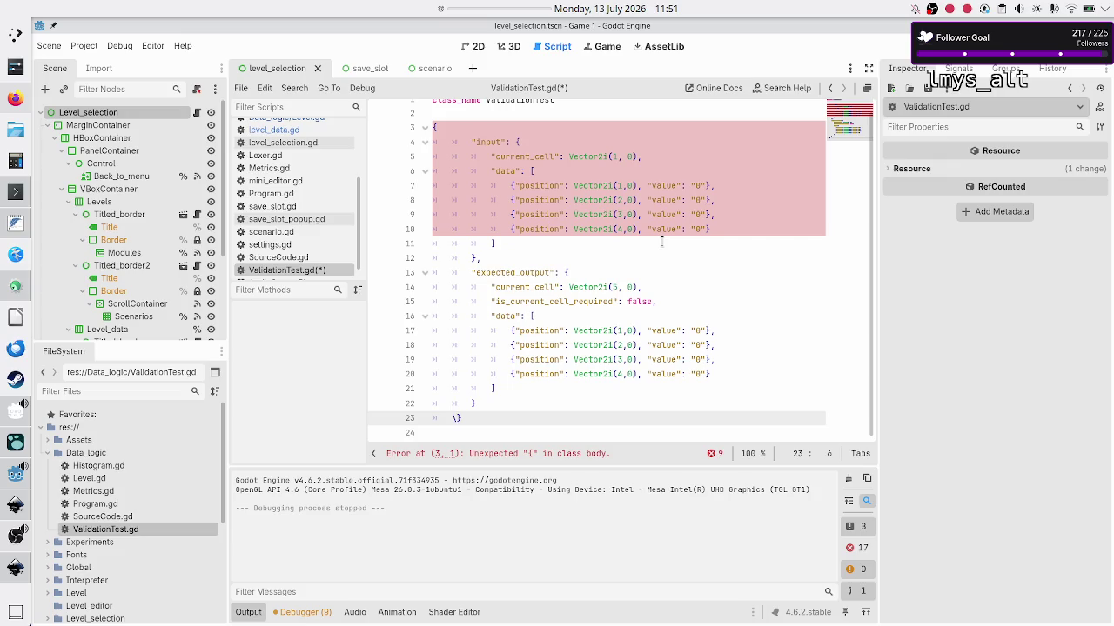
{"action": "key", "text": "BackSpace"}
{"action": "key", "text": "BackSpace"}
Remove one indentation level from the pasted test entry block.
{"action": "key", "text": "Up"}
{"action": "key", "text": "Up"}
{"action": "key", "text": "Up"}
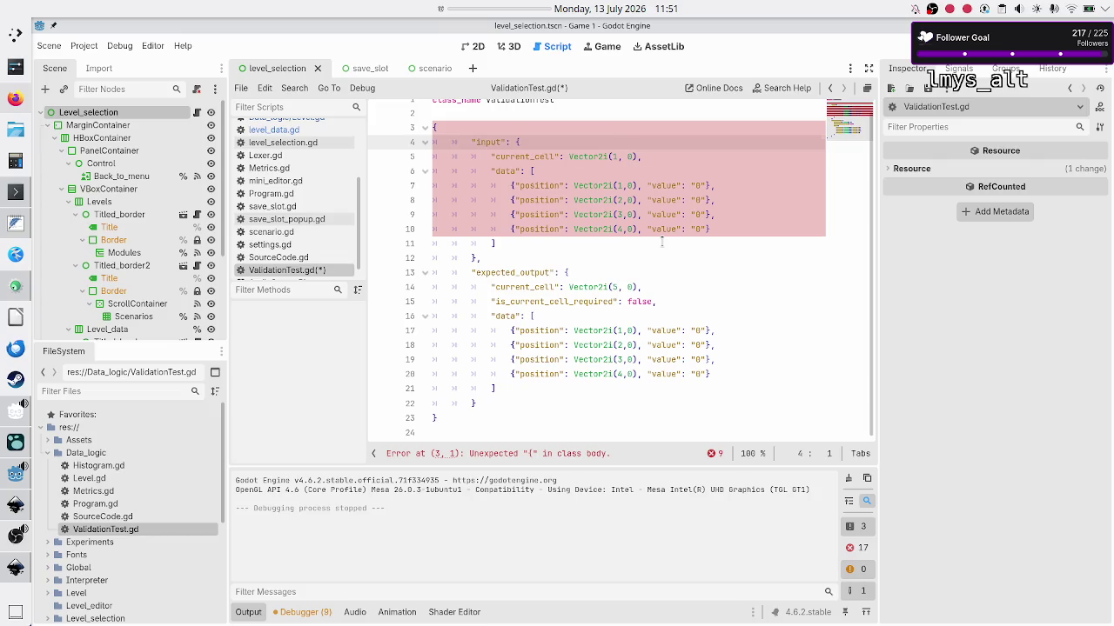
{"action": "key", "text": "shift+Down"}
{"action": "key", "text": "shift+Down"}
{"action": "key", "text": "shift+Down"}
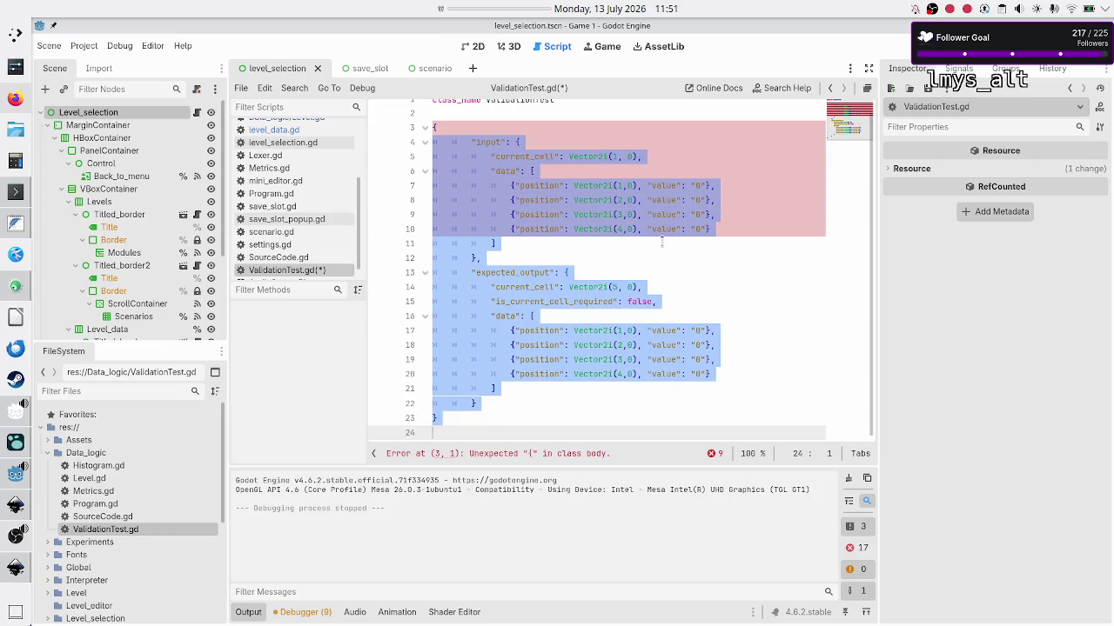
{"action": "key", "text": "shift+End"}
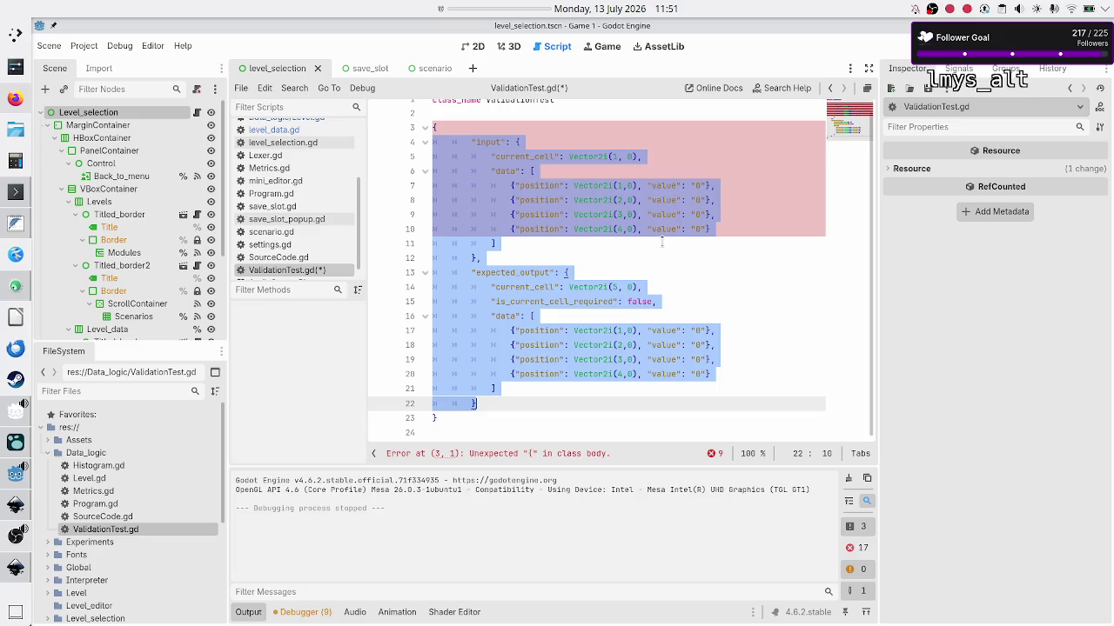
{"action": "key", "text": "shift+Tab"}
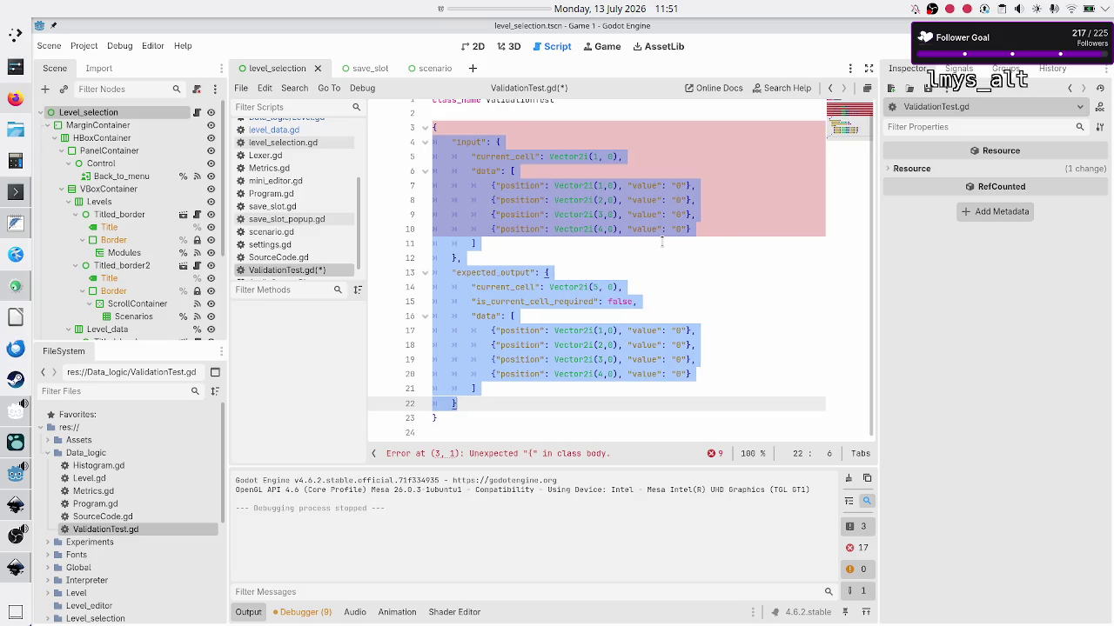
Comment out lines 3–23 of ValidationTest.gd with Ctrl+K.
{"action": "key", "text": "Up"}
{"action": "key", "text": "Up"}
{"action": "key", "text": "Up"}
{"action": "key", "text": "Down"}
{"action": "key", "text": "Down"}
{"action": "key", "text": "Down"}
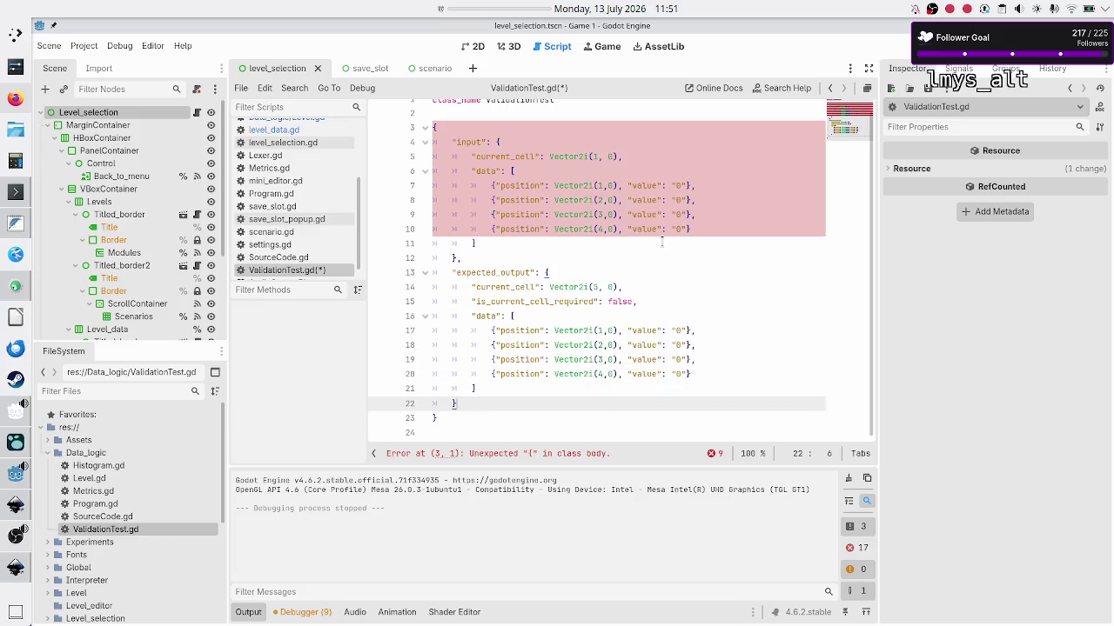
{"action": "key", "text": "Down"}
{"action": "key", "text": "Down"}
{"action": "key", "text": "Up"}
{"action": "key", "text": "Up"}
{"action": "key", "text": "Down"}
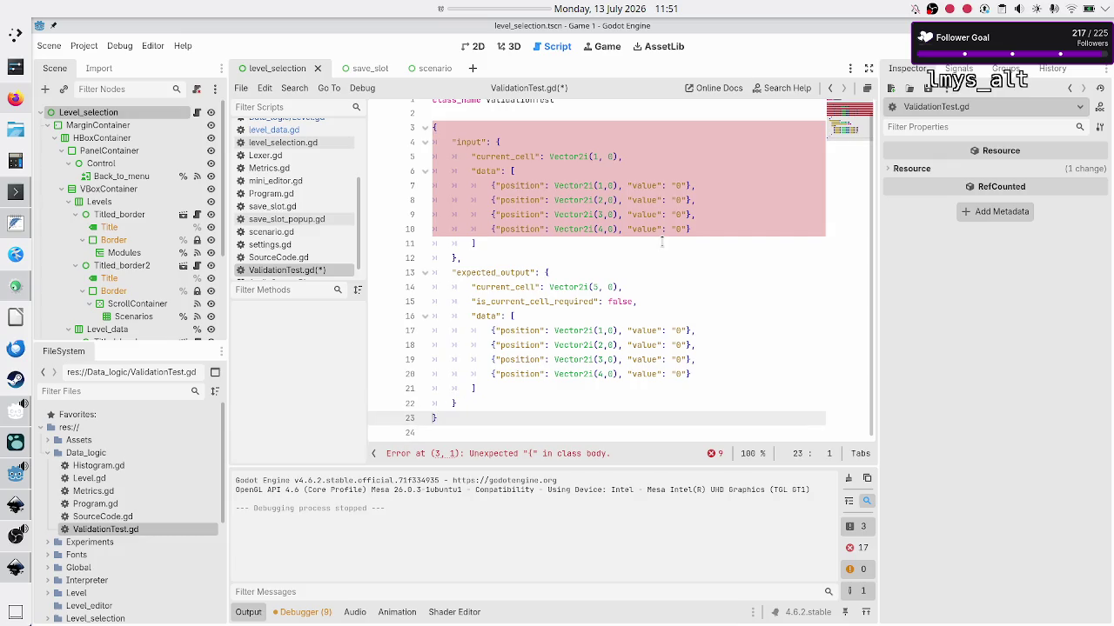
{"action": "key", "text": "Right"}
{"action": "key", "text": "shift+Up"}
{"action": "key", "text": "shift+Up"}
{"action": "key", "text": "shift+Up"}
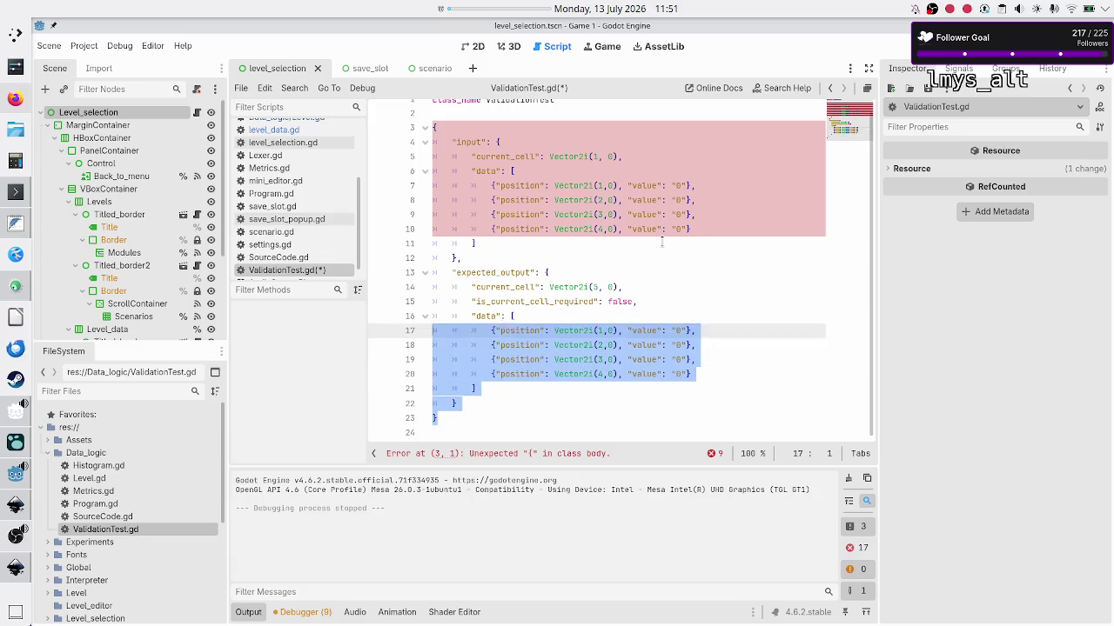
{"action": "key", "text": "shift+Up"}
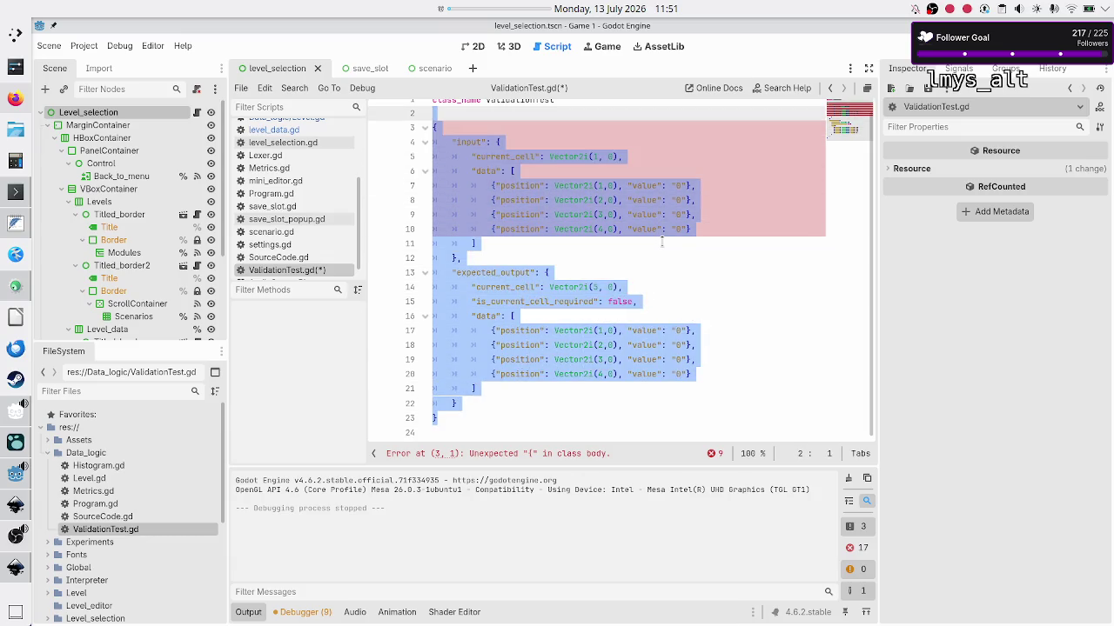
{"action": "key", "text": "shift+Down"}
{"action": "key", "text": "ctrl+k"}
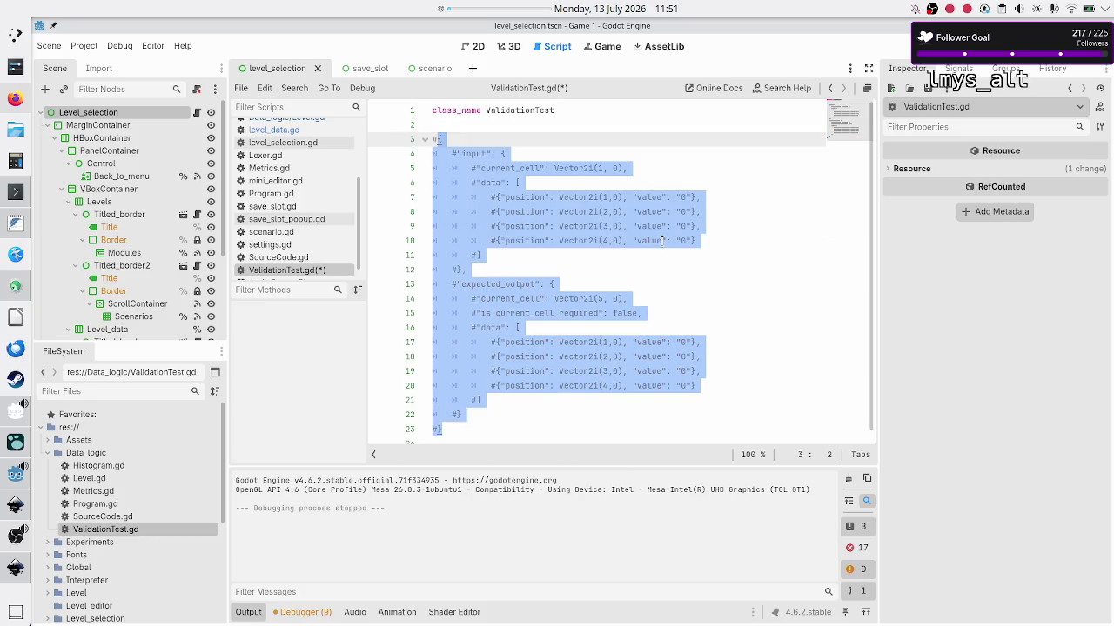
Add a blank line 25 at the end of ValidationTest.gd and review the commented test data.
{"action": "key", "text": "Down"}
{"action": "key", "text": "Down"}
{"action": "key", "text": "Down"}
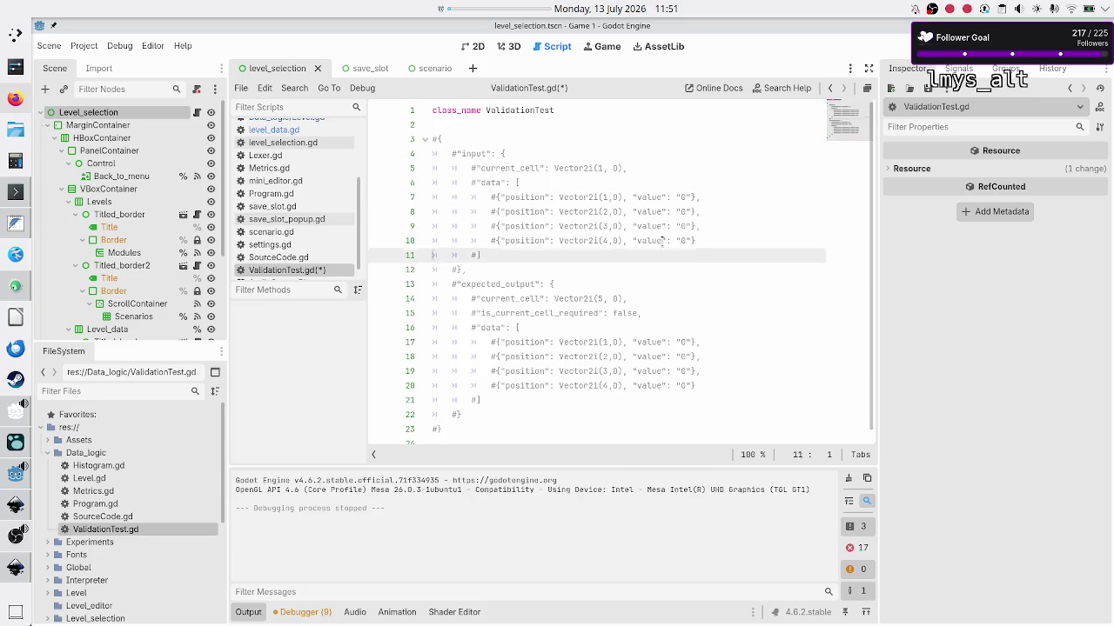
{"action": "key", "text": "Return"}
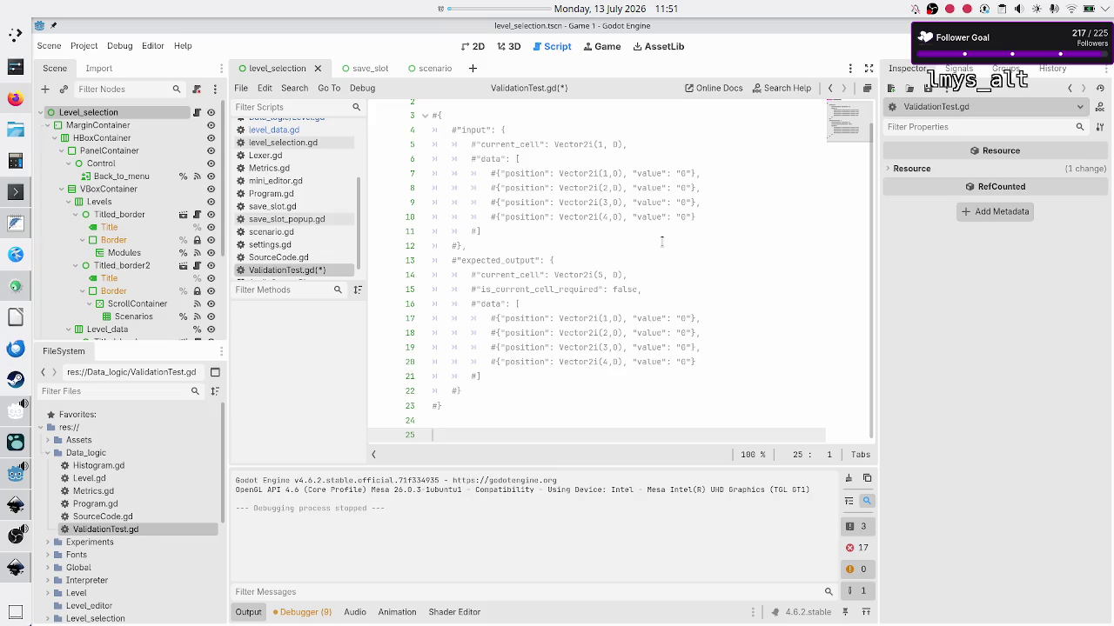
{"action": "double_click", "coordinate": [491, 160]}
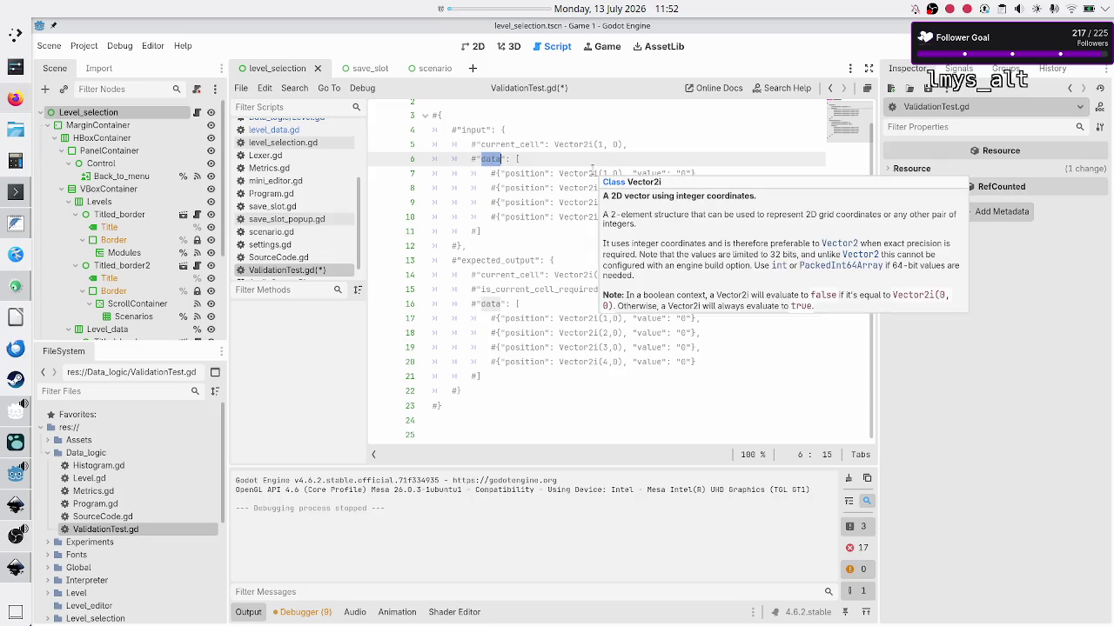
{"action": "mouse_move", "coordinate": [562, 174]}
{"action": "left_mouse_down"}
{"action": "mouse_move", "coordinate": [696, 174]}
{"action": "mouse_move", "coordinate": [619, 174]}
{"action": "left_mouse_up"}
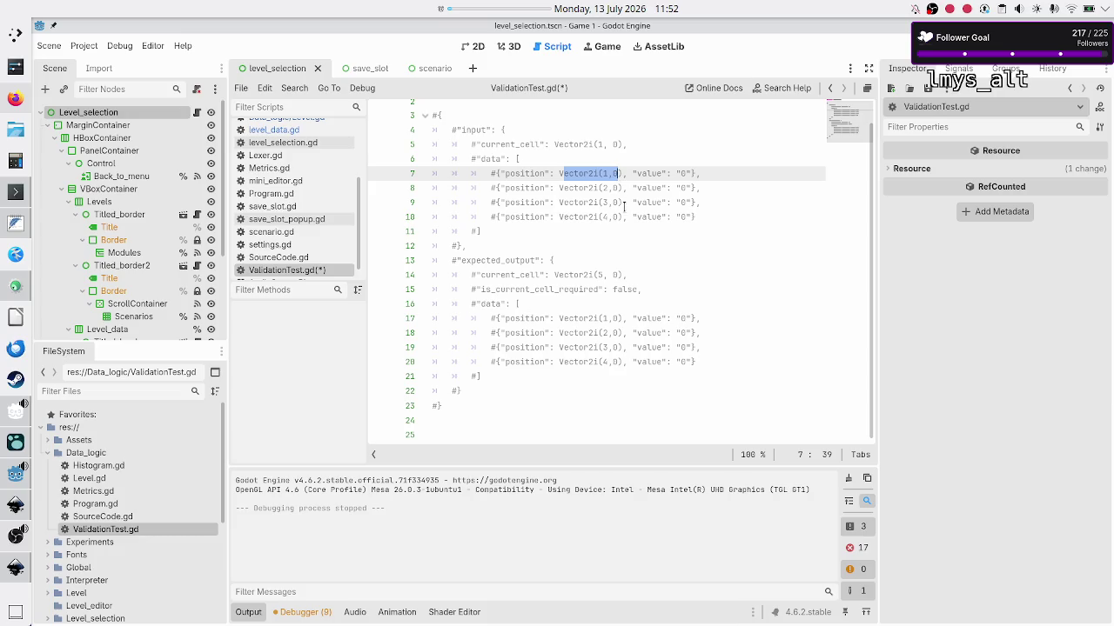
{"action": "left_click", "coordinate": [599, 136]}
{"action": "key", "text": "Up"}
{"action": "key", "text": "Up"}
{"action": "key", "text": "Up"}
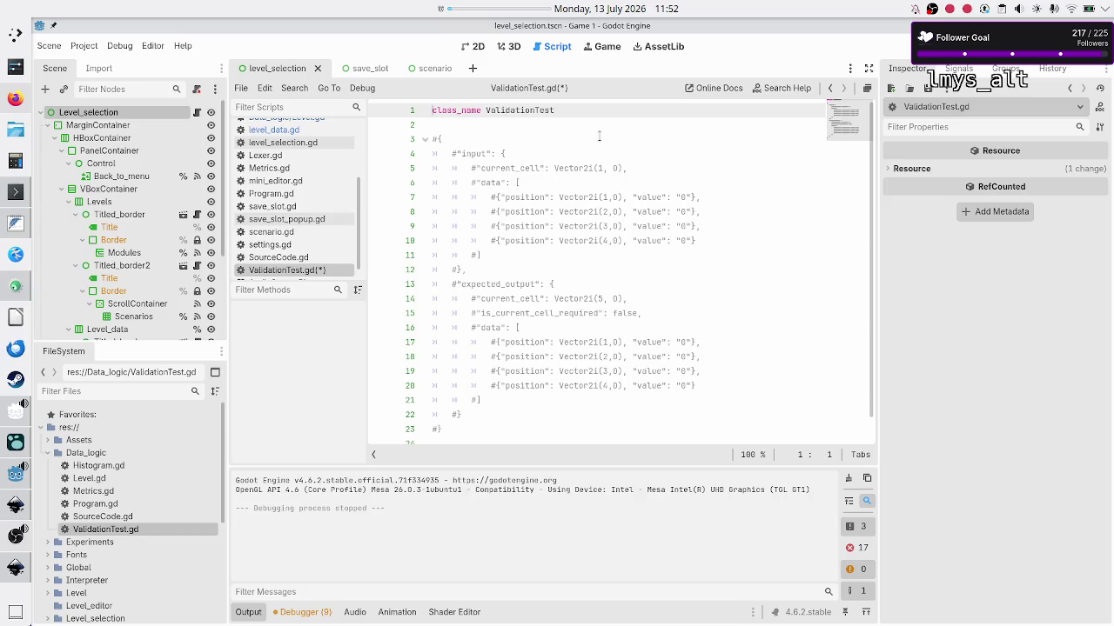
{"action": "key", "text": "Down"}
{"action": "key", "text": "Down"}
{"action": "key", "text": "Down"}
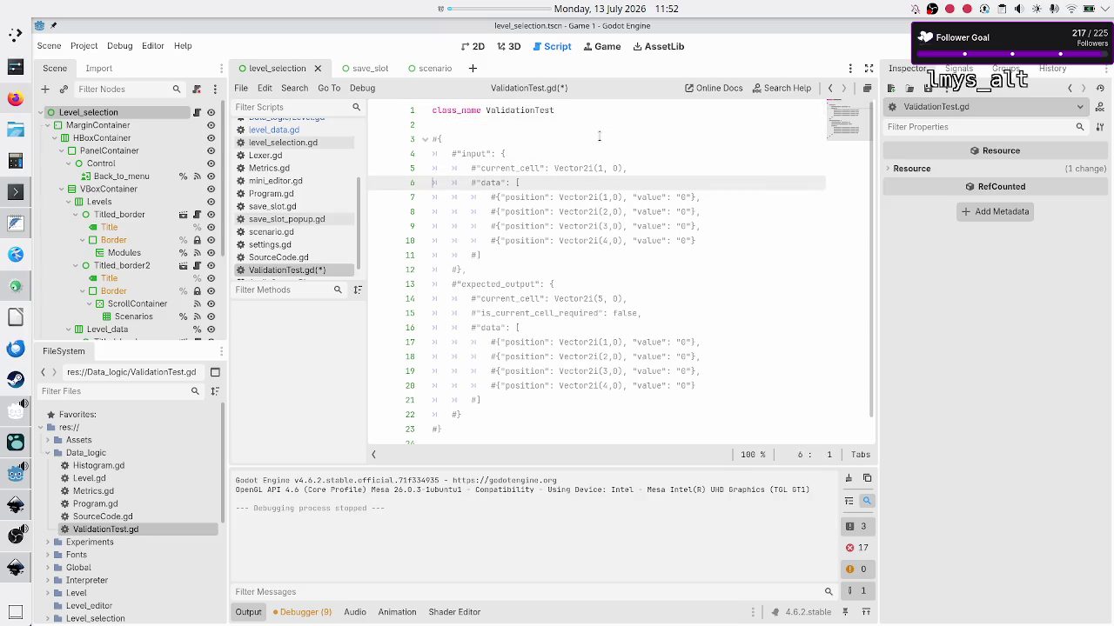
{"action": "key", "text": "Up"}
{"action": "key", "text": "Up"}
{"action": "key", "text": "Up"}
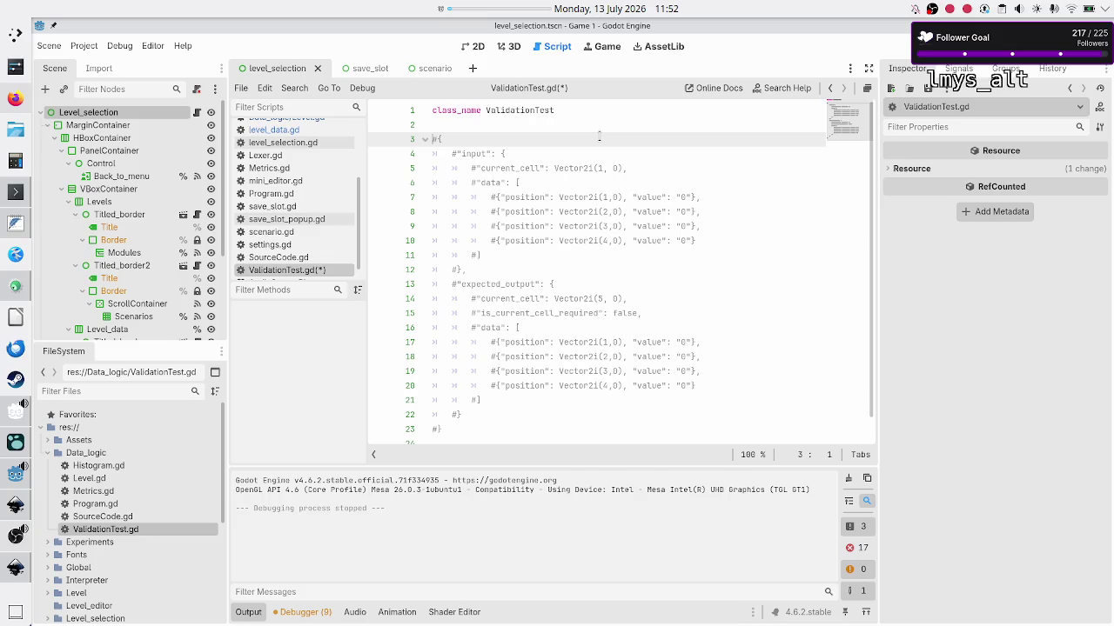
{"action": "key", "text": "Down"}
{"action": "key", "text": "Down"}
{"action": "key", "text": "Down"}
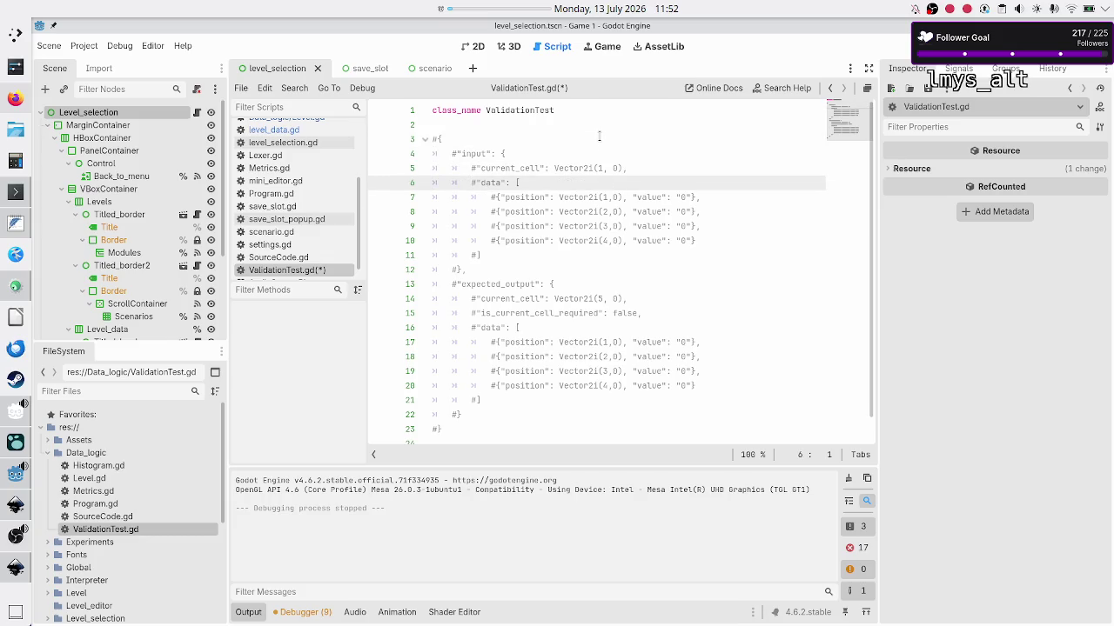
{"action": "key", "text": "Down"}
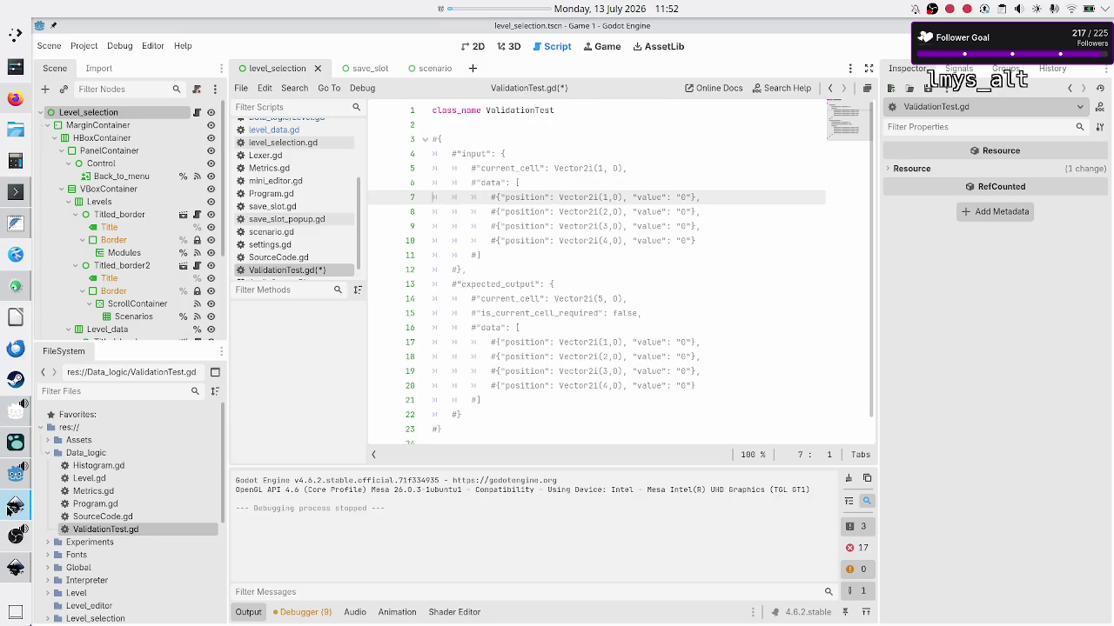
Compare the level_selection_UI.svg mockup with level_UI_concepts.svg in Inkscape.
{"action": "mouse_move", "coordinate": [8, 511]}
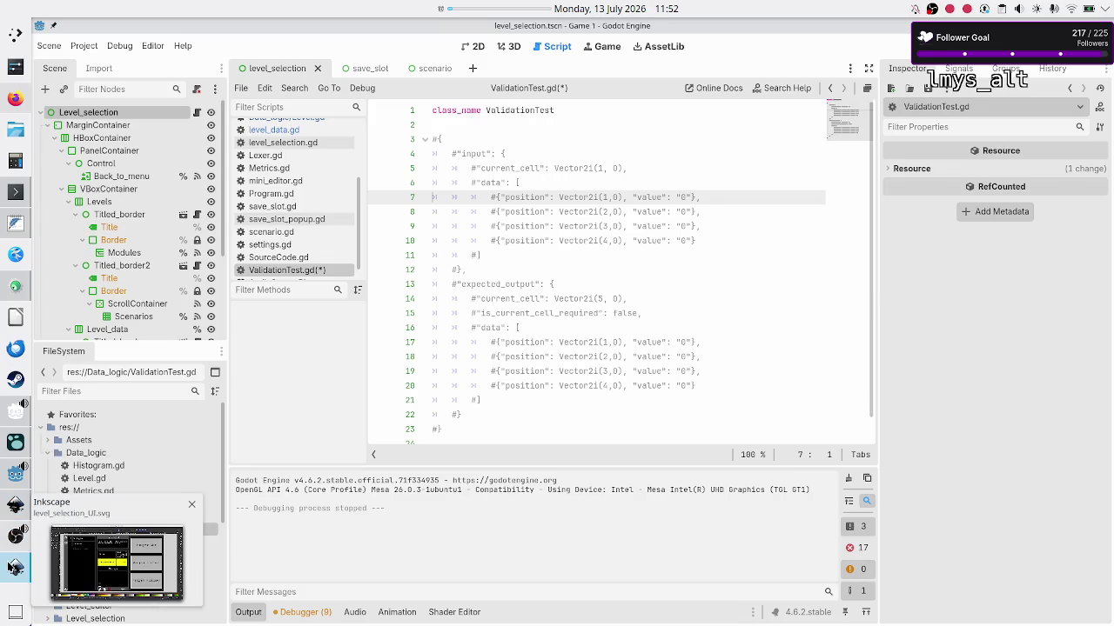
{"action": "left_click", "coordinate": [10, 567]}
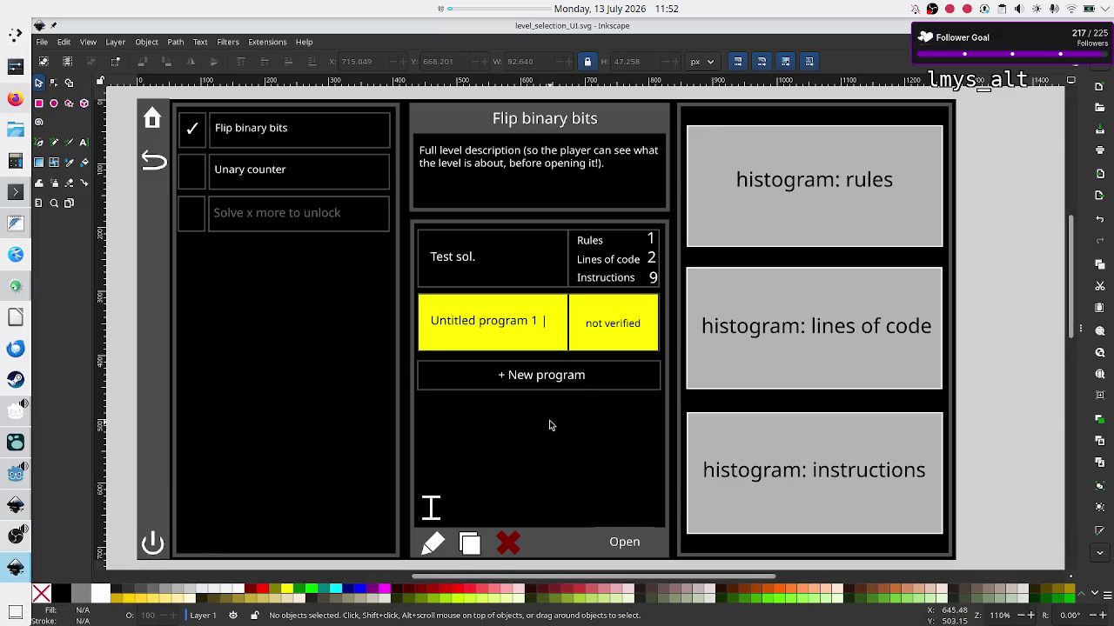
{"action": "key", "text": "alt+Tab"}
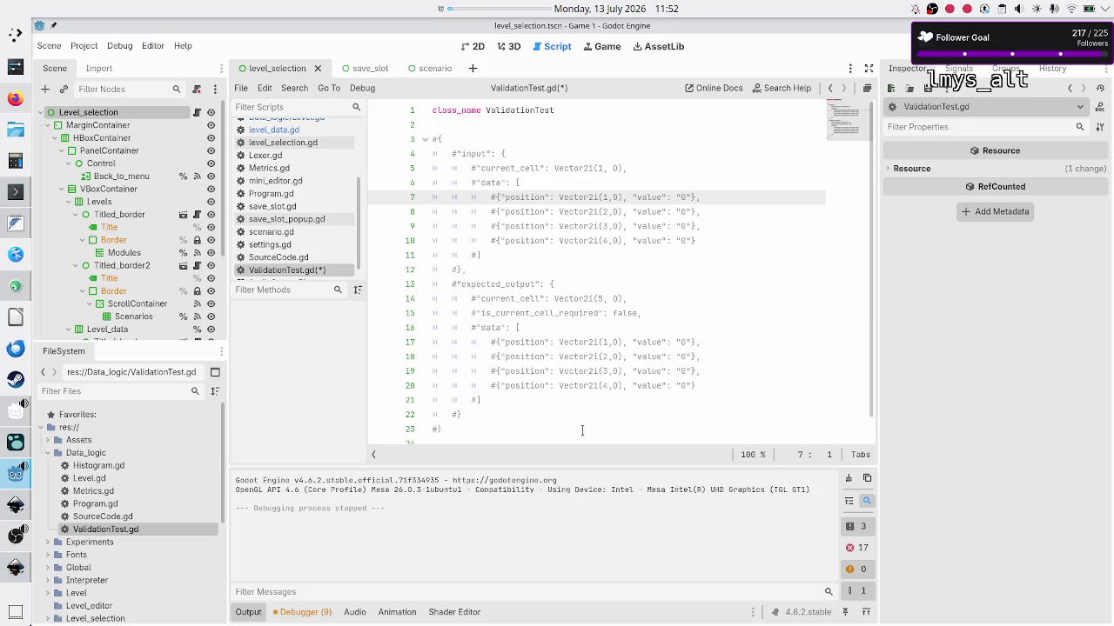
{"action": "key", "text": "Down"}
{"action": "key", "text": "Down"}
{"action": "key", "text": "Down"}
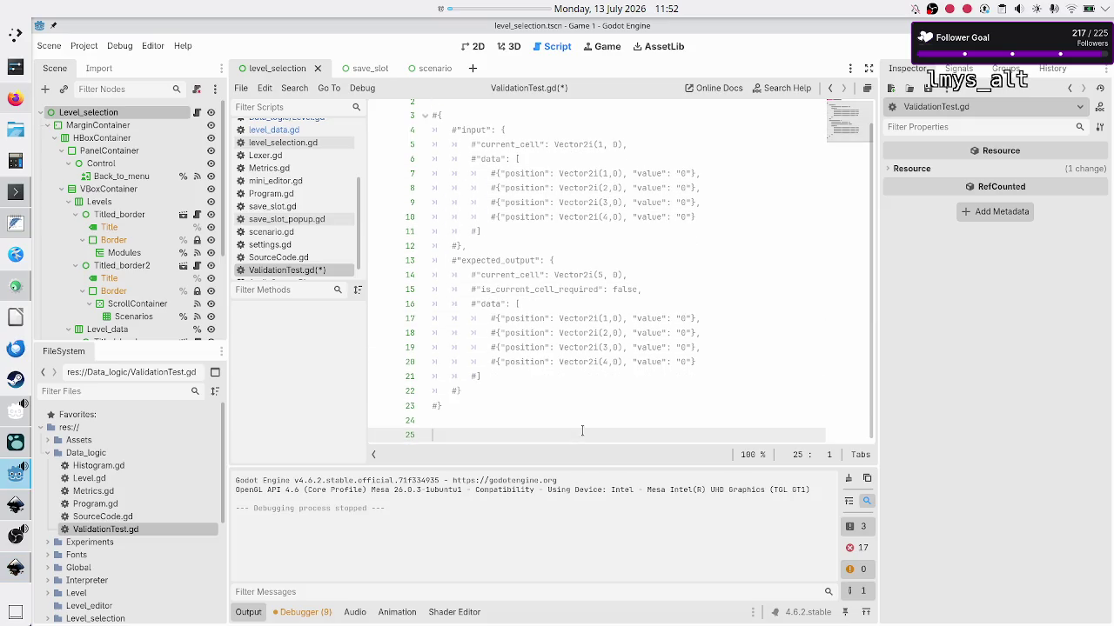
{"action": "left_click", "coordinate": [8, 513]}
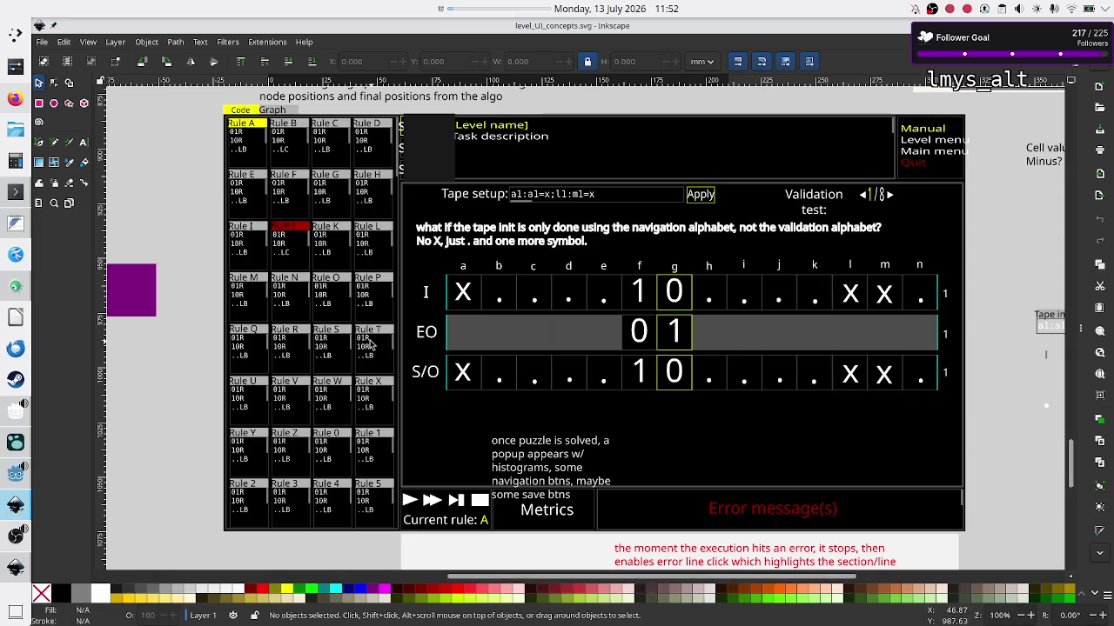
{"action": "left_click", "coordinate": [15, 567]}
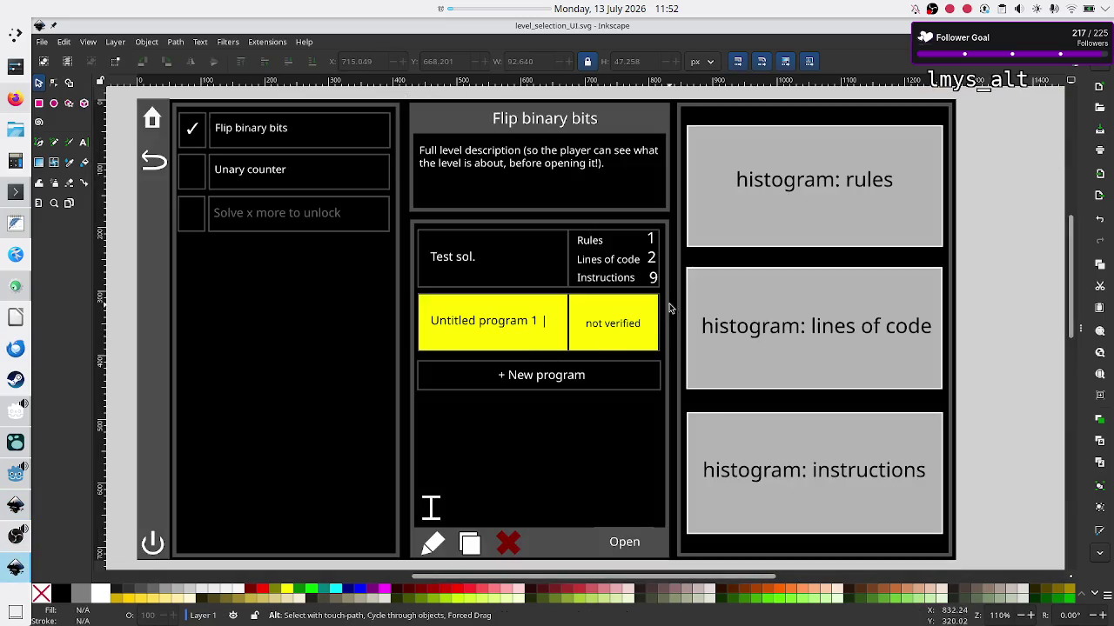
{"action": "key", "text": "ctrl+Tab"}
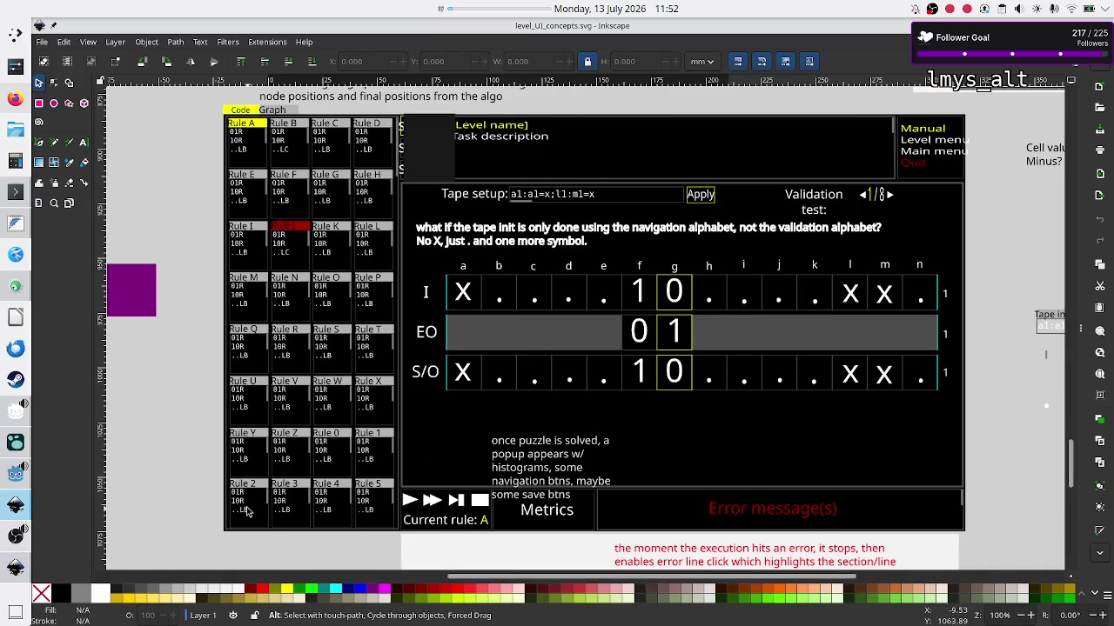
{"action": "key", "text": "ctrl+Tab"}
Delete the trailing blank line 25 in ValidationTest.gd and save it.
{"action": "left_click", "coordinate": [16, 475]}
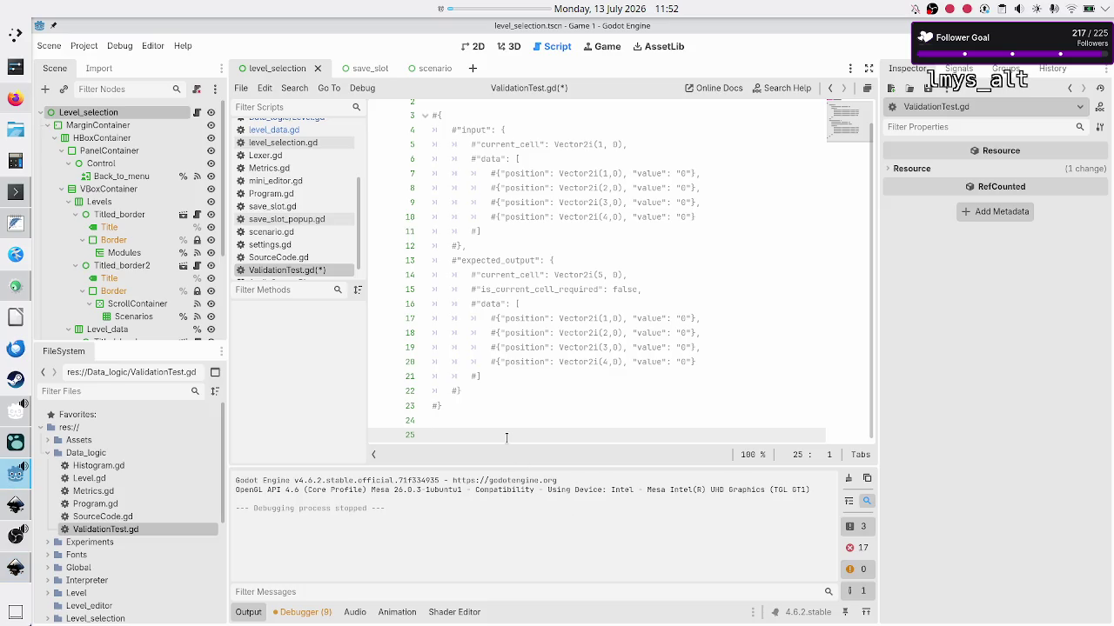
{"action": "key", "text": "BackSpace"}
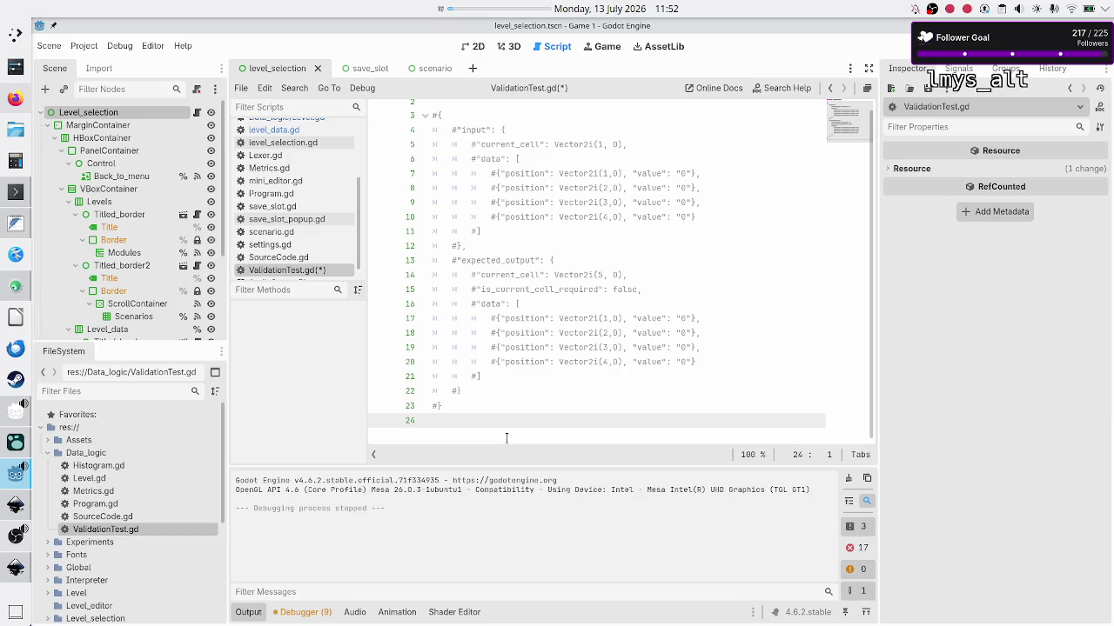
{"action": "key", "text": "ctrl+s"}
Check Program.gd, then open Data_logic/Level.gd and save.
{"action": "left_click", "coordinate": [531, 247]}
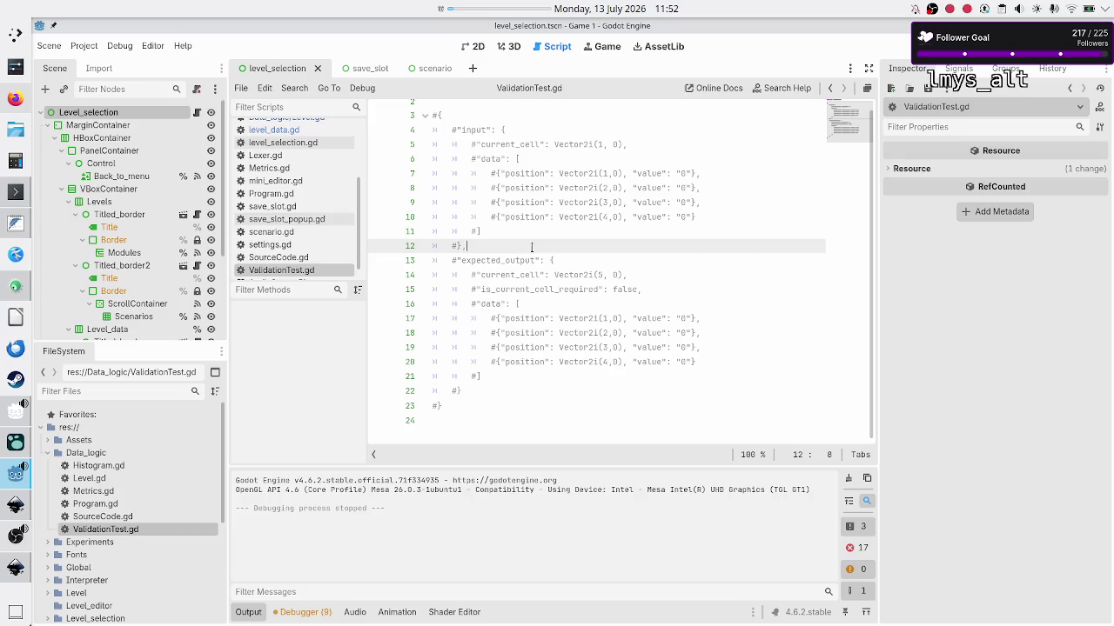
{"action": "scroll", "coordinate": [576, 199], "scroll_direction": "up", "scroll_amount": 1}
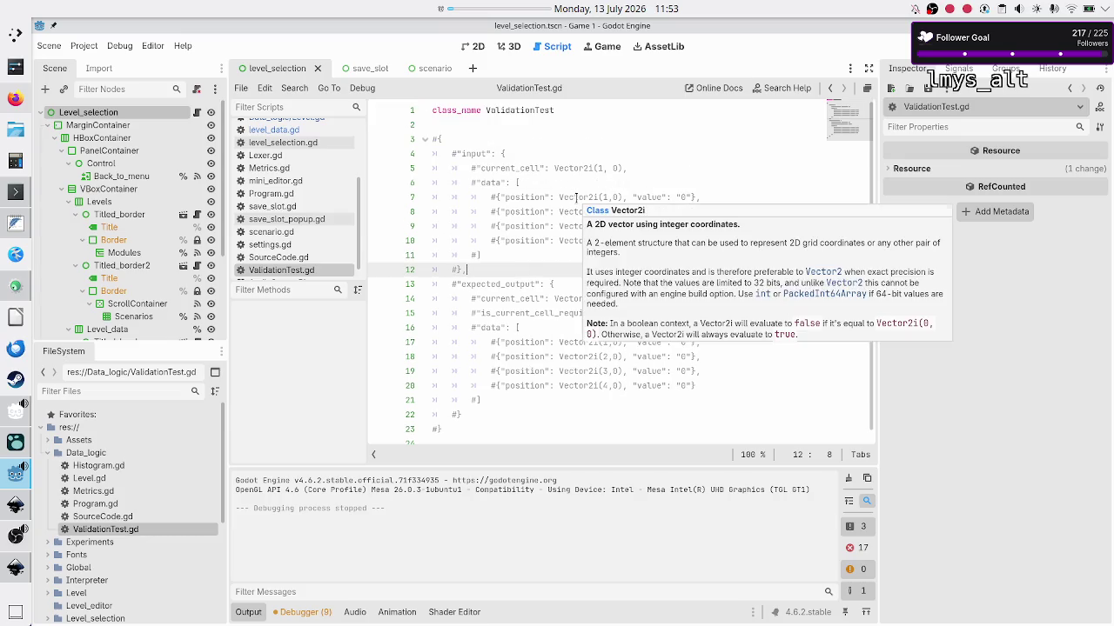
{"action": "left_click", "coordinate": [494, 130]}
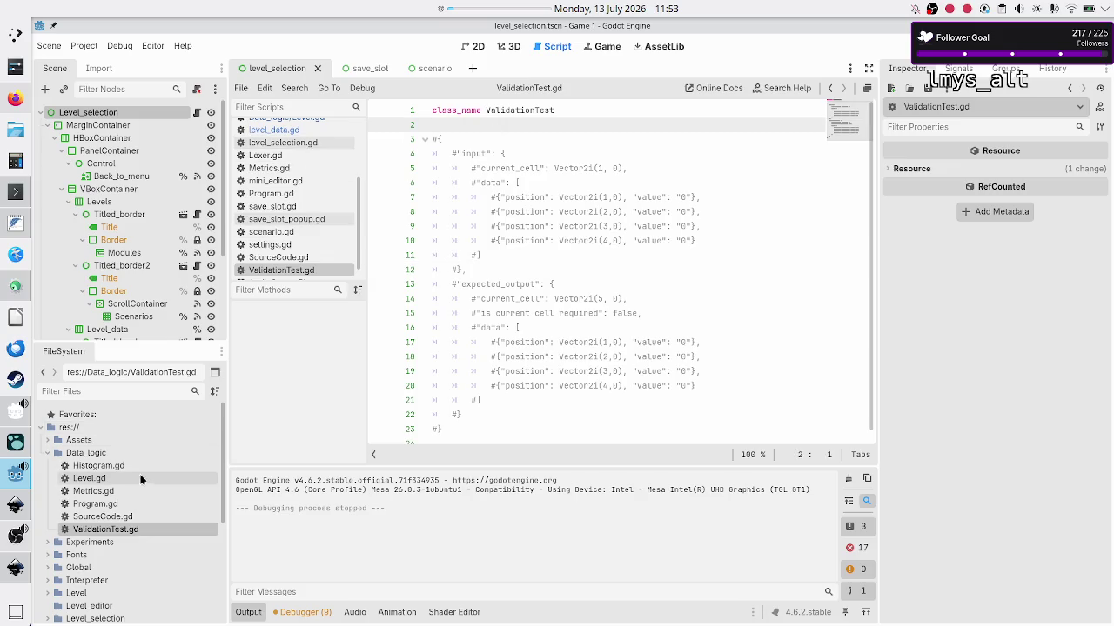
{"action": "double_click", "coordinate": [118, 504]}
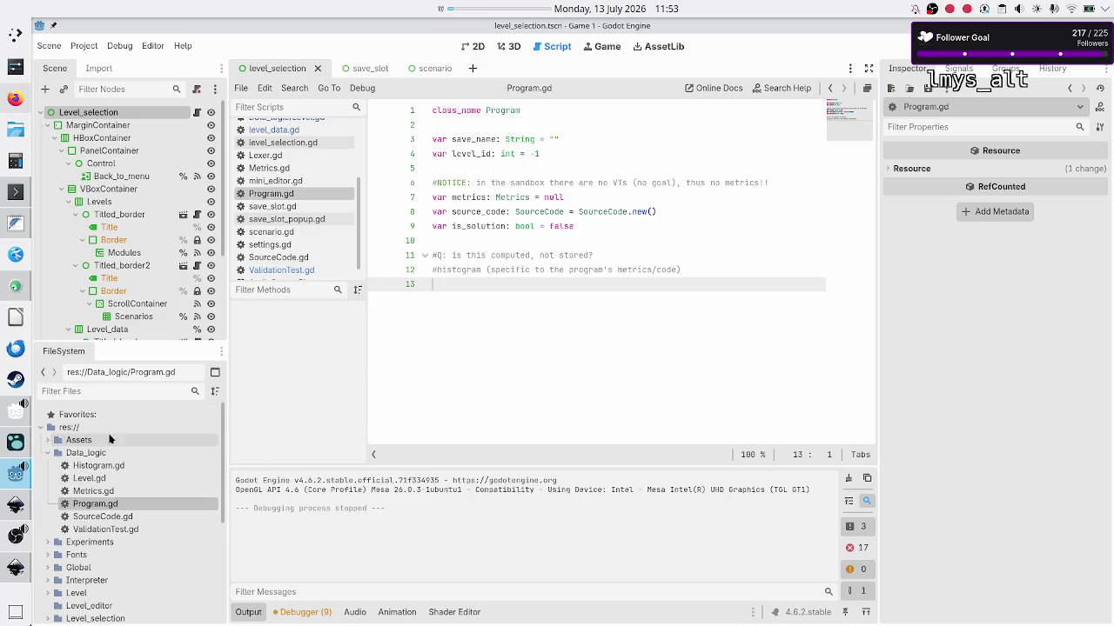
{"action": "double_click", "coordinate": [92, 479]}
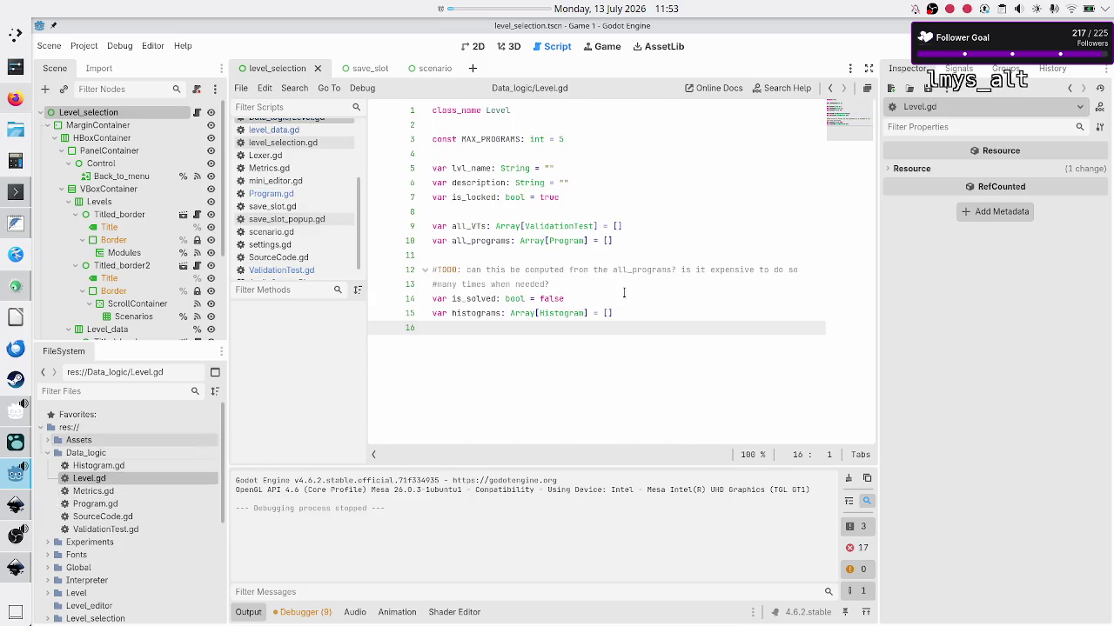
{"action": "key", "text": "ctrl+s"}
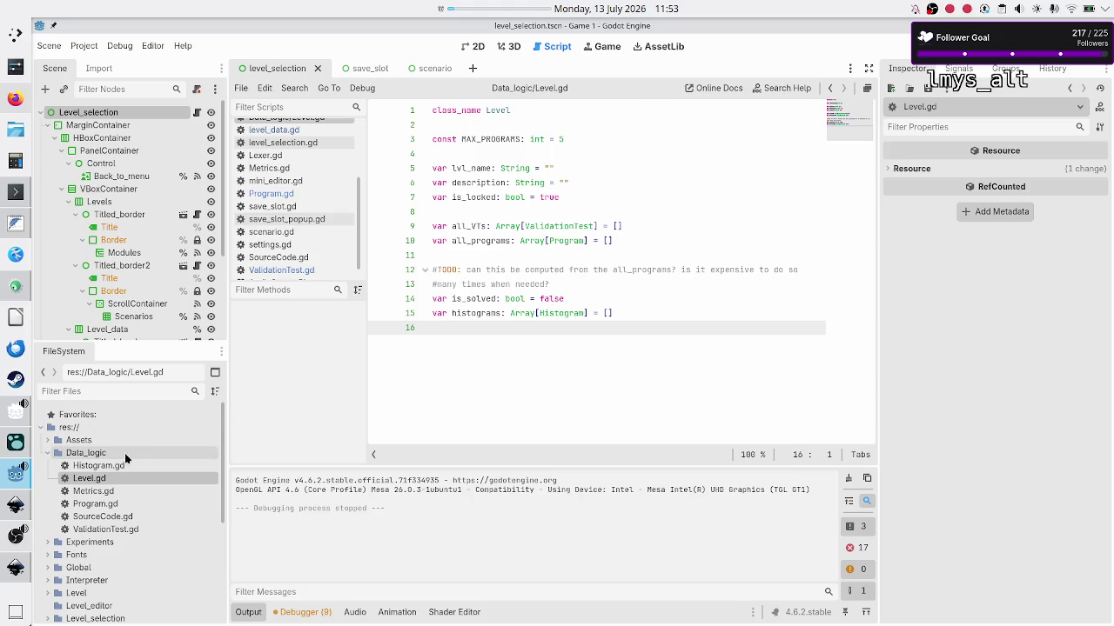
{"action": "scroll", "coordinate": [114, 468], "scroll_direction": "down", "scroll_amount": 5}
{"action": "scroll", "coordinate": [113, 468], "scroll_direction": "down", "scroll_amount": 1}
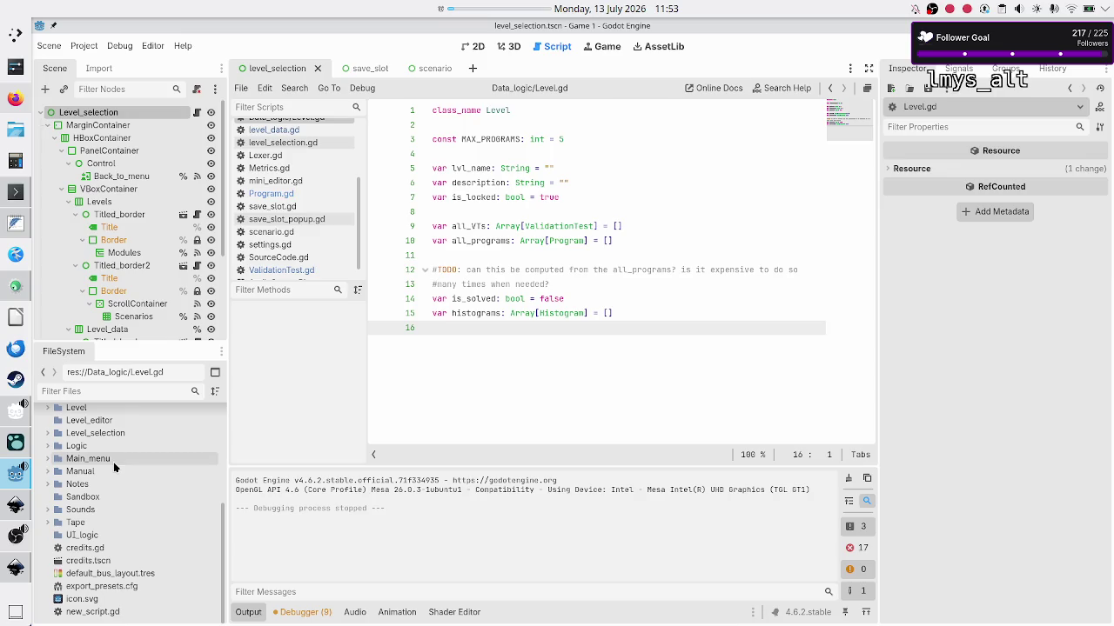
Create a new folder named Level_selection inside UI_logic.
{"action": "left_click", "coordinate": [69, 535]}
{"action": "right_click", "coordinate": [69, 533]}
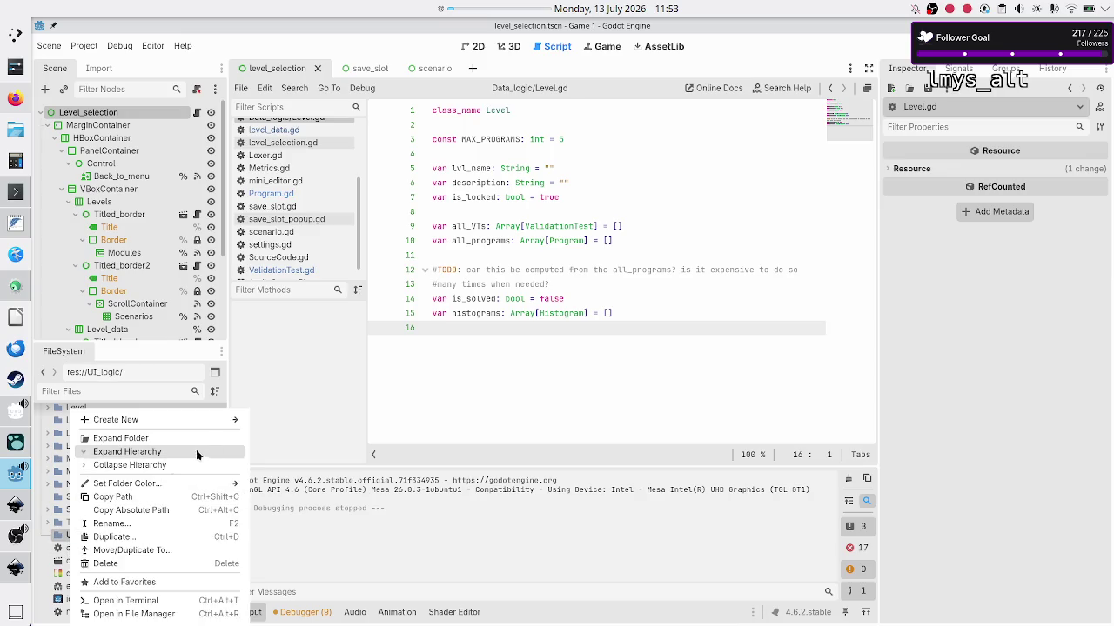
{"action": "mouse_move", "coordinate": [226, 422]}
{"action": "left_click", "coordinate": [297, 412]}
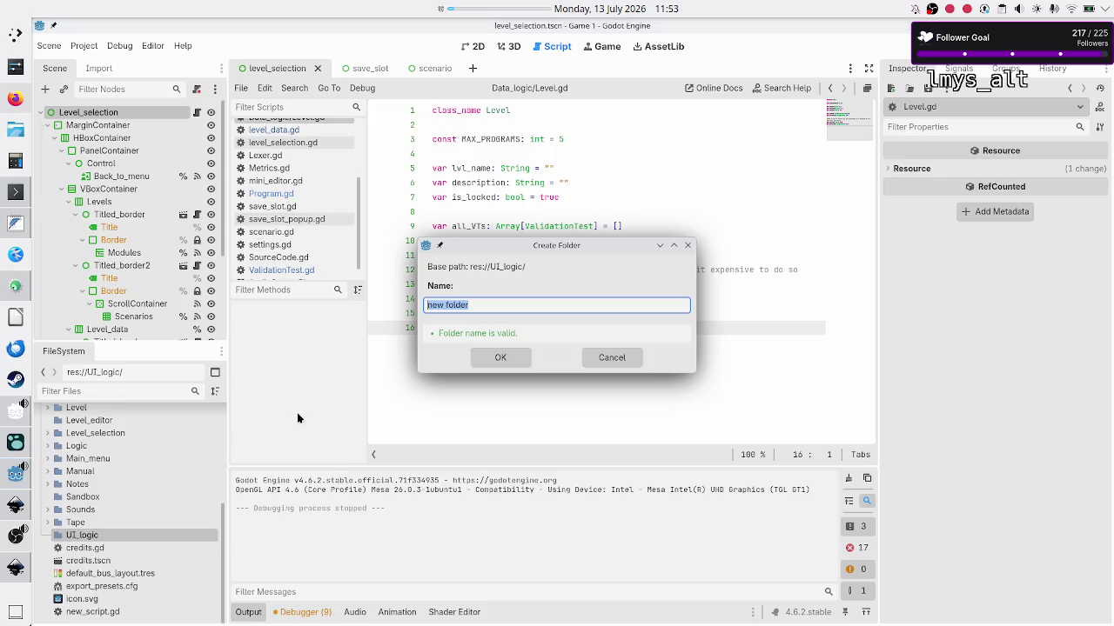
{"action": "type", "text": "Level_selec"}
{"action": "type", "text": "tion"}
{"action": "left_click", "coordinate": [502, 360]}
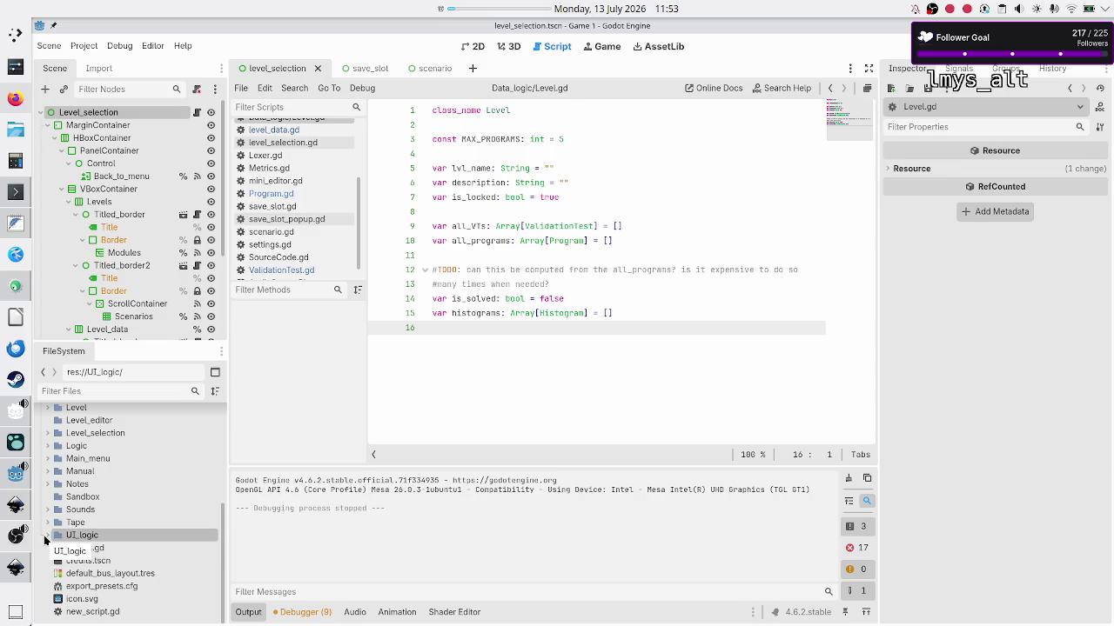
Bring up the Create New options for the new Level_selection folder.
{"action": "left_click", "coordinate": [47, 536]}
{"action": "left_click", "coordinate": [107, 548]}
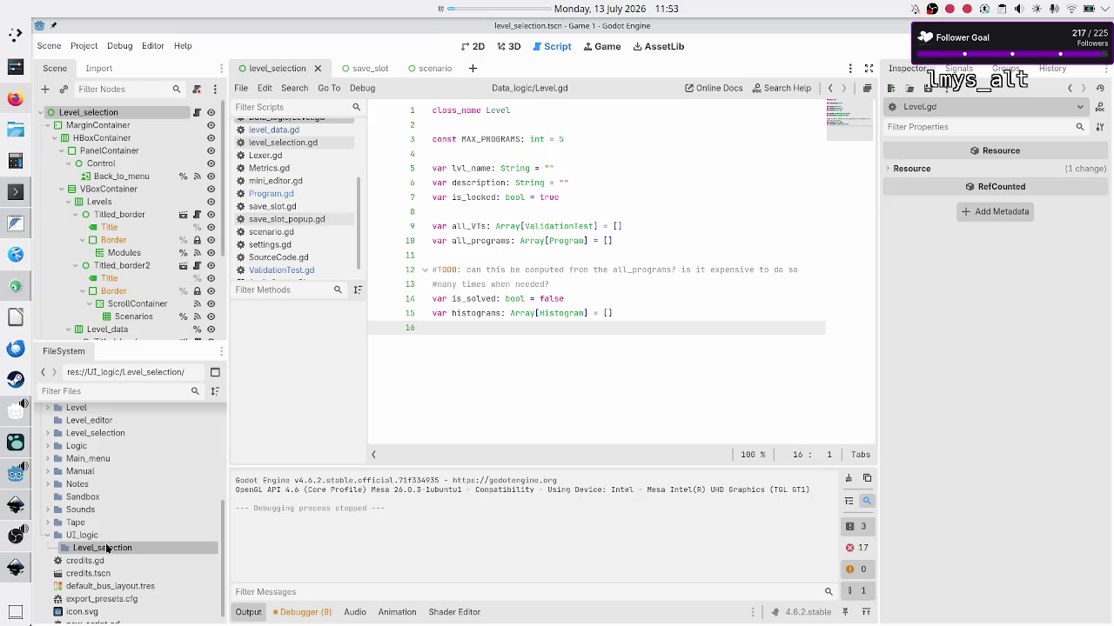
{"action": "right_click", "coordinate": [106, 548]}
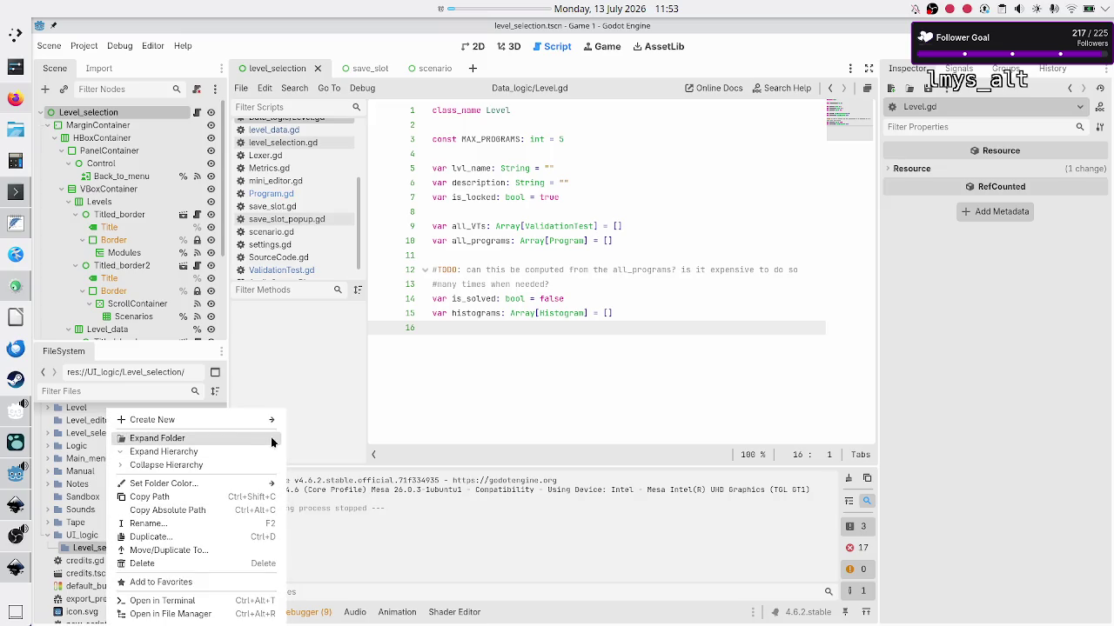
{"action": "mouse_move", "coordinate": [259, 427]}
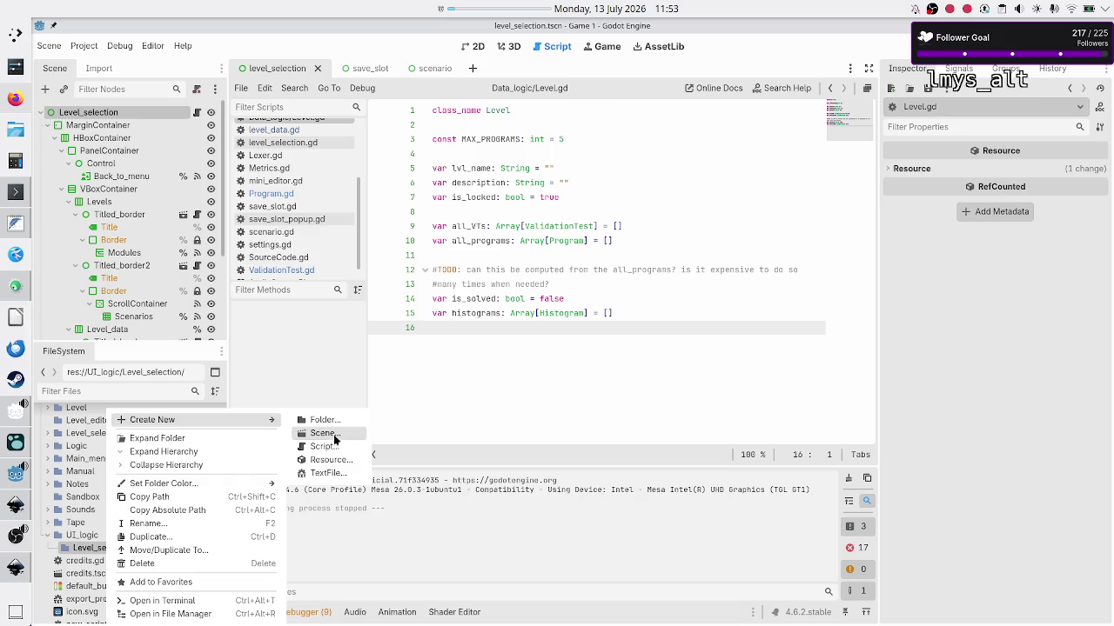
Set up a new User Interface scene named Level_selection, leaving the root name empty.
{"action": "left_click", "coordinate": [324, 433]}
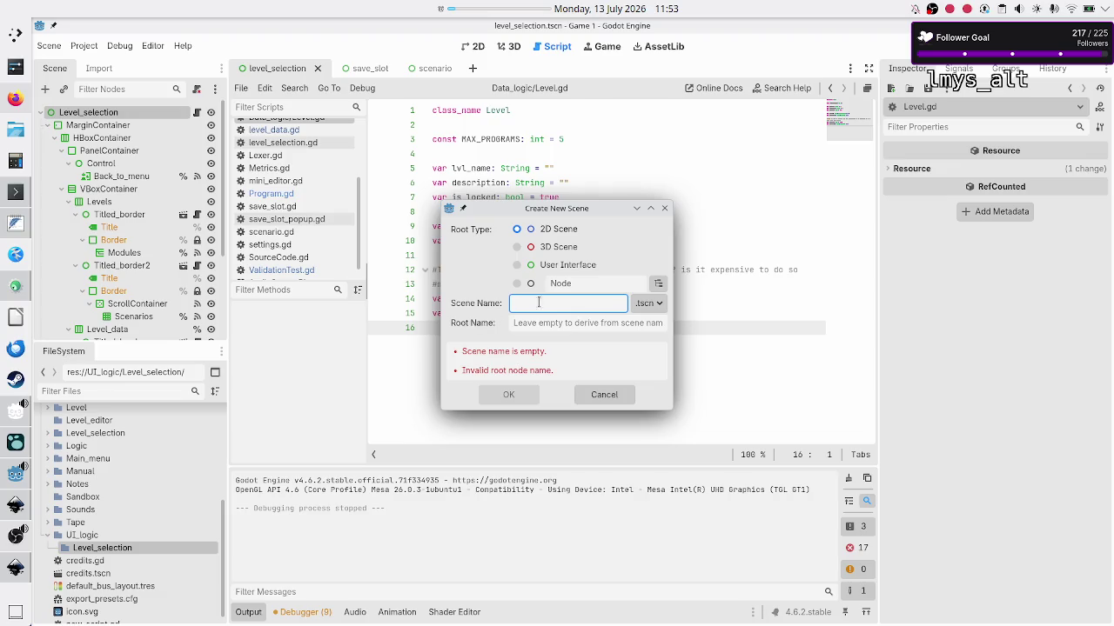
{"action": "left_click", "coordinate": [561, 265]}
{"action": "left_click", "coordinate": [527, 308]}
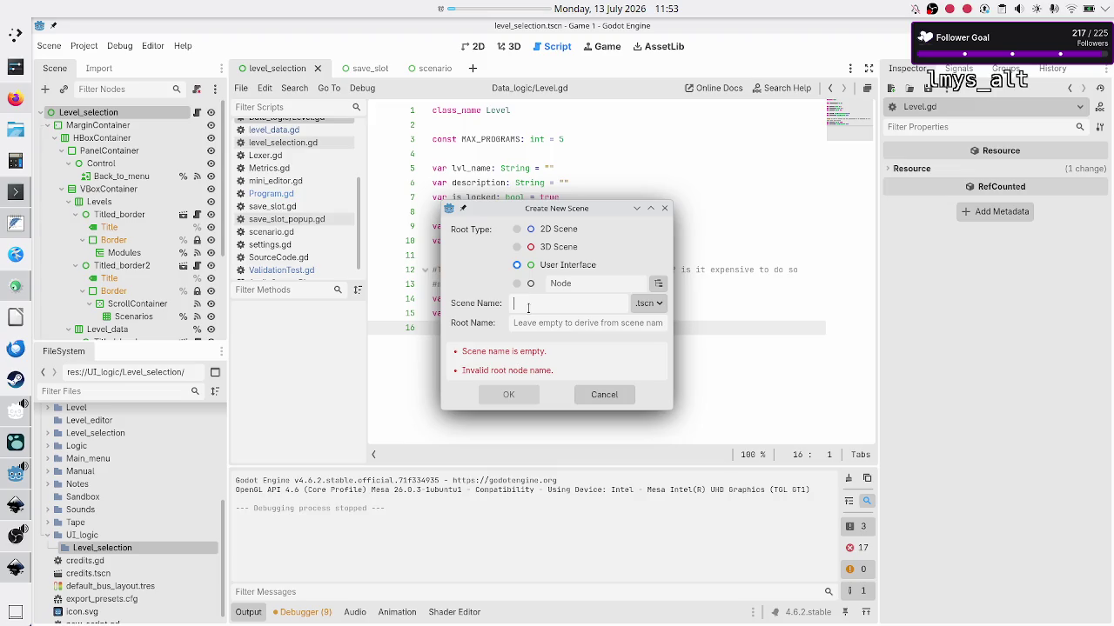
{"action": "type", "text": "L"}
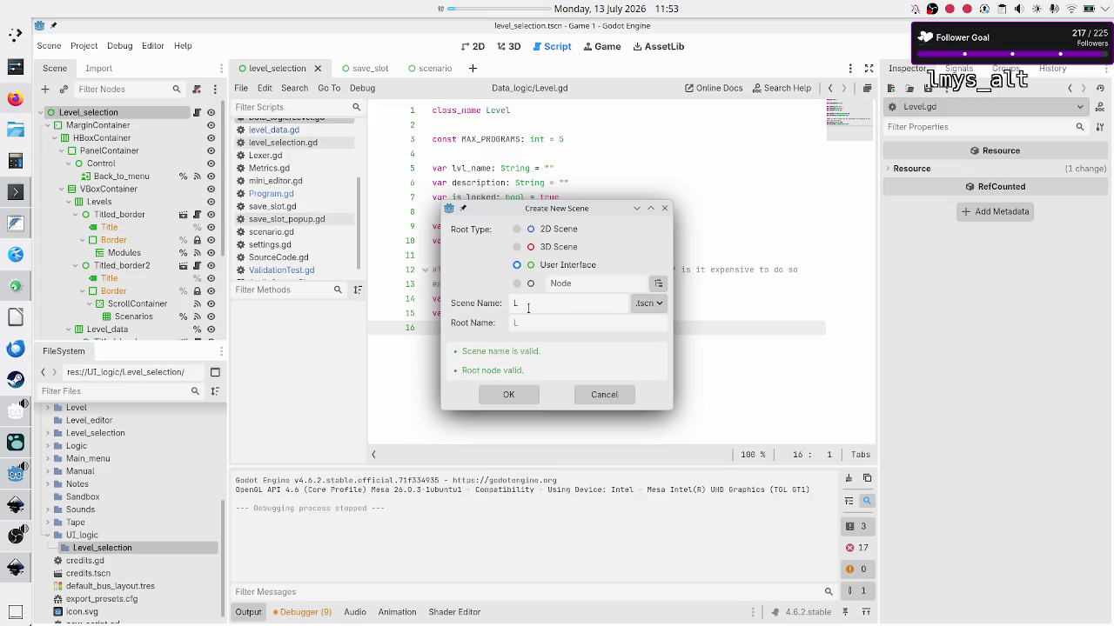
{"action": "type", "text": "evel_selec"}
{"action": "type", "text": "tion_UI"}
{"action": "key", "text": "BackSpace"}
{"action": "key", "text": "BackSpace"}
{"action": "key", "text": "shift+Left"}
{"action": "key", "text": "shift+Left"}
{"action": "key", "text": "shift+Left"}
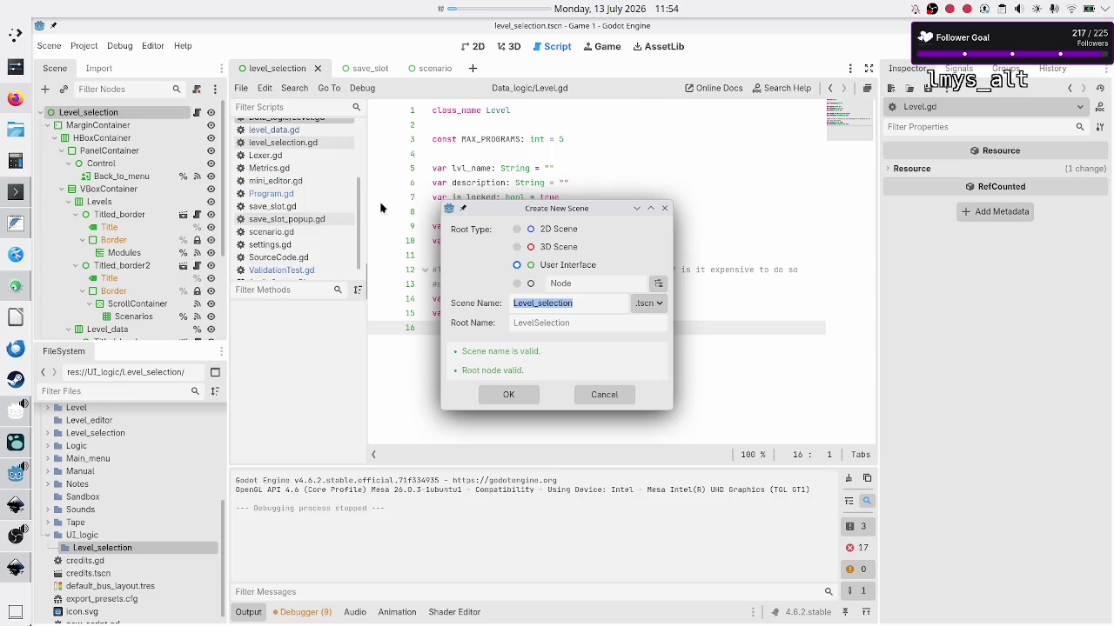
{"action": "left_click", "coordinate": [582, 303]}
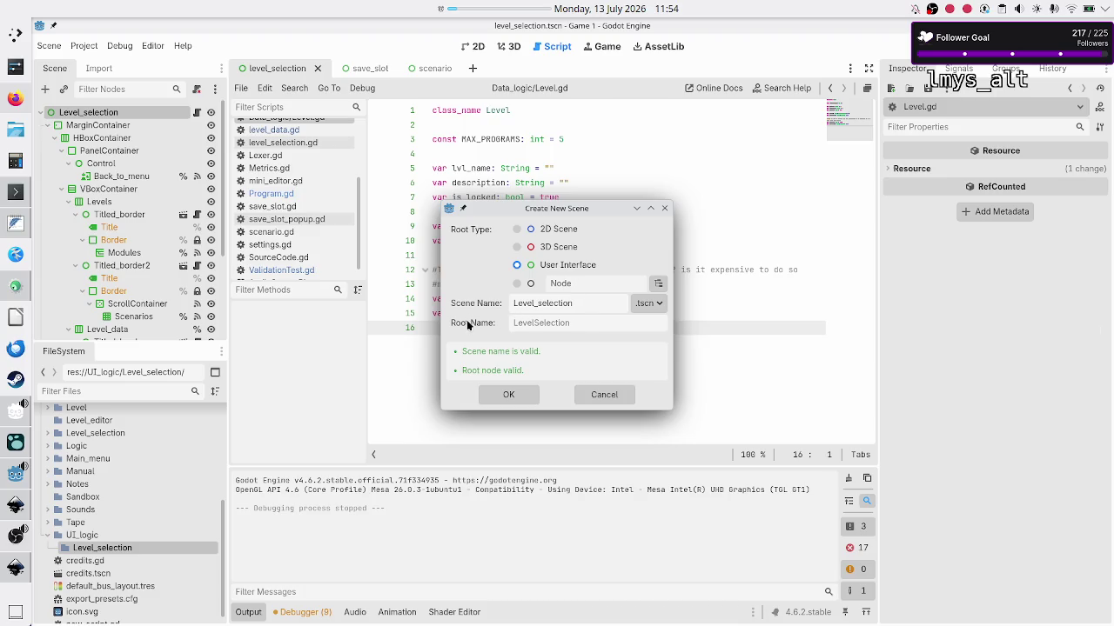
{"action": "mouse_move", "coordinate": [572, 322]}
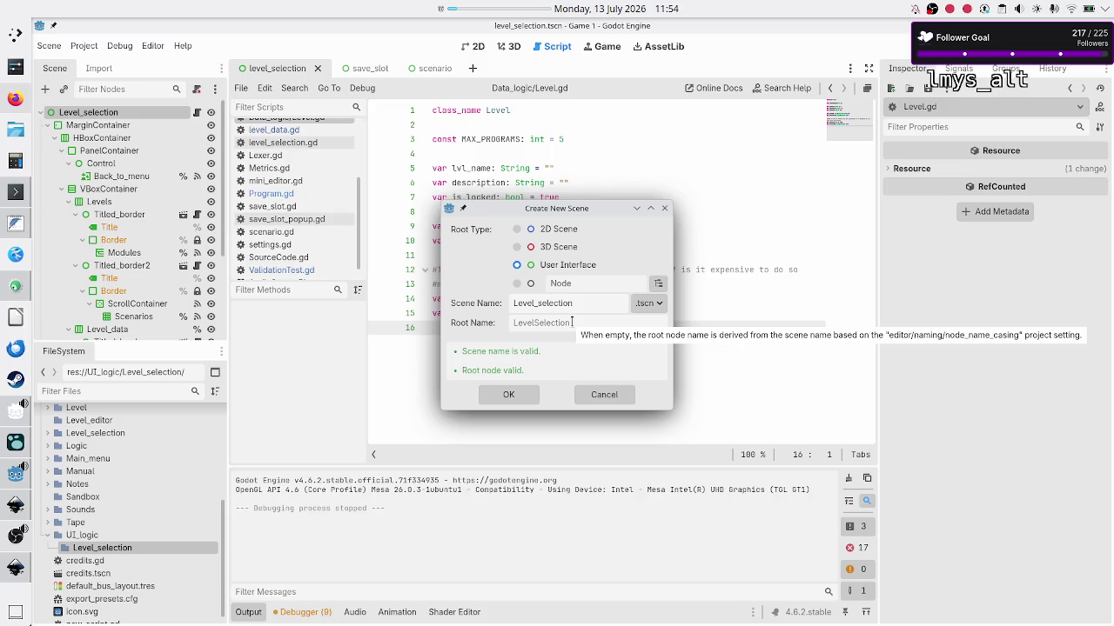
{"action": "left_click", "coordinate": [572, 321]}
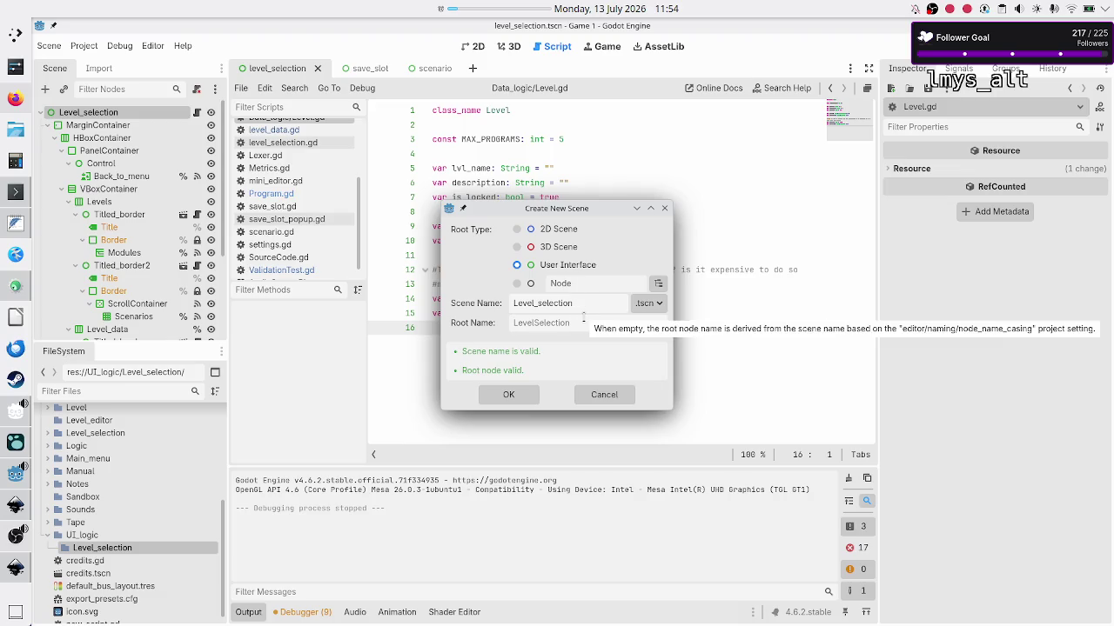
Create the Level_selection scene and attach a new level_selection.gd script to LevelSelection.
{"action": "left_click", "coordinate": [522, 399]}
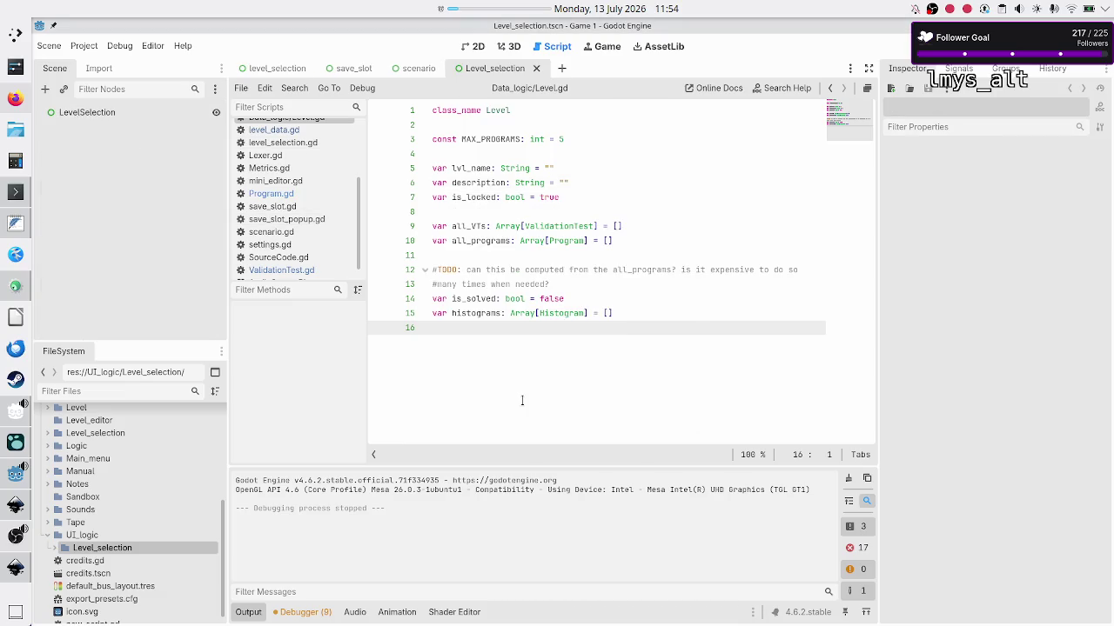
{"action": "left_click", "coordinate": [101, 112]}
{"action": "right_click", "coordinate": [102, 110]}
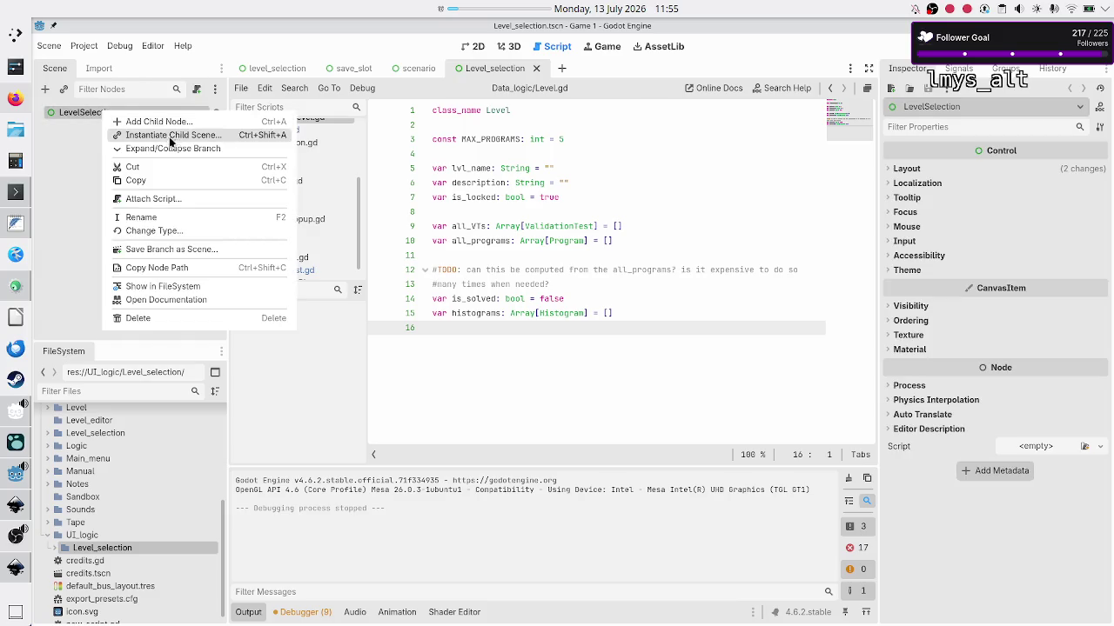
{"action": "left_click", "coordinate": [184, 206]}
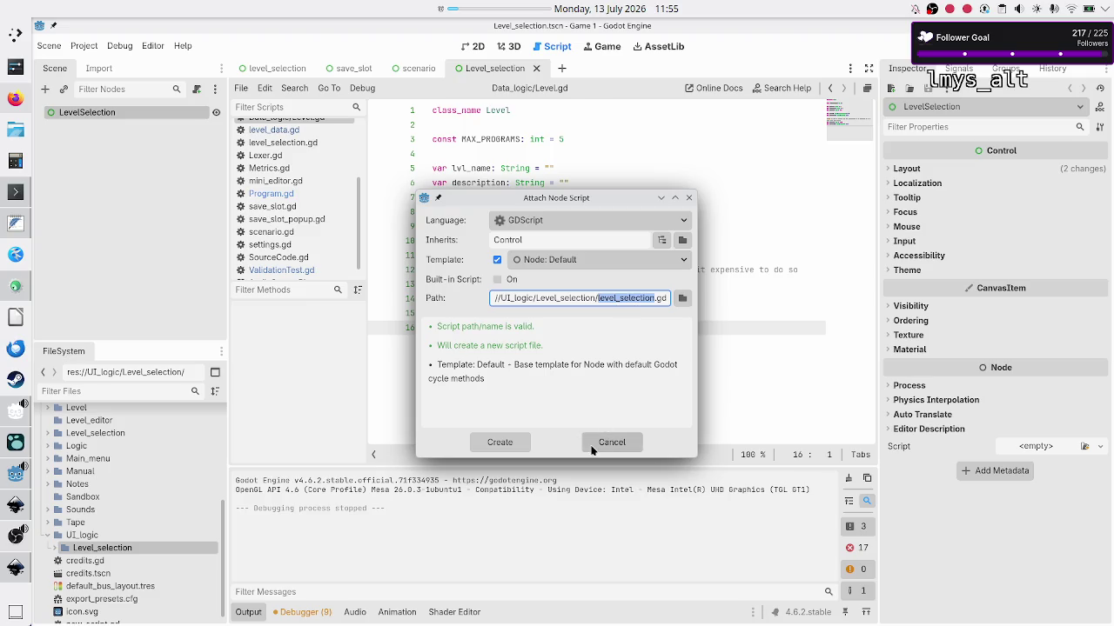
{"action": "left_click", "coordinate": [508, 448]}
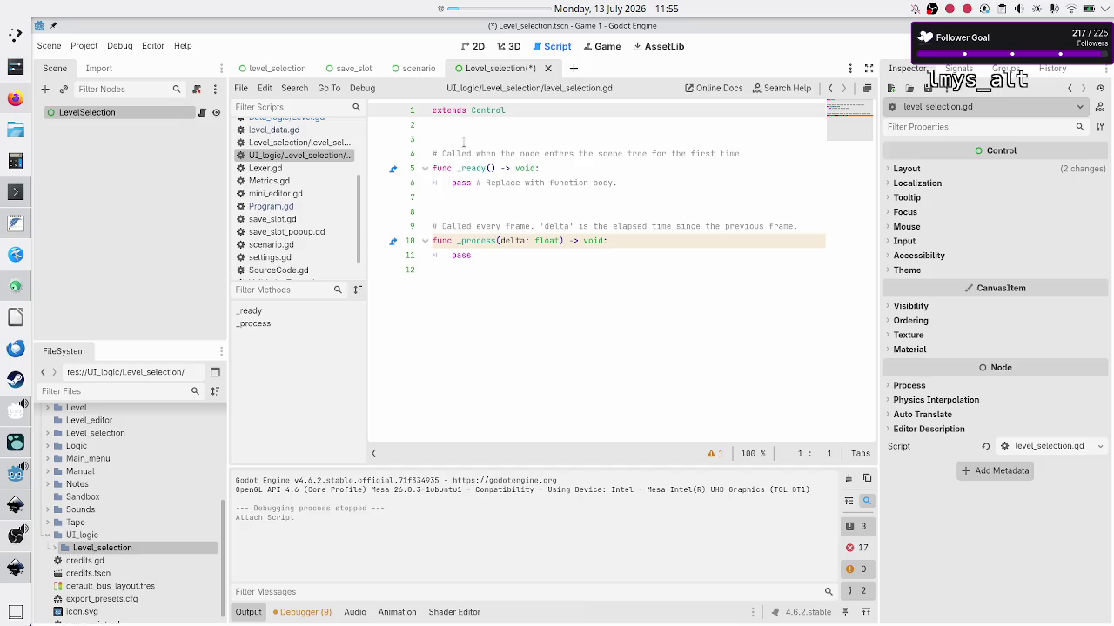
Trim level_selection.gd down to just extends Control and save the scene.
{"action": "left_click_drag", "start_coordinate": [470, 138], "coordinate": [475, 371]}
{"action": "type", "text": "\\\\"}
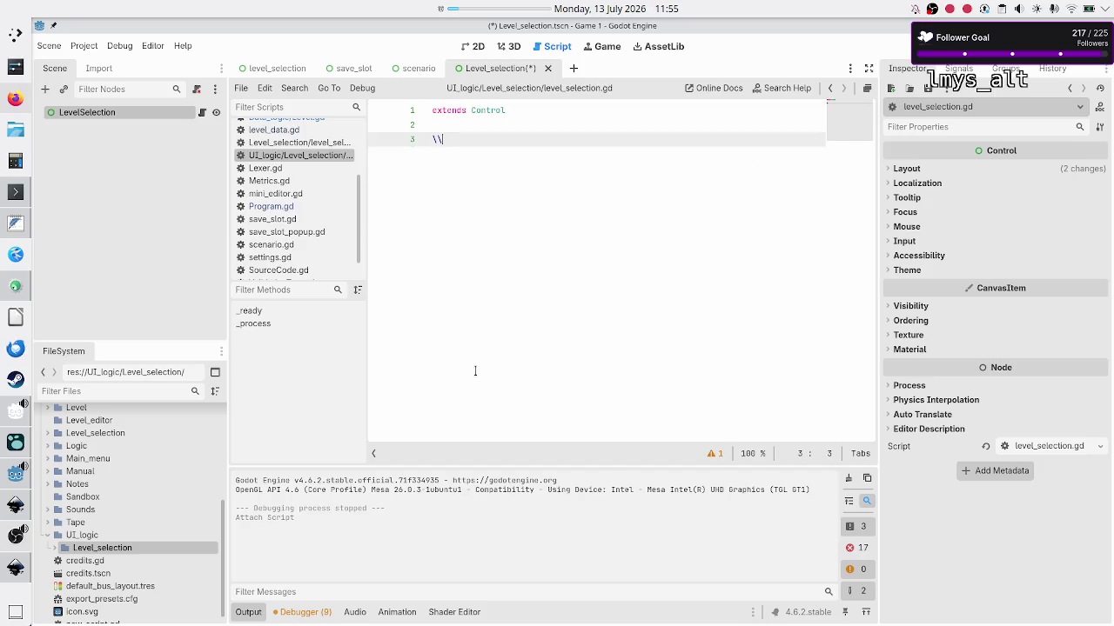
{"action": "key", "text": "BackSpace"}
{"action": "key", "text": "BackSpace"}
{"action": "key", "text": "ctrl+s"}
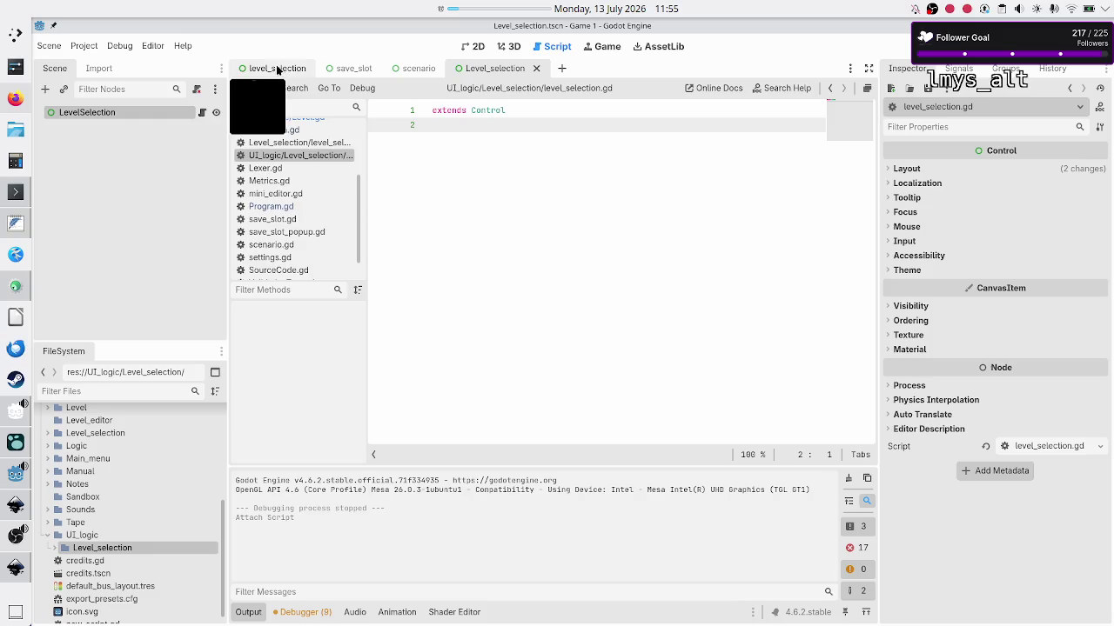
Move the Level_selection tab to first position, show the 2D view, then bring up Inkscape's mockup.
{"action": "left_click_drag", "start_coordinate": [501, 70], "coordinate": [251, 69]}
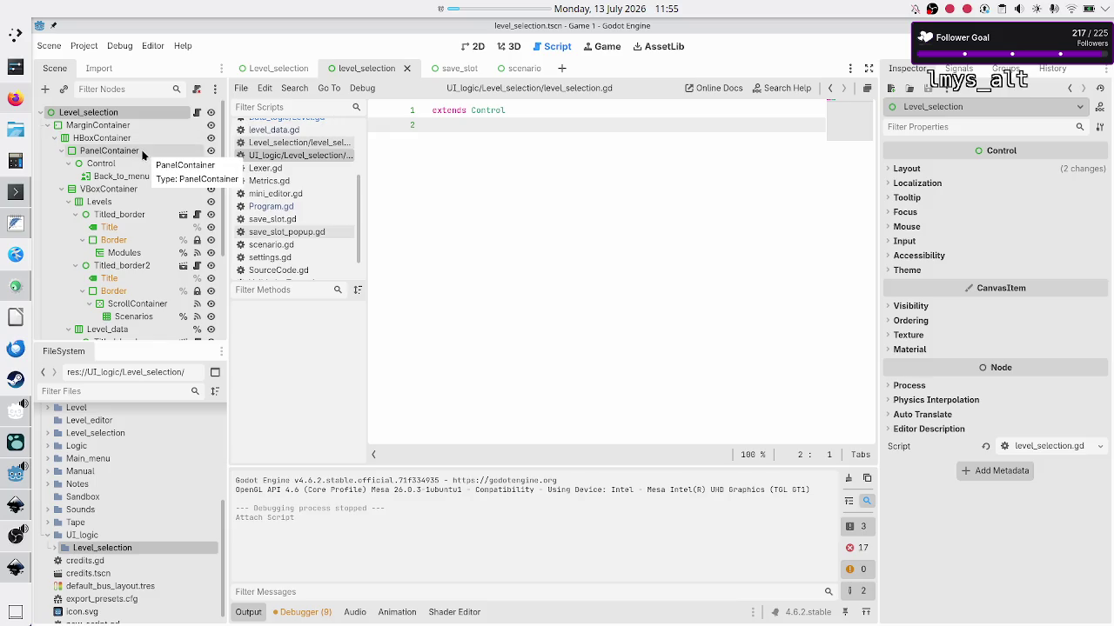
{"action": "left_click", "coordinate": [480, 46]}
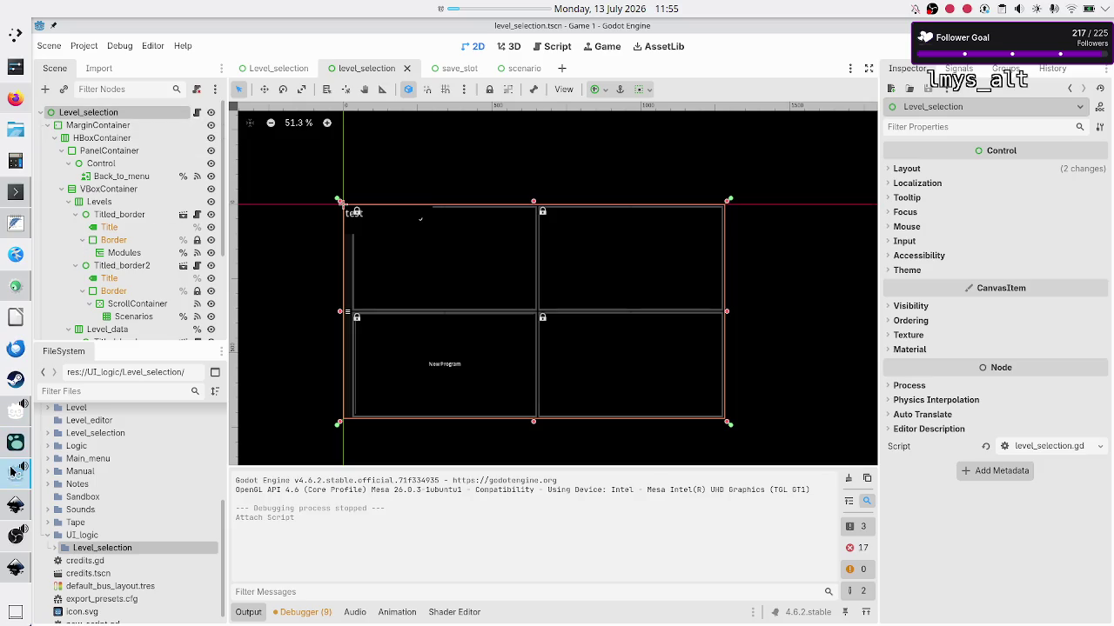
{"action": "left_click", "coordinate": [15, 567]}
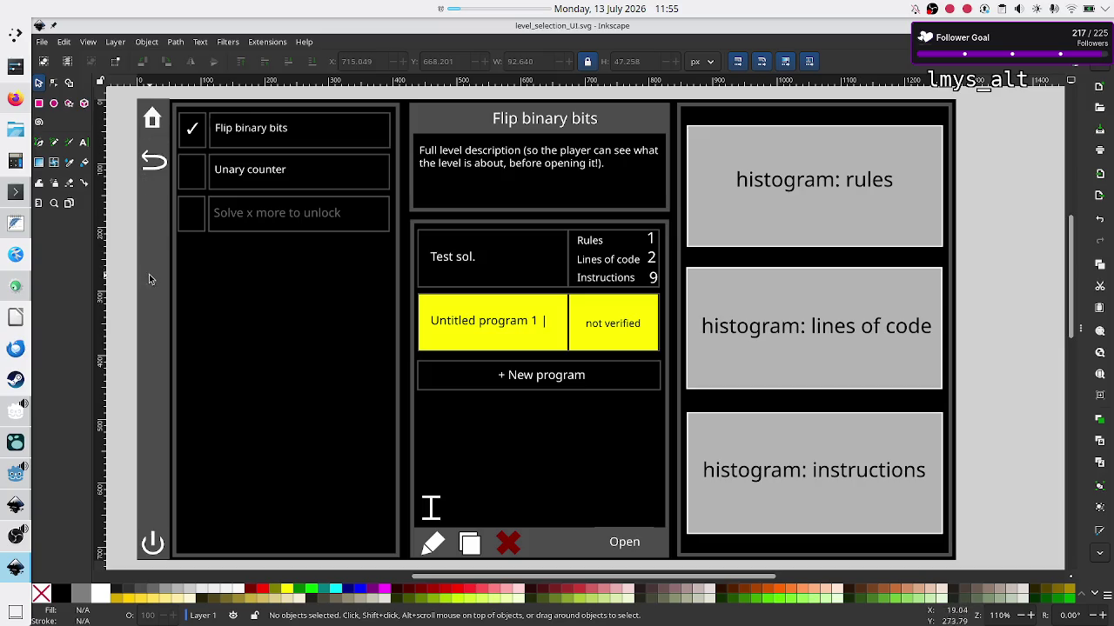
{"action": "mouse_move", "coordinate": [13, 475]}
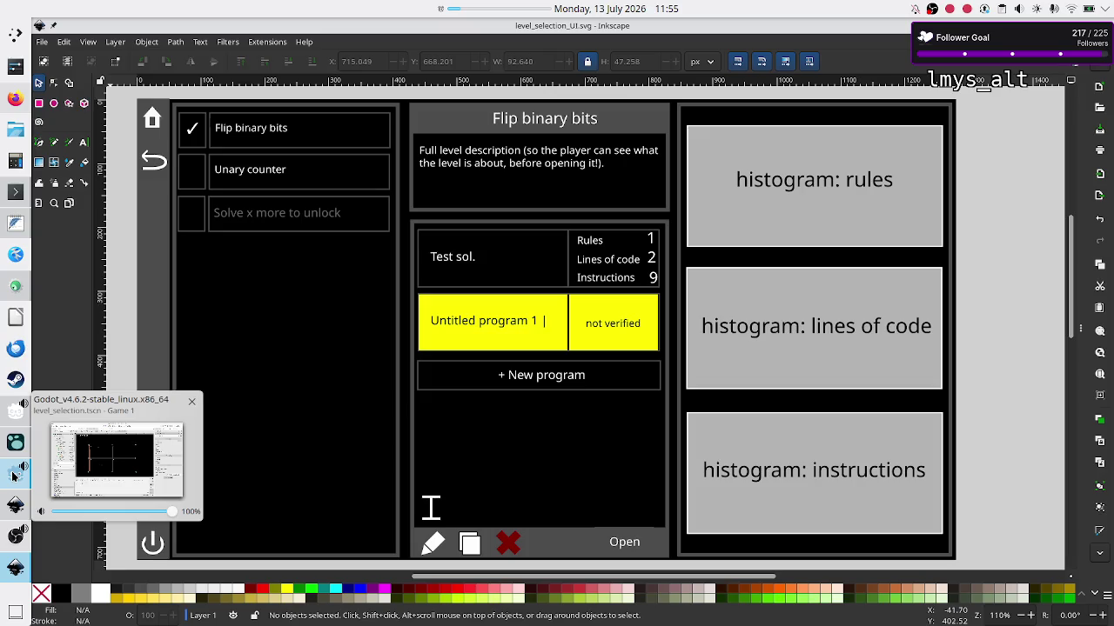
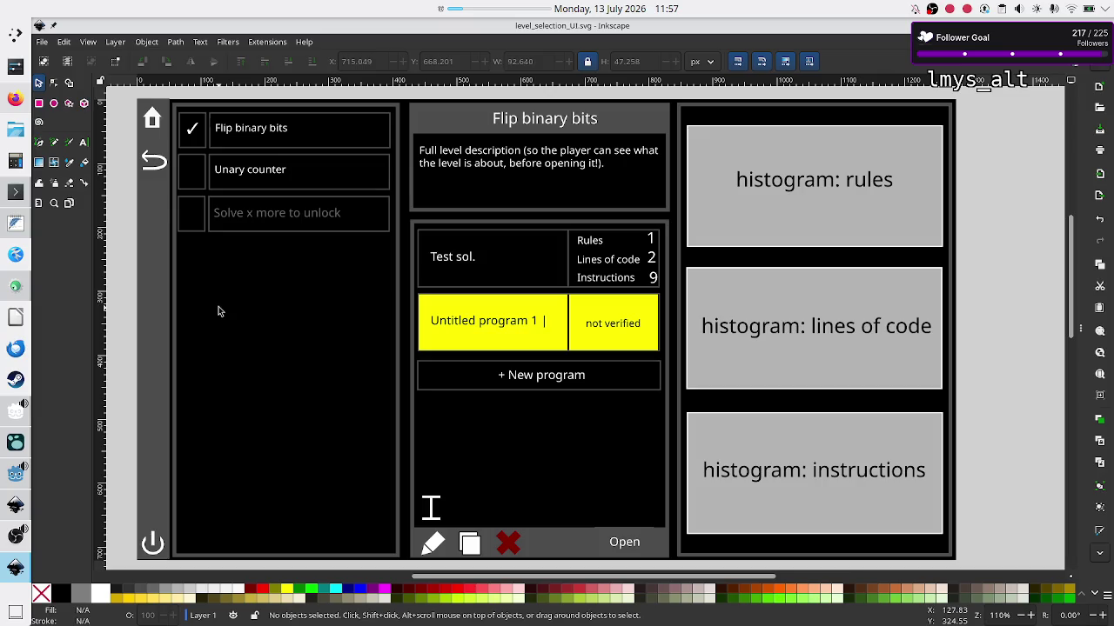
Switch from Inkscape to Firefox, which shows the Discord stream schedule.
{"action": "left_click", "coordinate": [16, 99]}
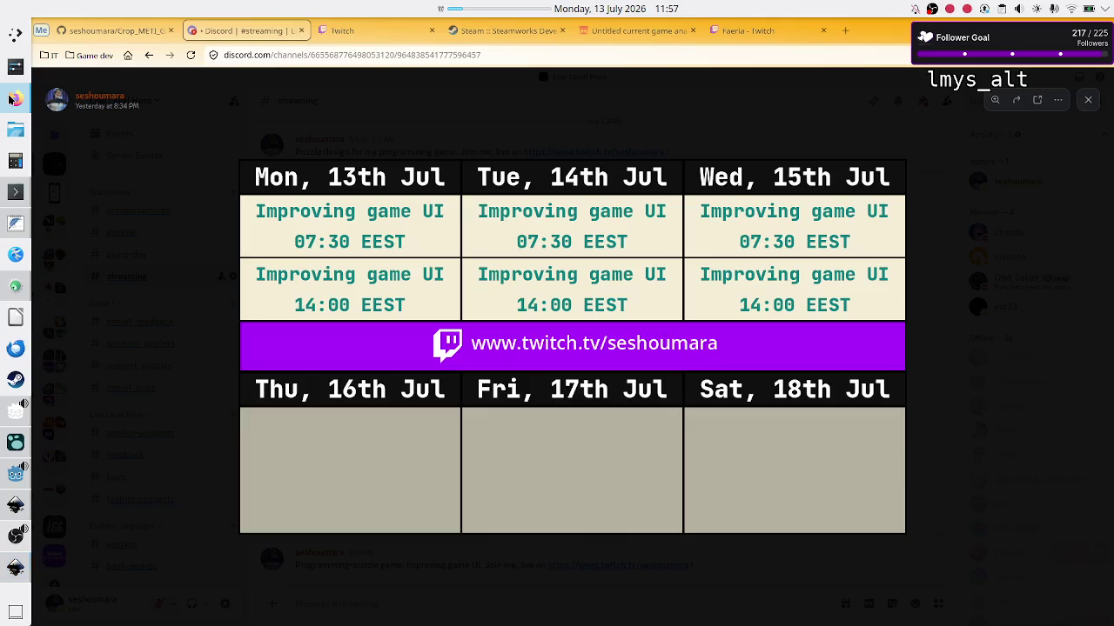
In a new Firefox tab, search DuckDuckGo for 'godot scene transition manager'.
{"action": "left_click", "coordinate": [844, 31]}
{"action": "type", "text": "godot le"}
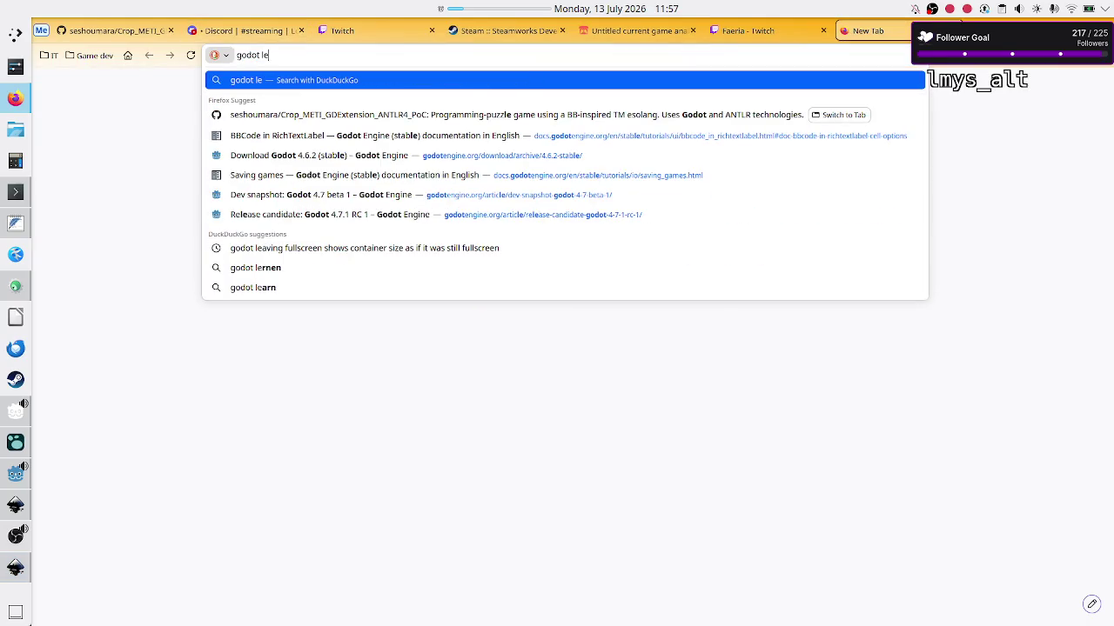
{"action": "key", "text": "BackSpace"}
{"action": "key", "text": "BackSpace"}
{"action": "type", "text": "scene"}
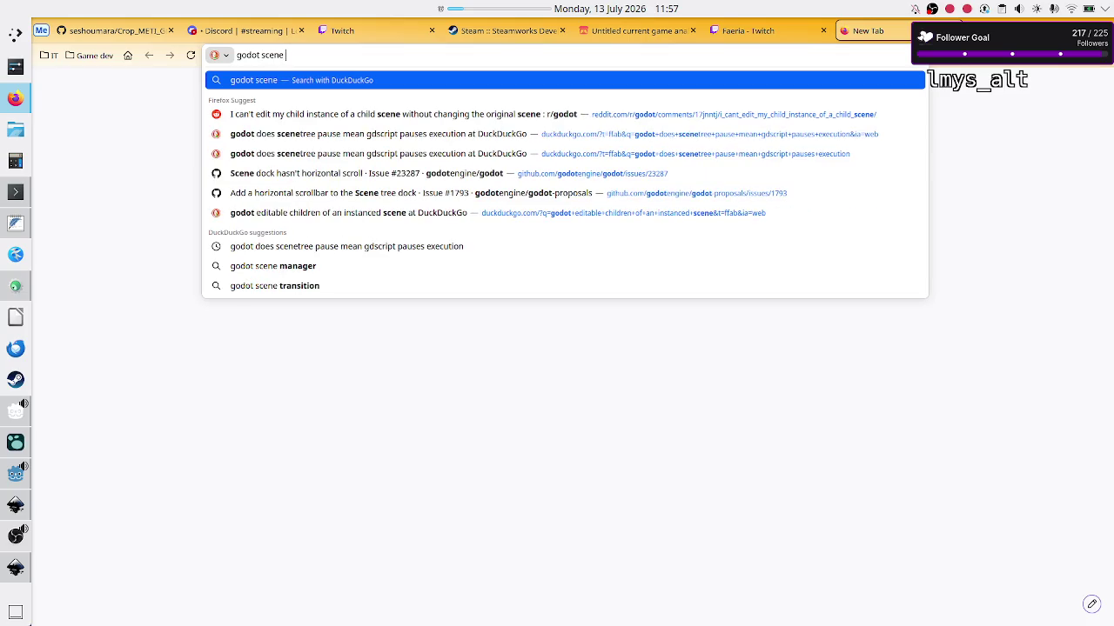
{"action": "type", "text": " tr"}
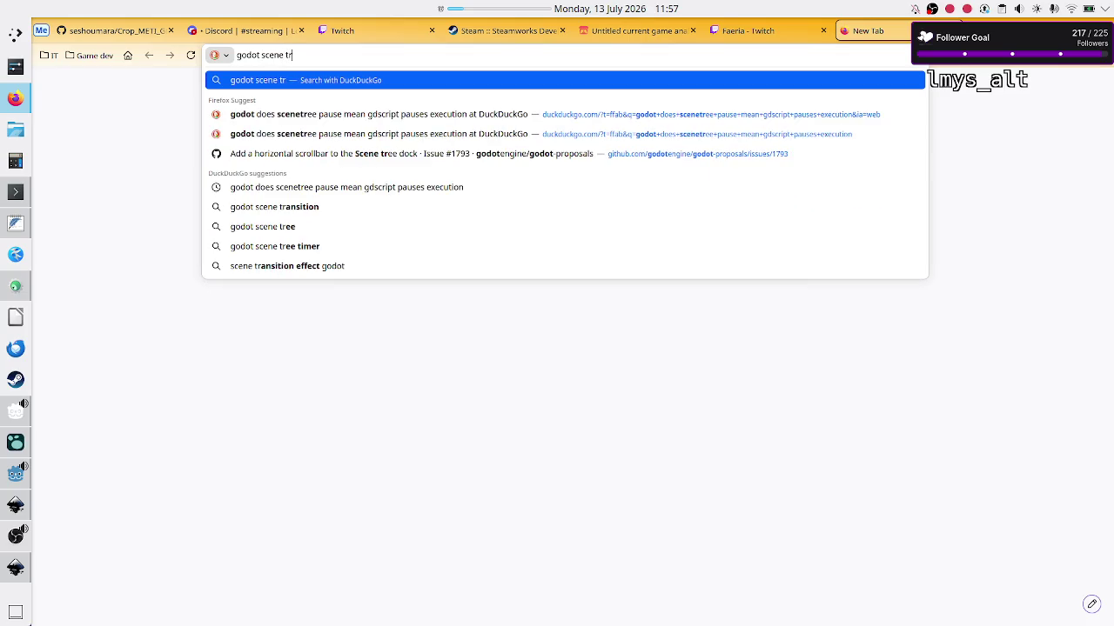
{"action": "key", "text": "BackSpace"}
{"action": "key", "text": "BackSpace"}
{"action": "type", "text": "manage"}
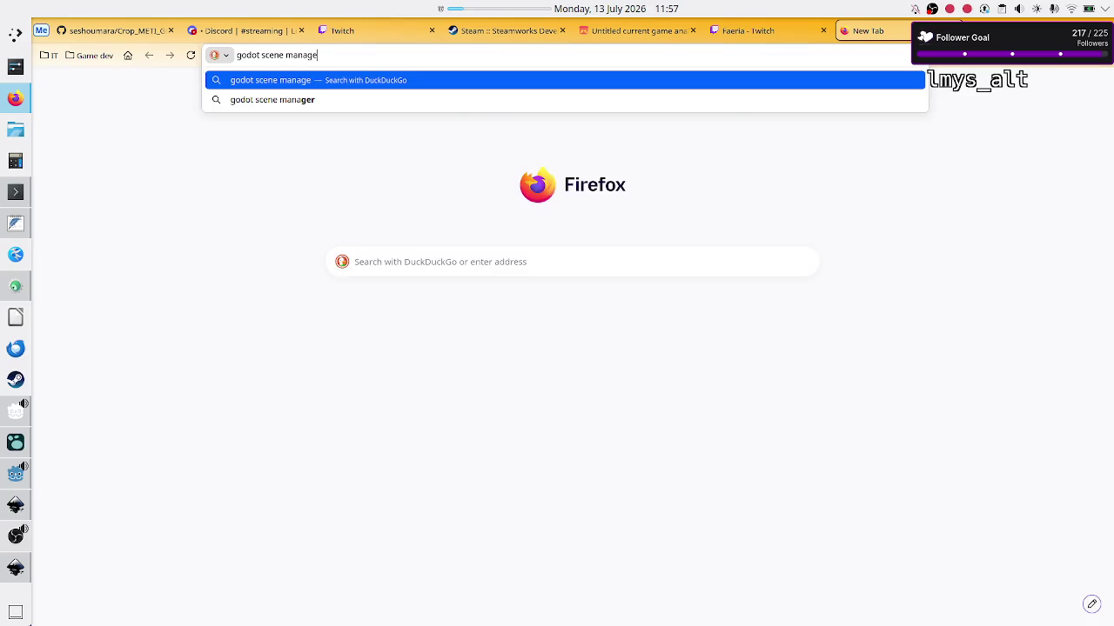
{"action": "type", "text": "r"}
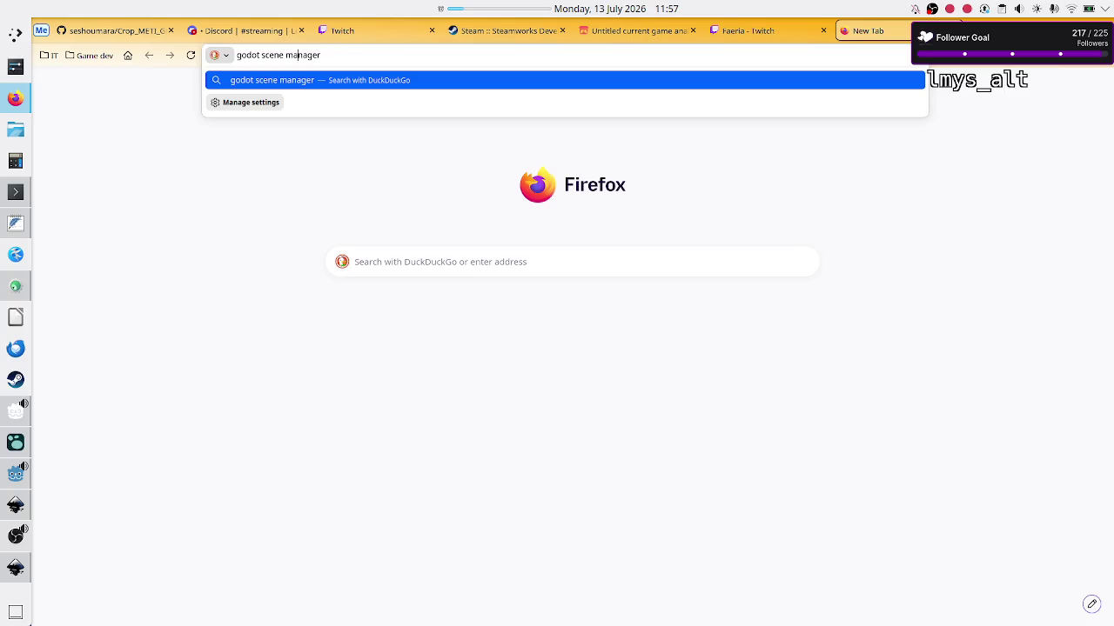
{"action": "type", "text": "transition"}
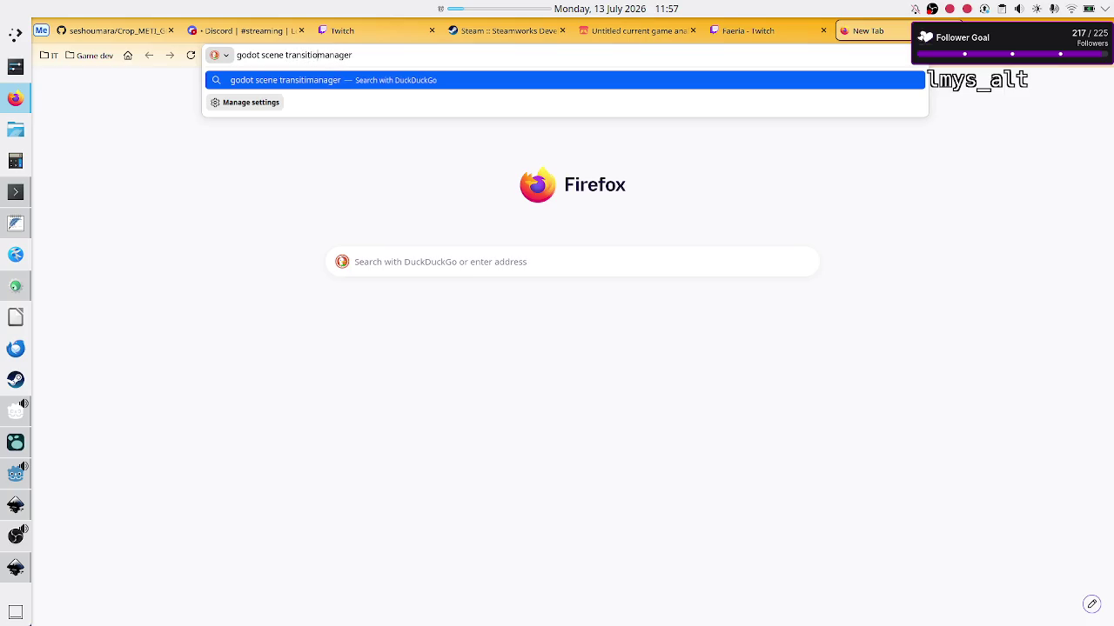
{"action": "key", "text": "Return"}
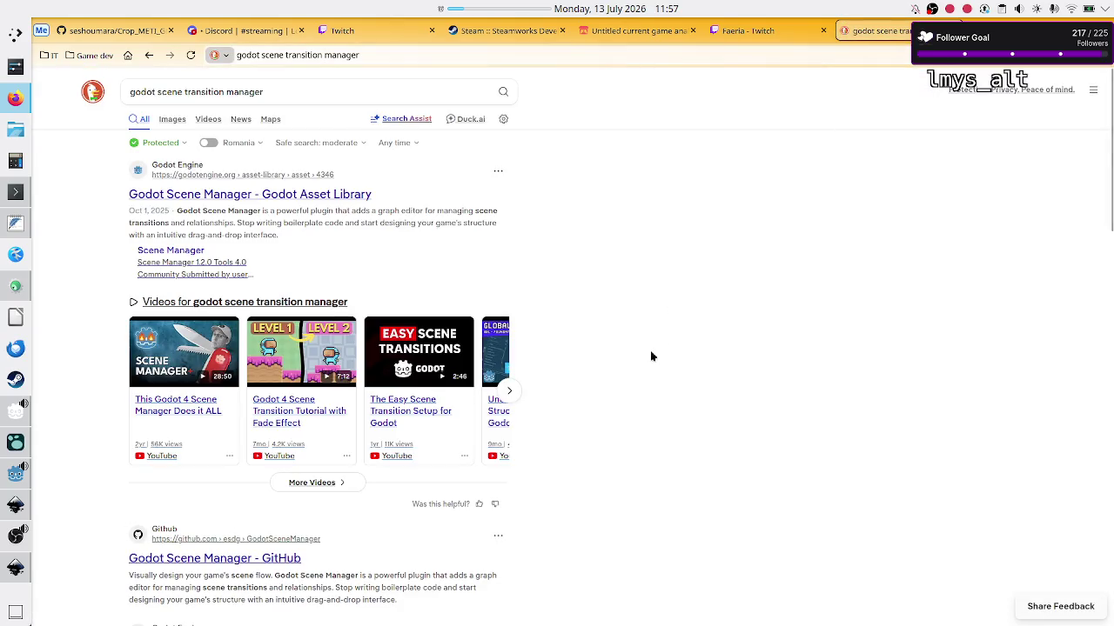
{"action": "scroll", "coordinate": [598, 341], "scroll_direction": "down", "scroll_amount": 1}
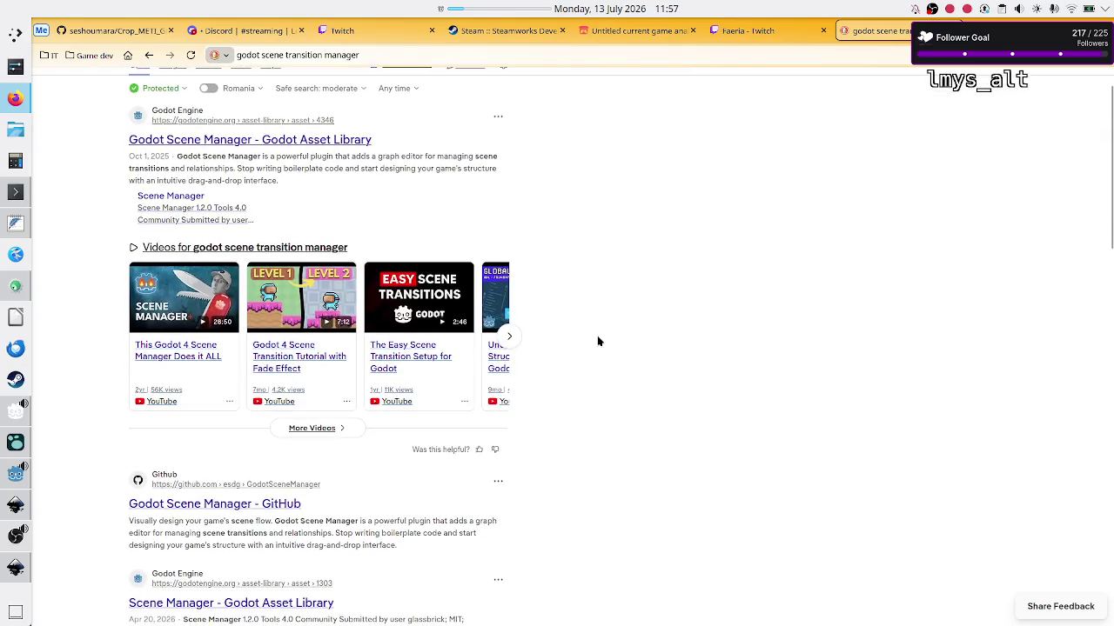
{"action": "scroll", "coordinate": [598, 341], "scroll_direction": "up", "scroll_amount": 1}
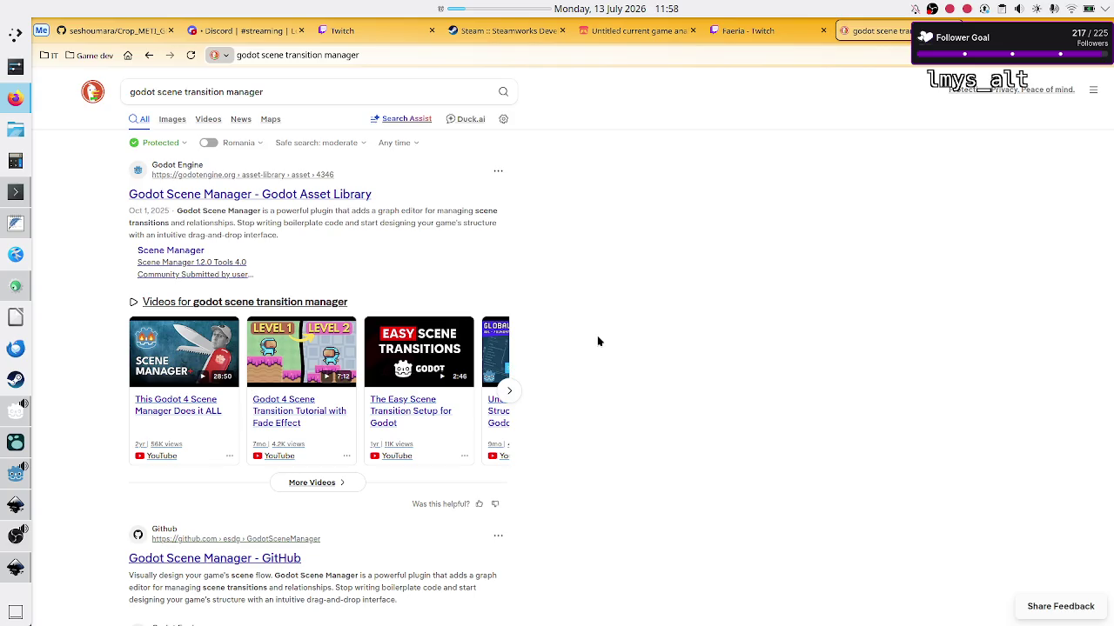
Return to Godot and collapse the Output panel to enlarge the level_selection viewport.
{"action": "left_click", "coordinate": [6, 473]}
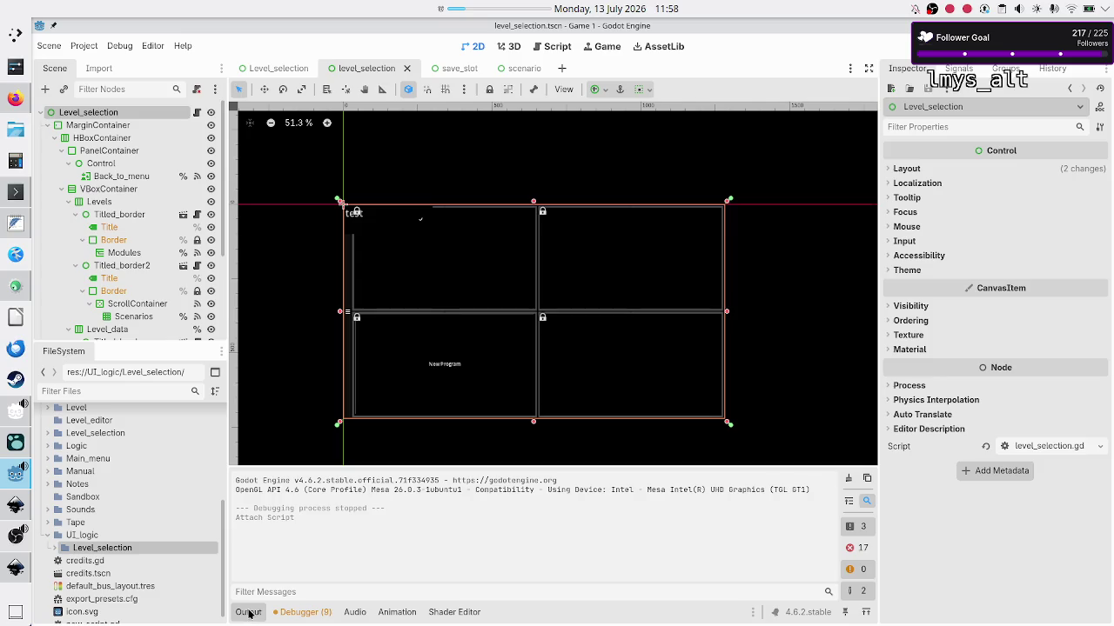
{"action": "left_click", "coordinate": [248, 612]}
{"action": "left_click", "coordinate": [298, 452]}
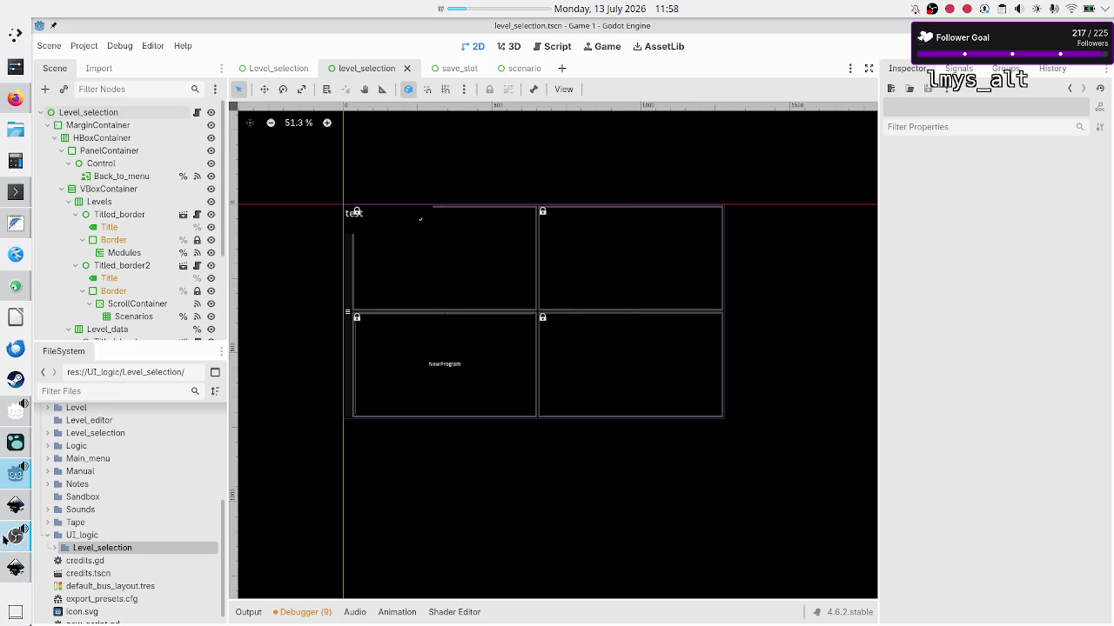
{"action": "mouse_move", "coordinate": [7, 536]}
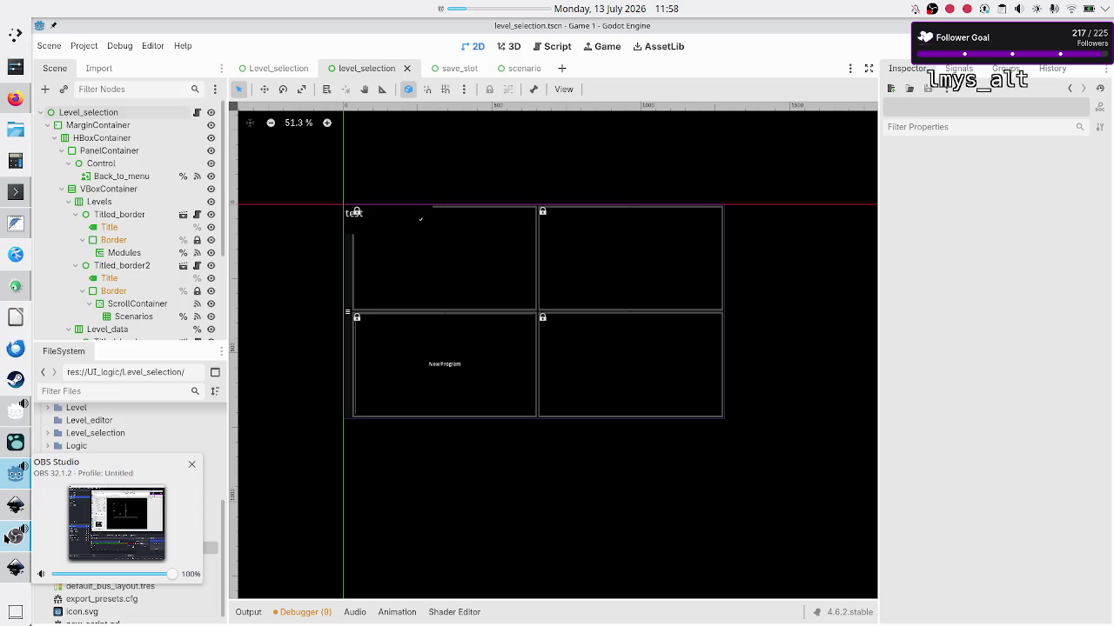
In OBS Studio, briefly mute the Microphone source, then unmute it.
{"action": "left_click", "coordinate": [116, 524]}
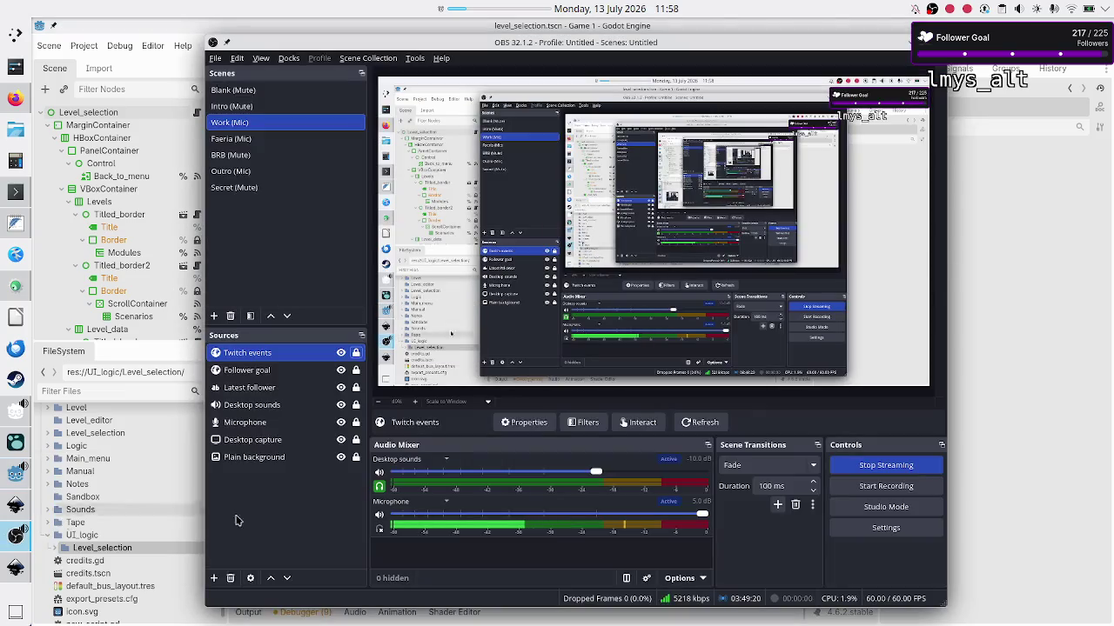
{"action": "left_click", "coordinate": [378, 518]}
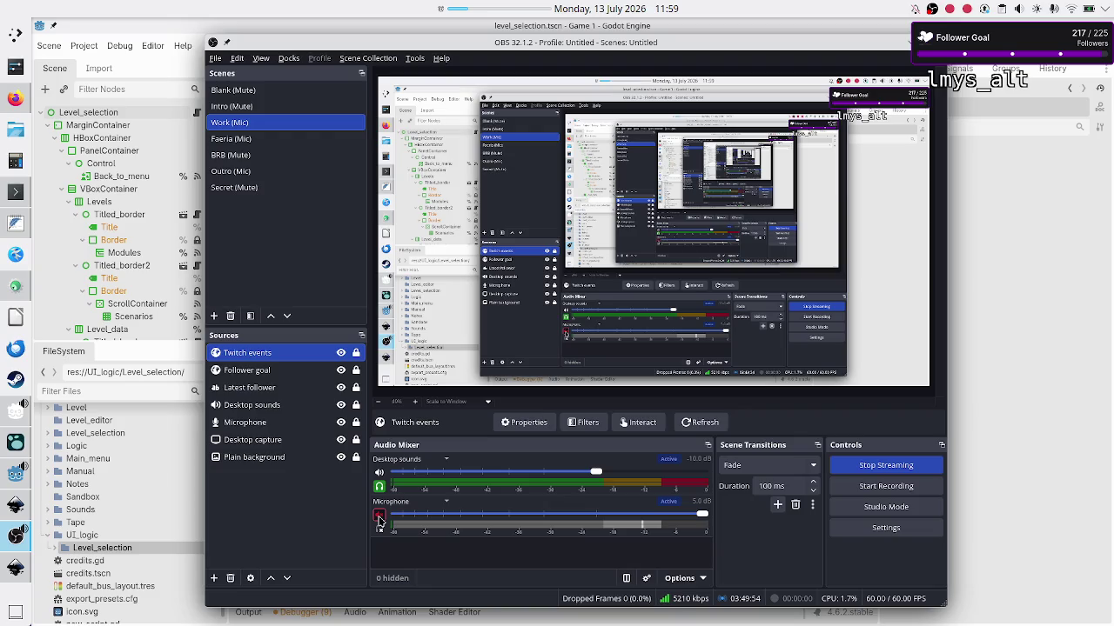
{"action": "left_click", "coordinate": [379, 516]}
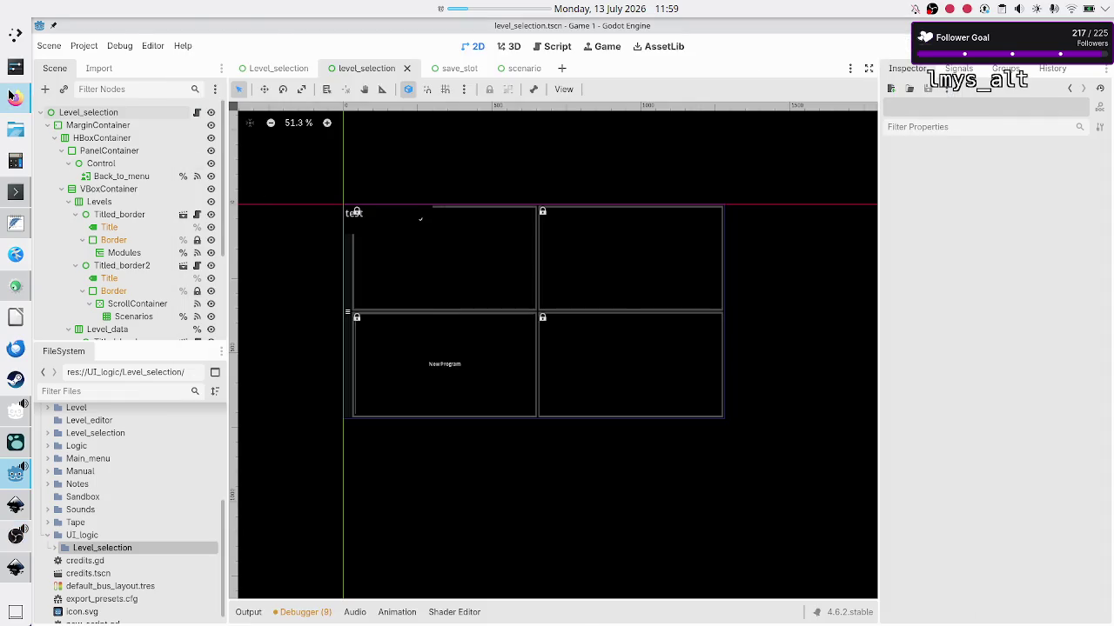
Open the Godot Scene Manager asset page and view its graph-editor screenshot full size.
{"action": "left_click", "coordinate": [15, 98]}
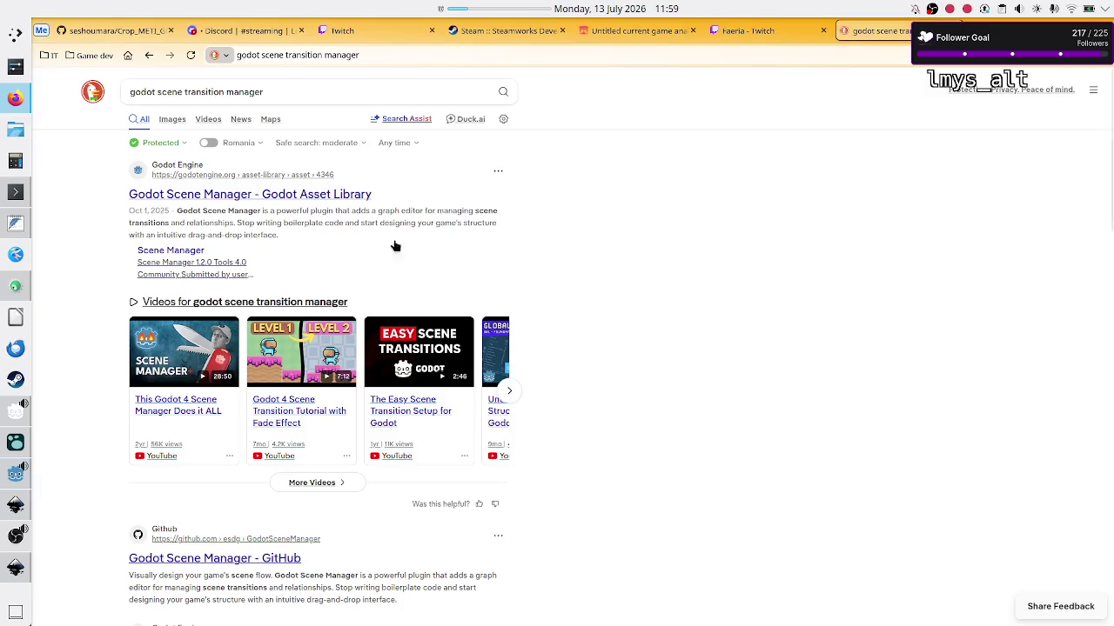
{"action": "left_click", "coordinate": [293, 195]}
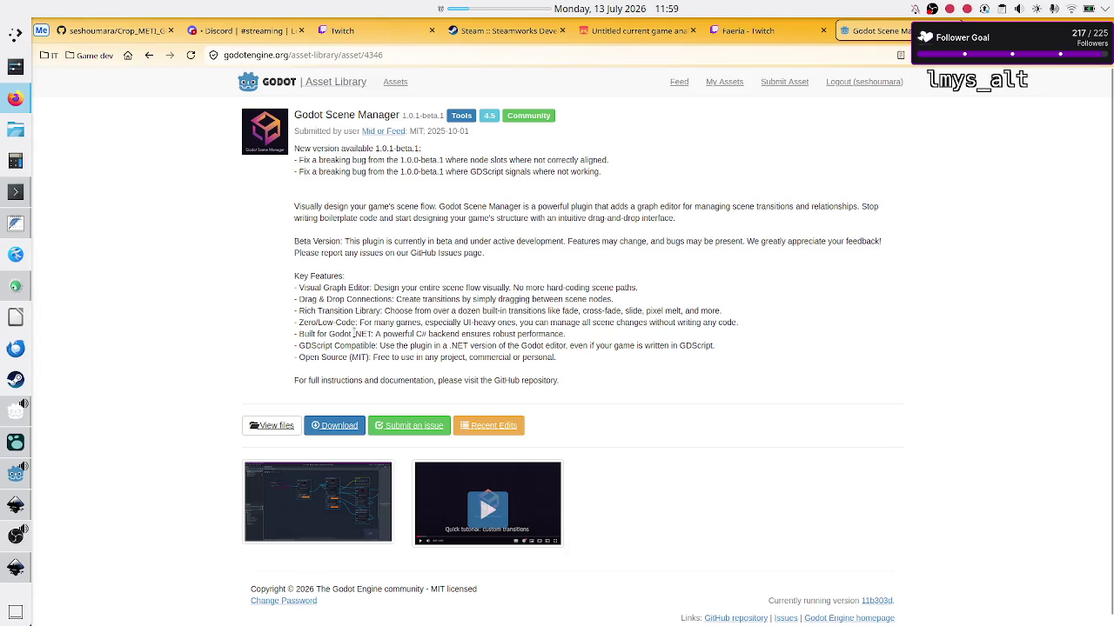
{"action": "scroll", "coordinate": [258, 353], "scroll_direction": "down", "scroll_amount": 1}
{"action": "scroll", "coordinate": [256, 418], "scroll_direction": "up", "scroll_amount": 1}
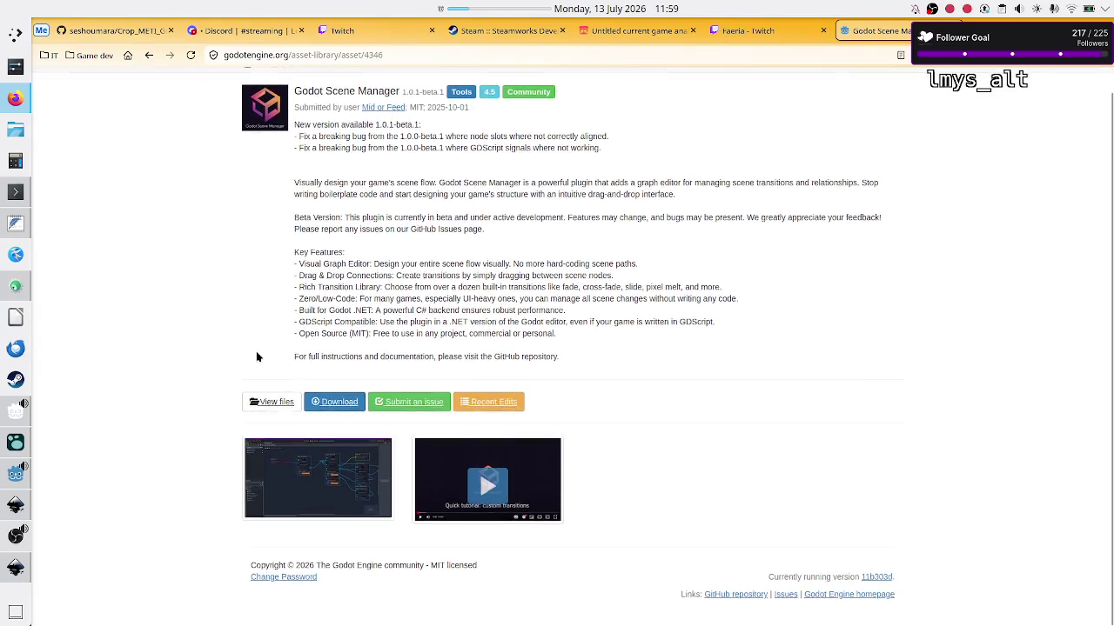
{"action": "left_click", "coordinate": [312, 520]}
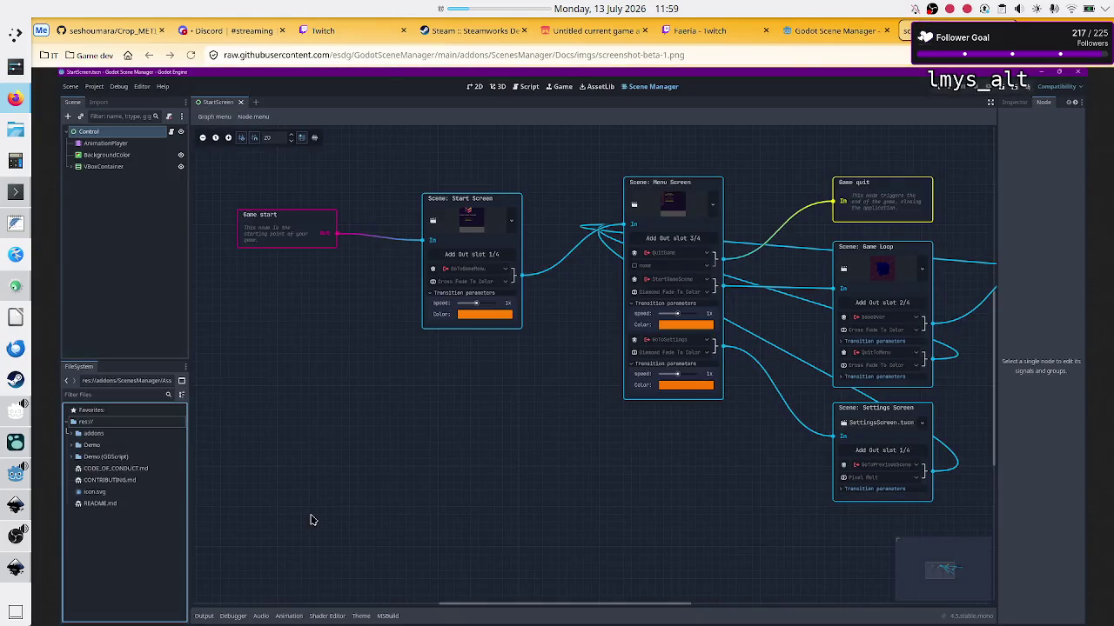